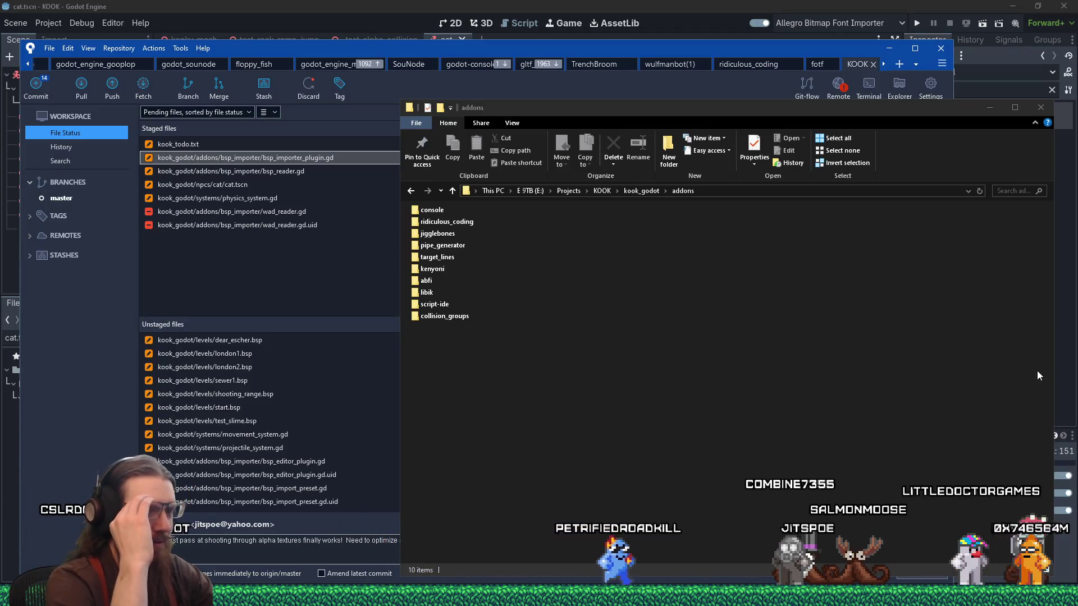
Launch a Command Prompt in E:\Projects\KOOK\kook_godot\addons from the Explorer address bar with cmd.
click(855, 442)
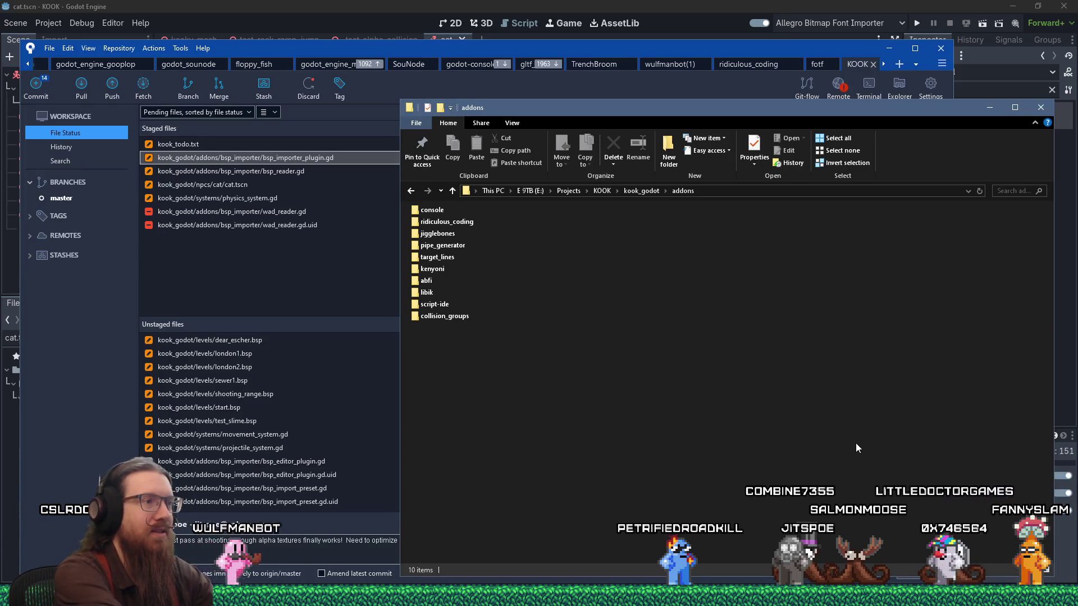
key(super+r)
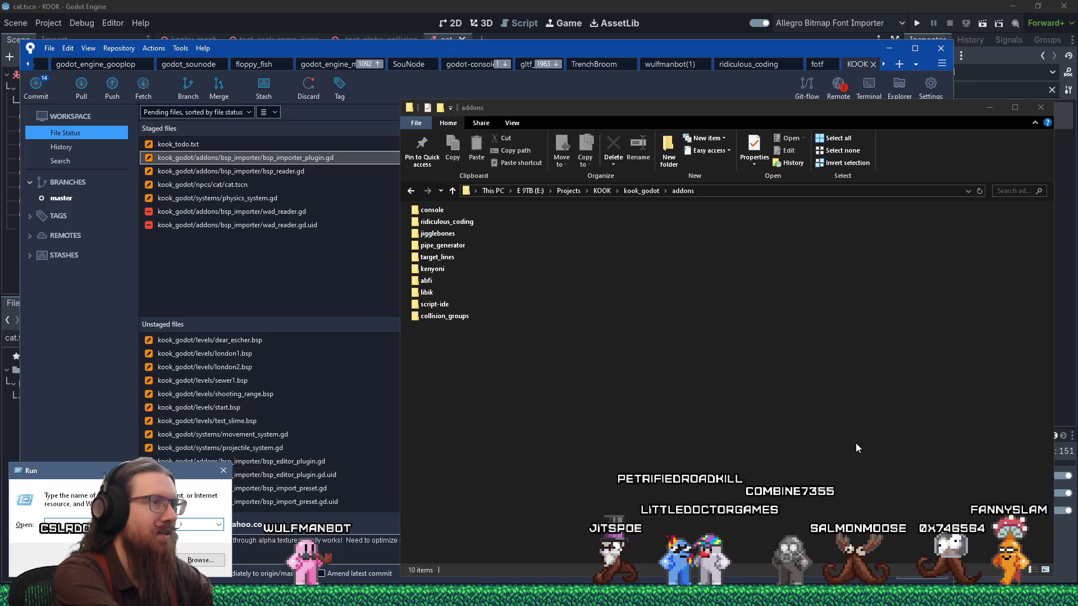
click(806, 193)
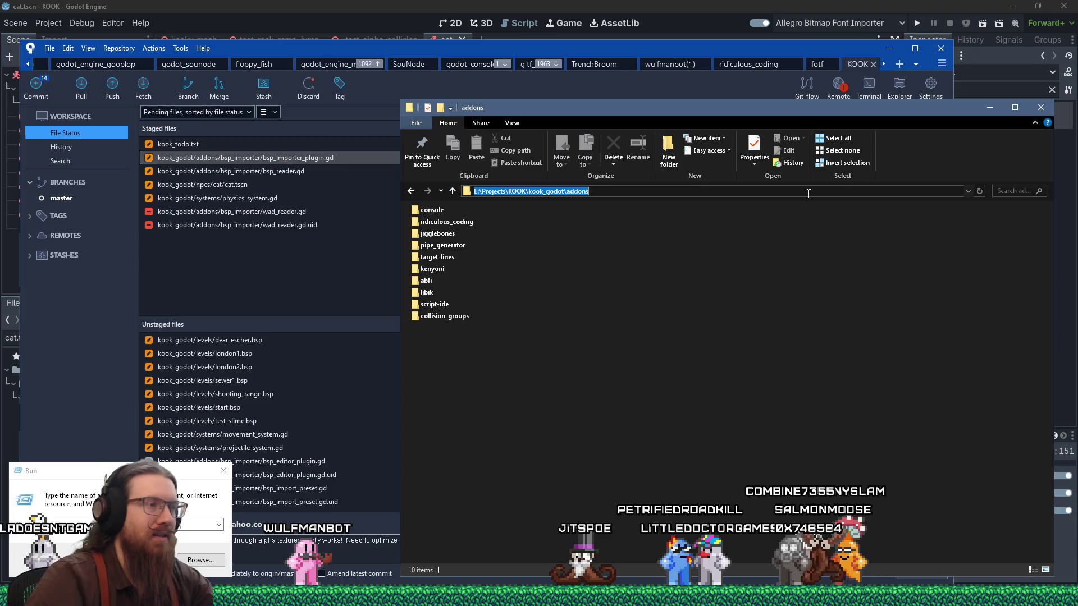
text(cmd)
key(Return)
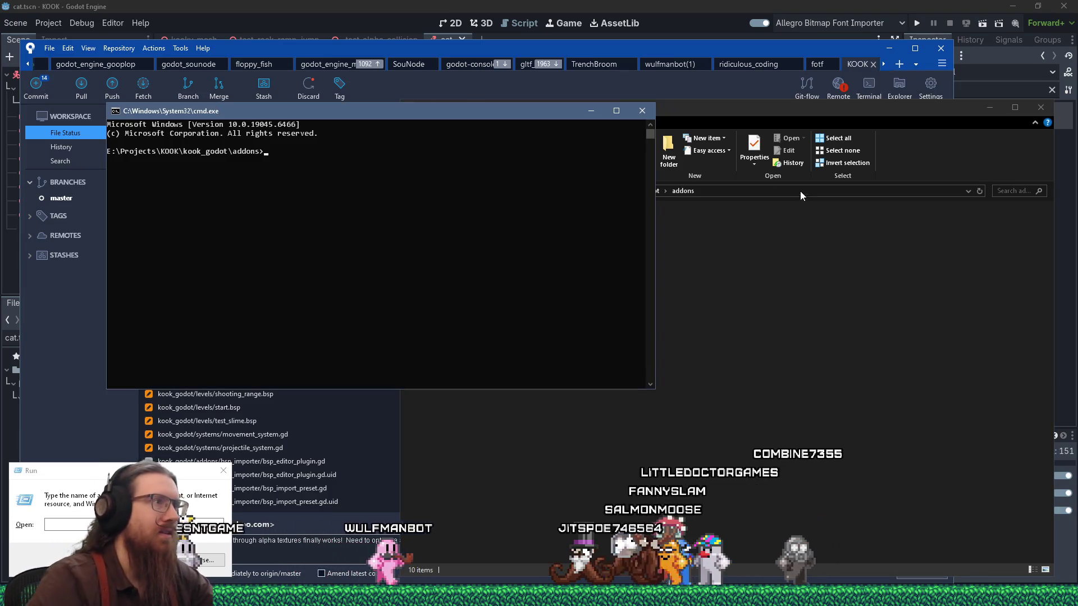
Arrange windows_notes.txt, with its mklink /j folder-symlink recipe, beside the addons command prompt.
drag(422, 110, 572, 145)
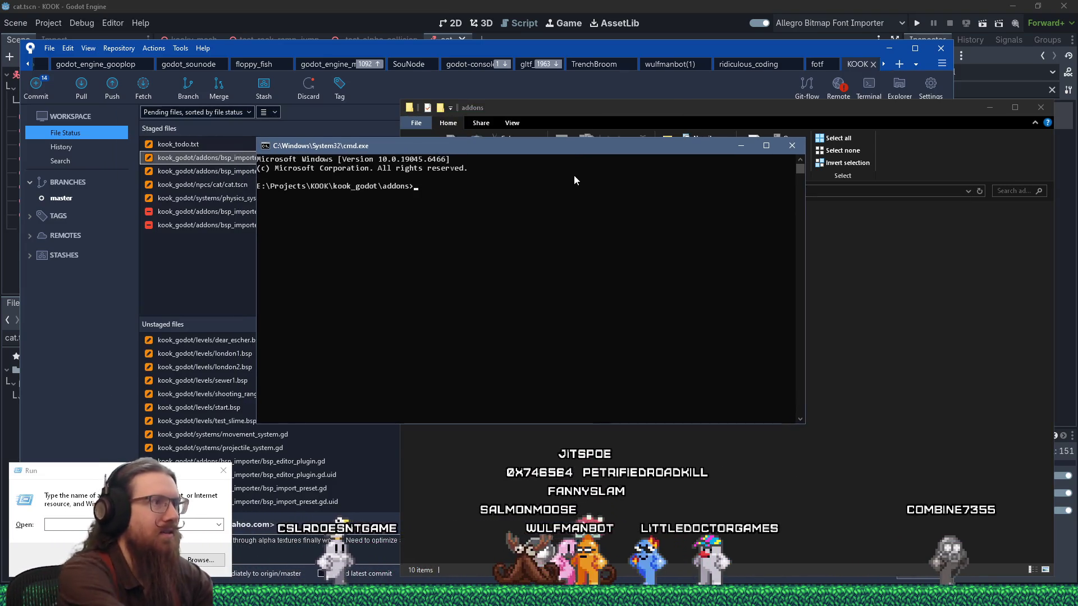
key(super+r)
text(e:\documents)
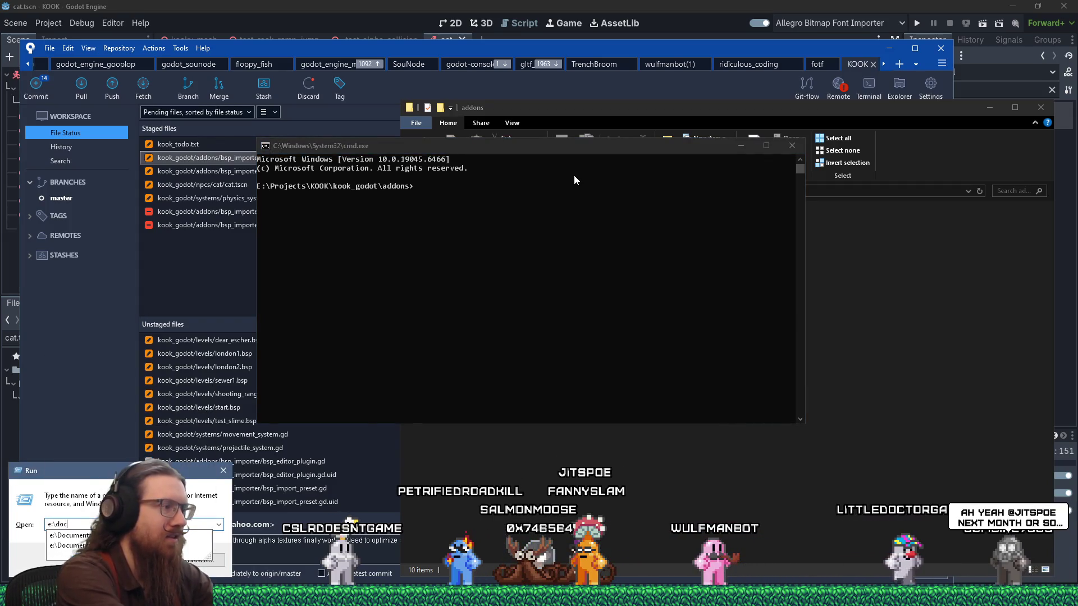
text(\)
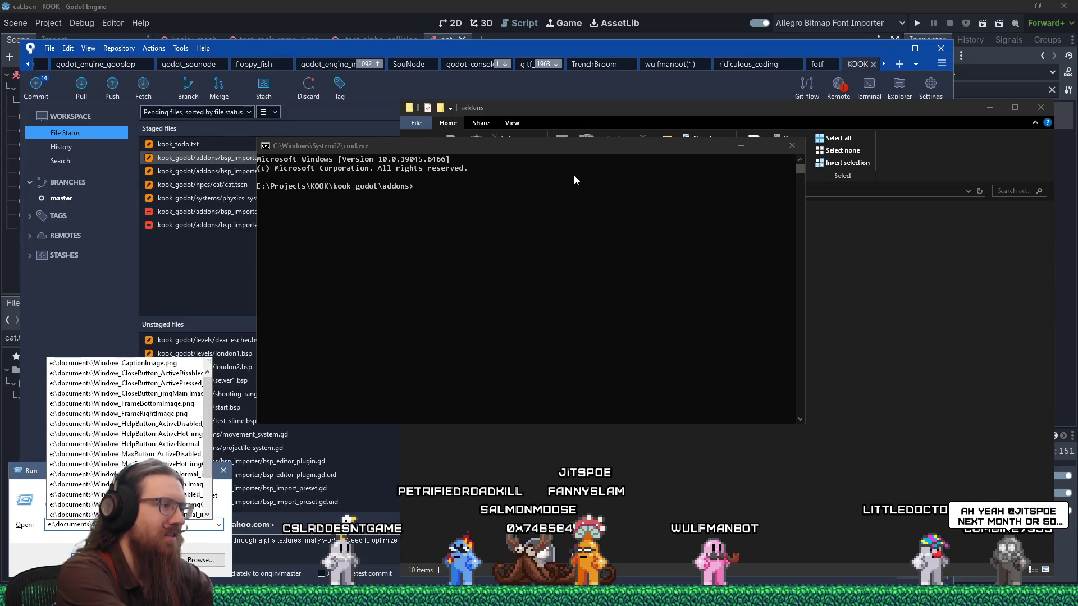
key(BackSpace)
key(Escape)
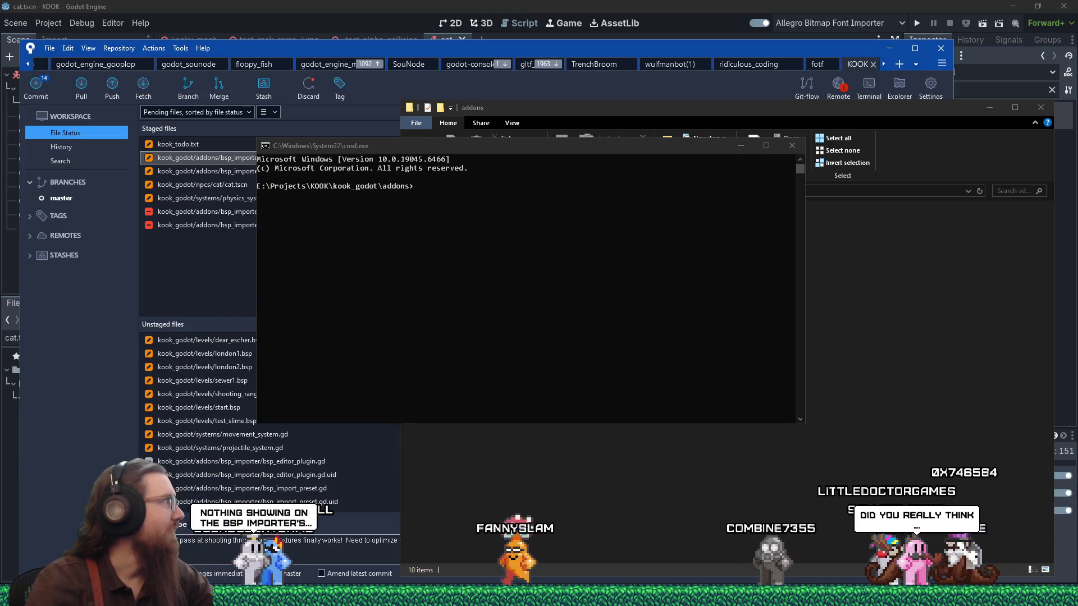
mouse_move(0, 134)
mouse_down()
mouse_move(269, 135)
mouse_move(571, 79)
mouse_move(763, 103)
mouse_move(779, 126)
mouse_move(809, 95)
mouse_up()
mouse_move(477, 152)
mouse_down()
mouse_move(237, 55)
mouse_move(335, 39)
mouse_up()
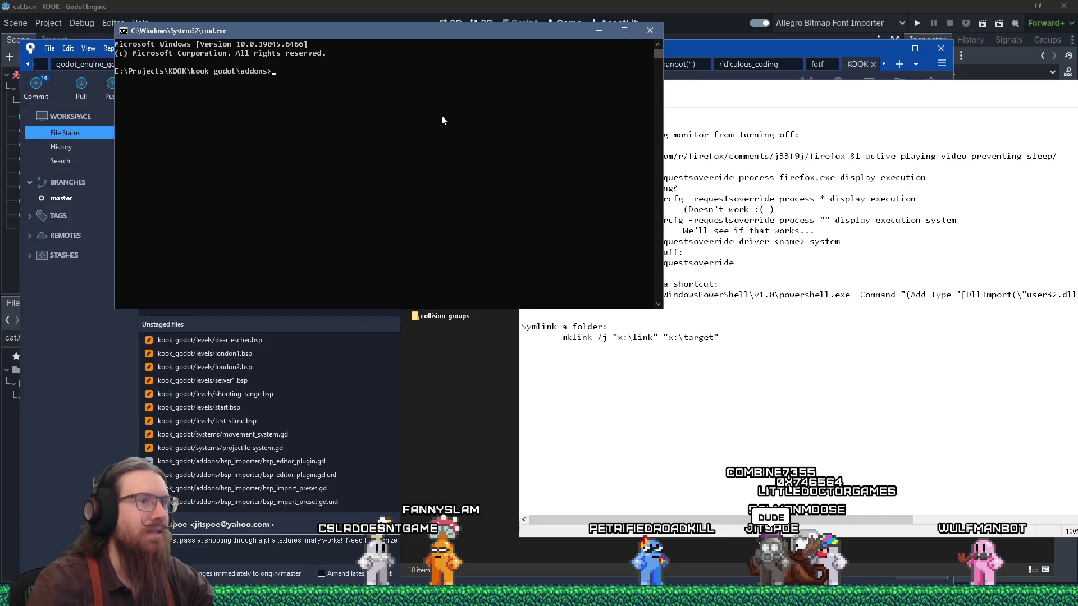
Enter 'mklink /j bsp_importer' in cmd, then browse e:\projects\godot\godot_ in the Run dialog.
text(mk)
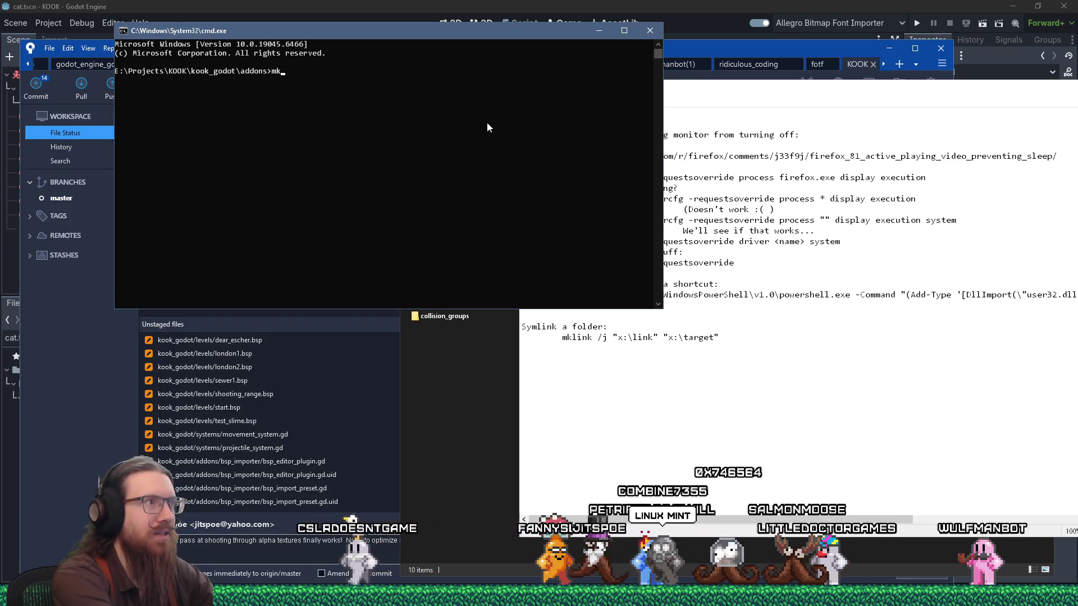
text(link /j)
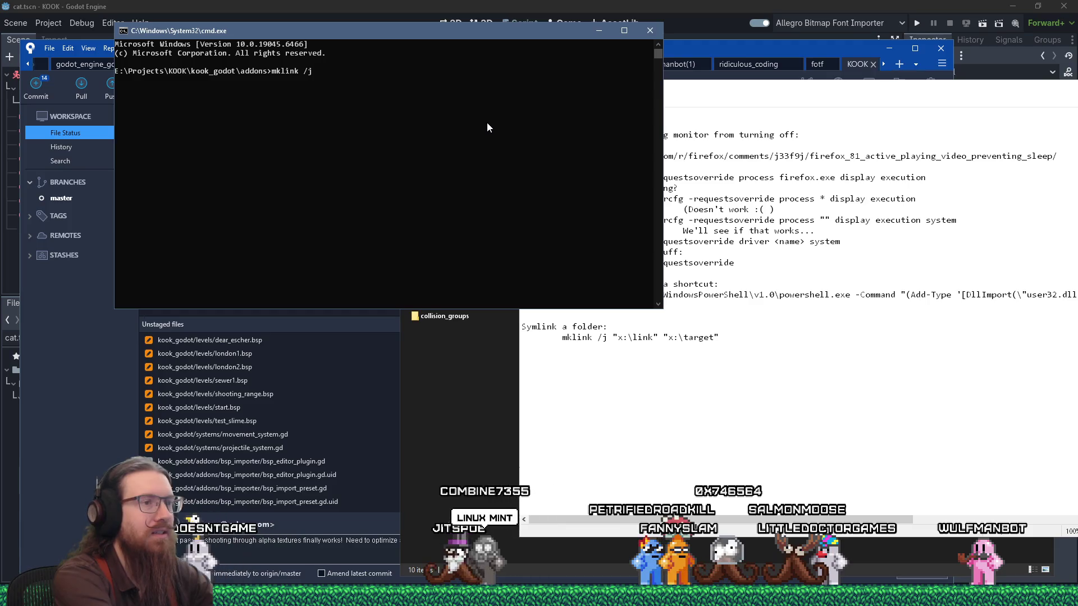
text( bsp_importer)
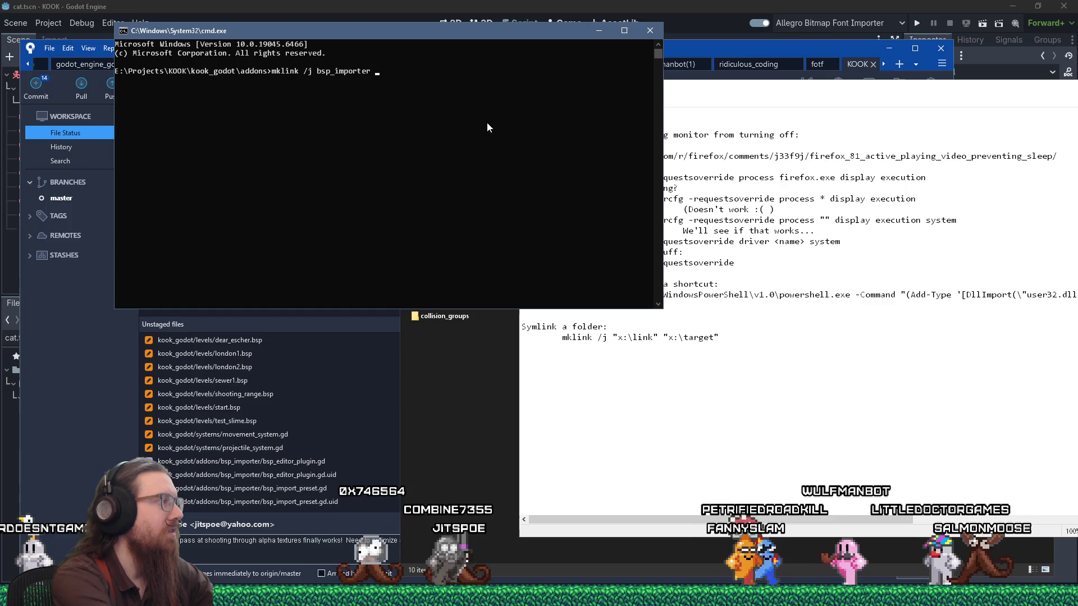
key(super+r)
text(e:\)
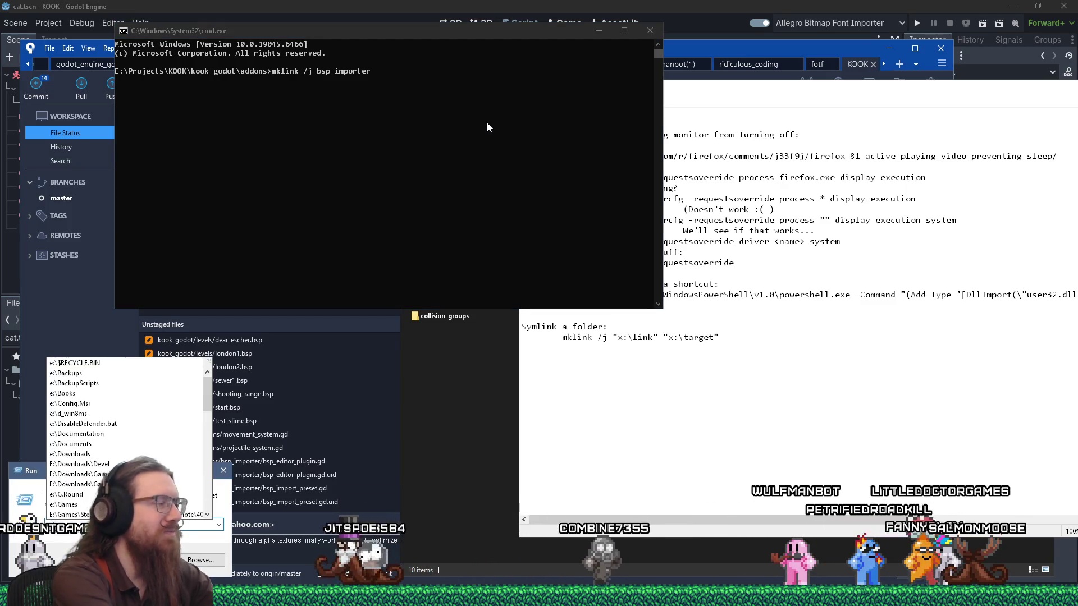
text(pr)
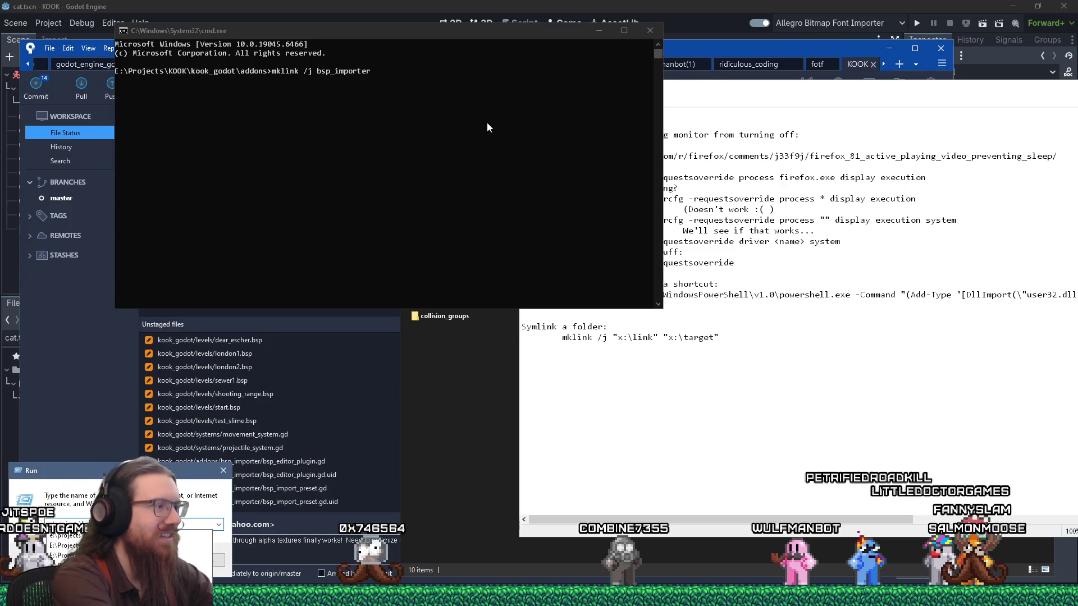
text(ojects\godot\g)
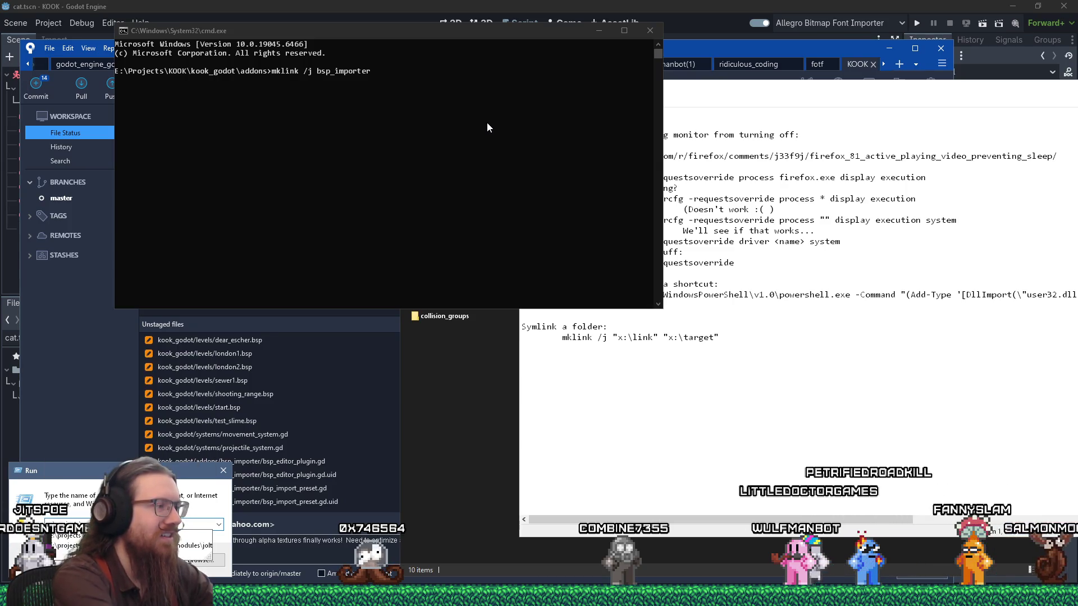
text(o)
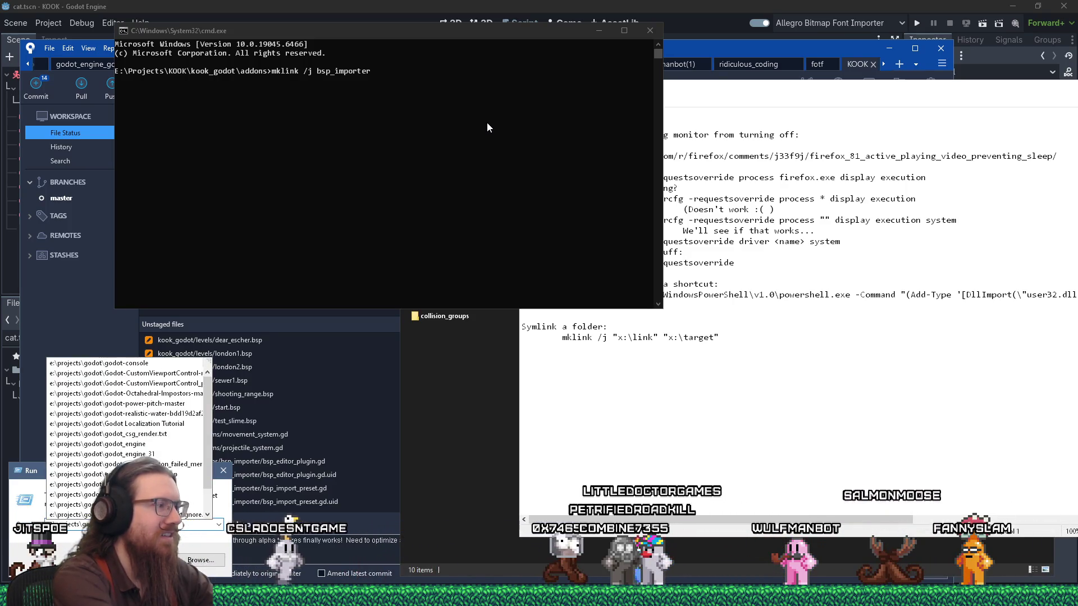
text(dot_)
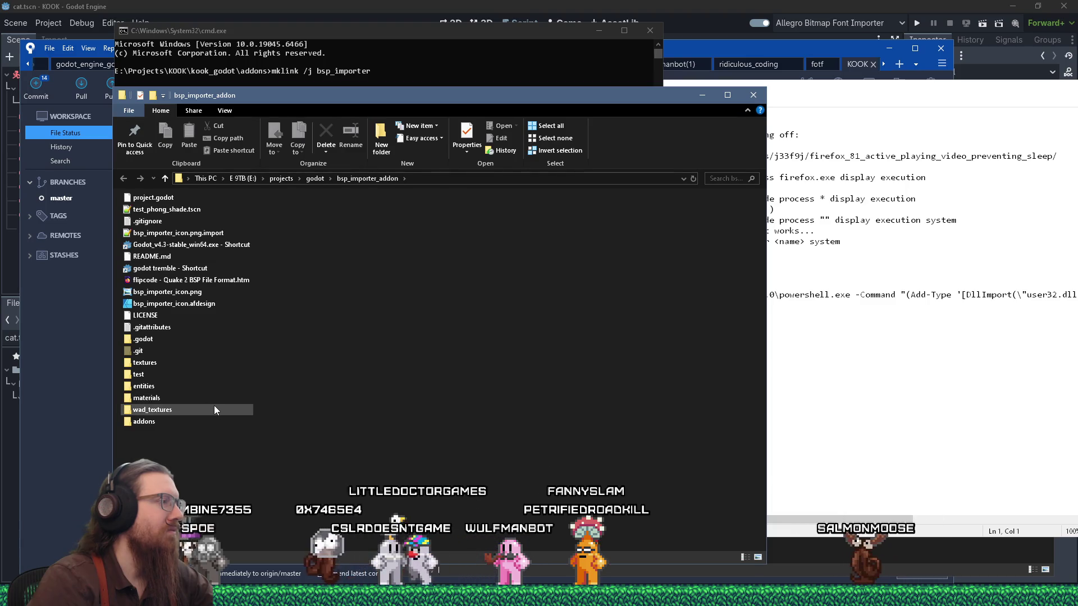
Copy the bsp_importer_addon\addons\bsp_importer folder path from Explorer's address bar.
mouse_move(213, 404)
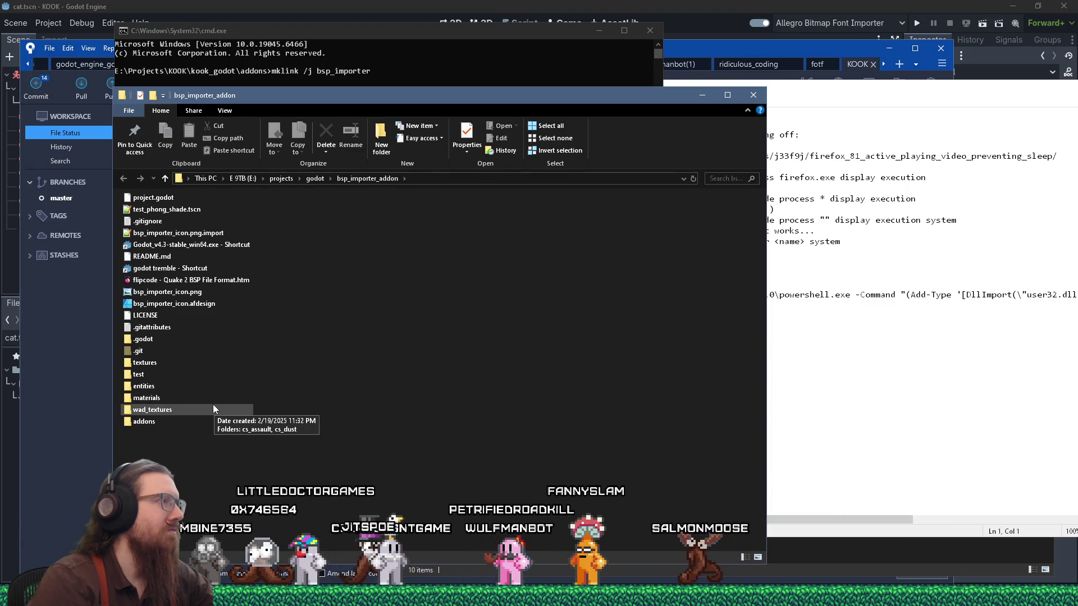
click(443, 179)
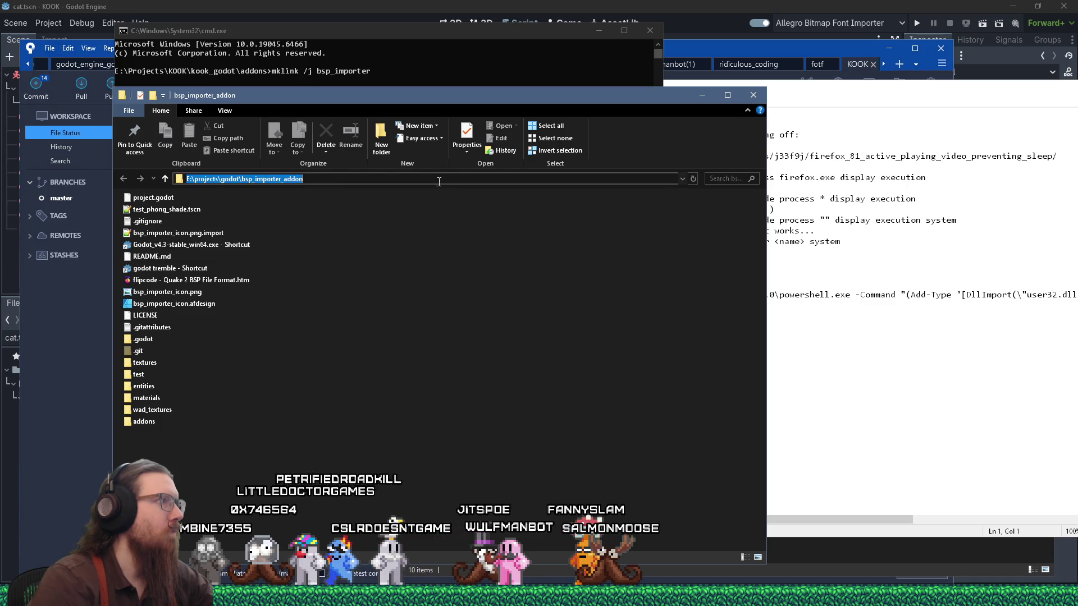
right_click(341, 178)
click(365, 212)
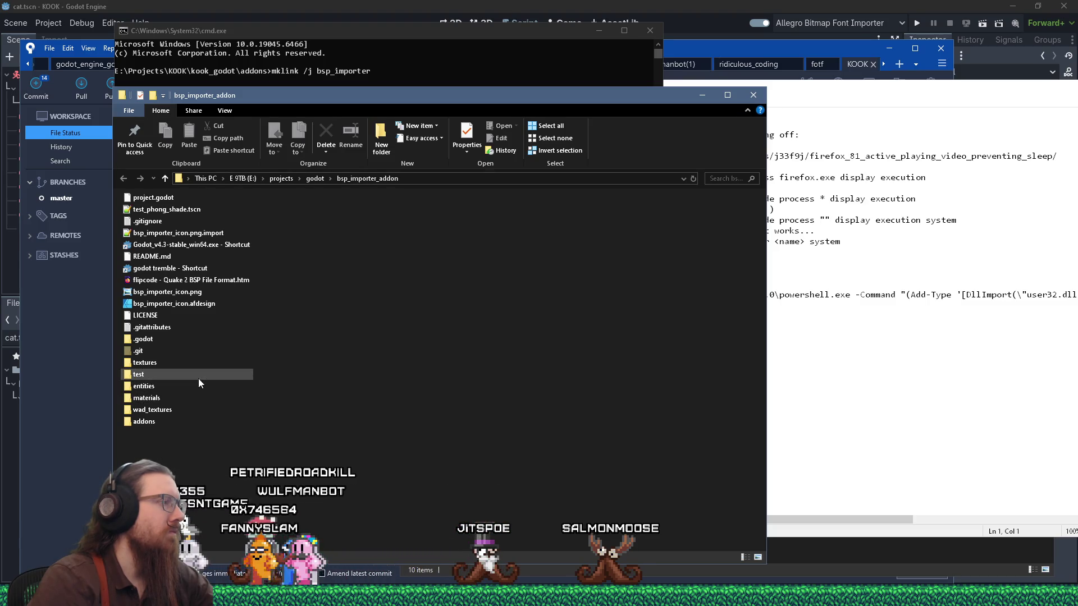
double_click(158, 420)
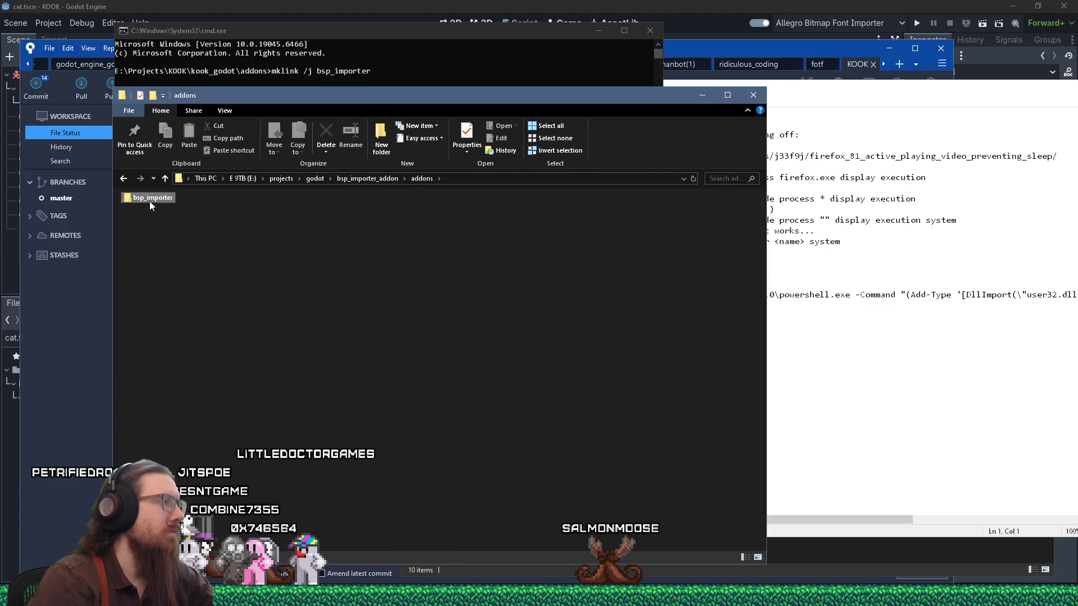
double_click(149, 198)
click(508, 178)
right_click(507, 178)
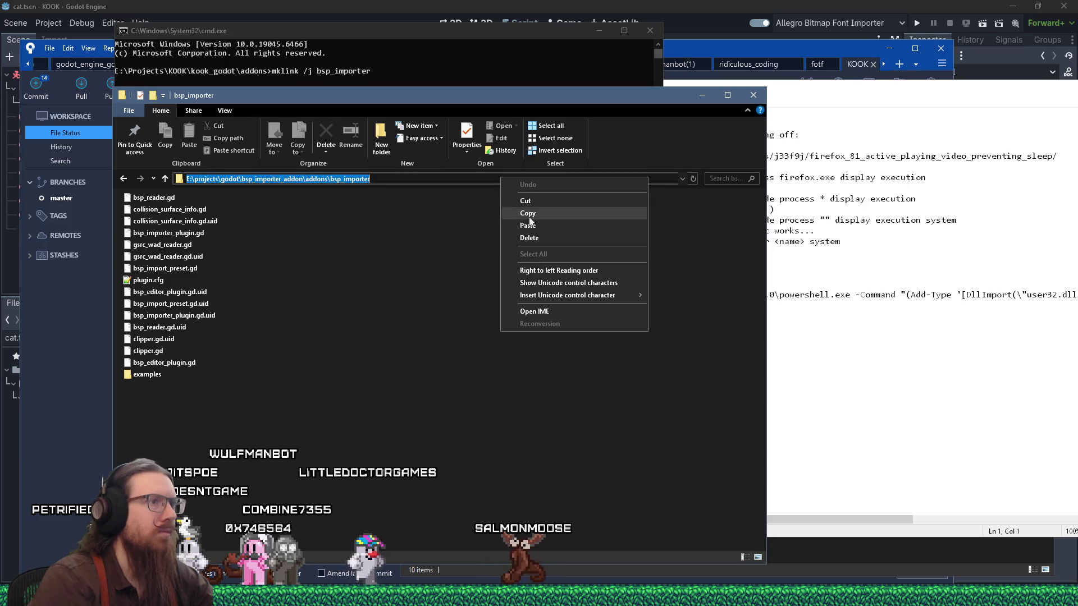
click(536, 212)
Run mklink /j bsp_importer with the quoted copied path to create the junction.
click(500, 72)
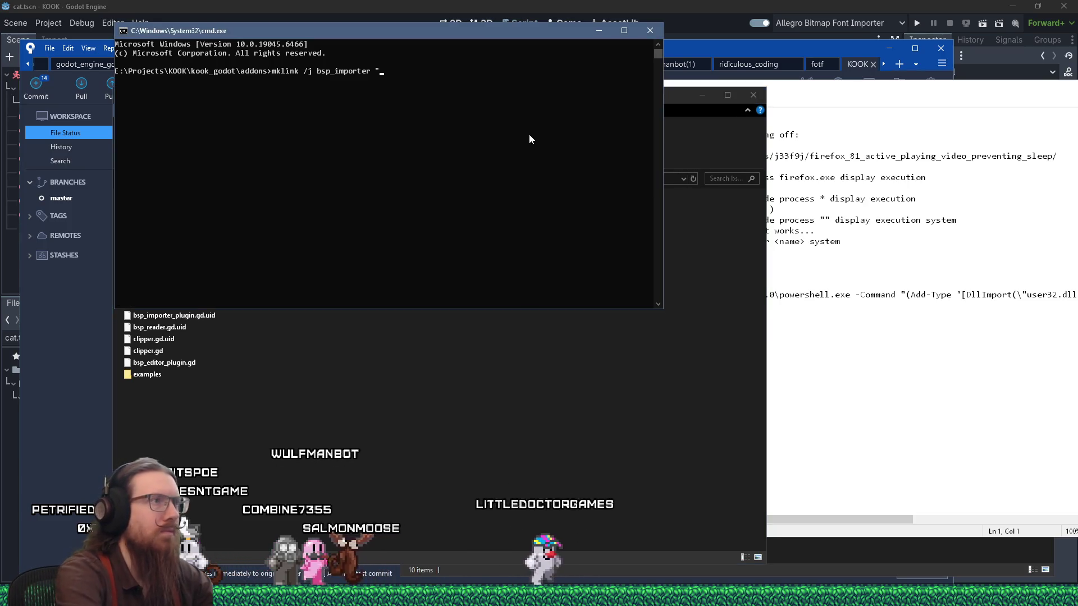
text(")
key(ctrl+v)
text(")
key(Return)
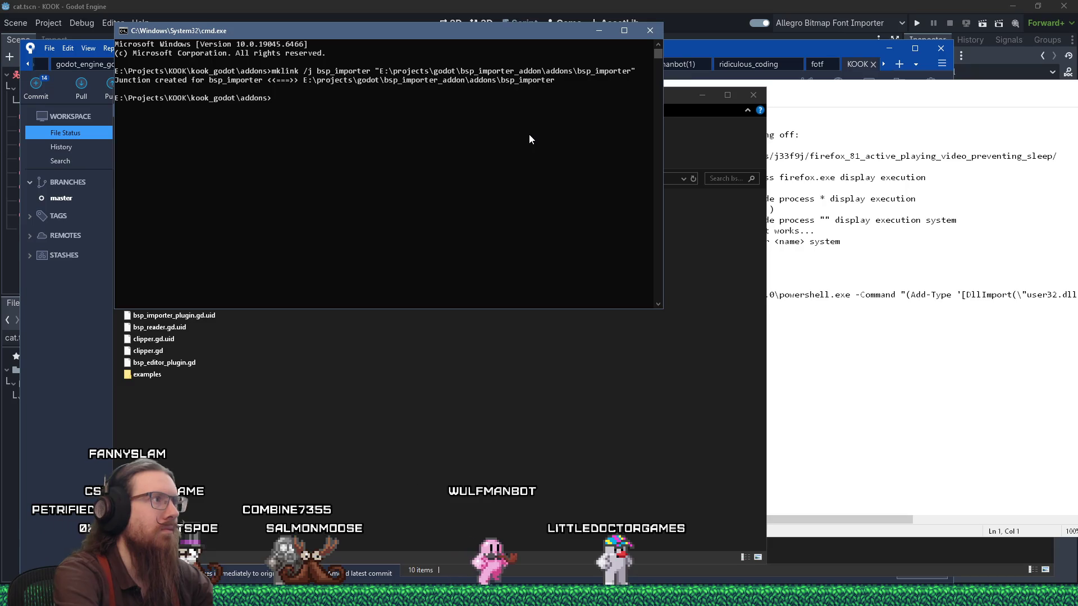
click(725, 49)
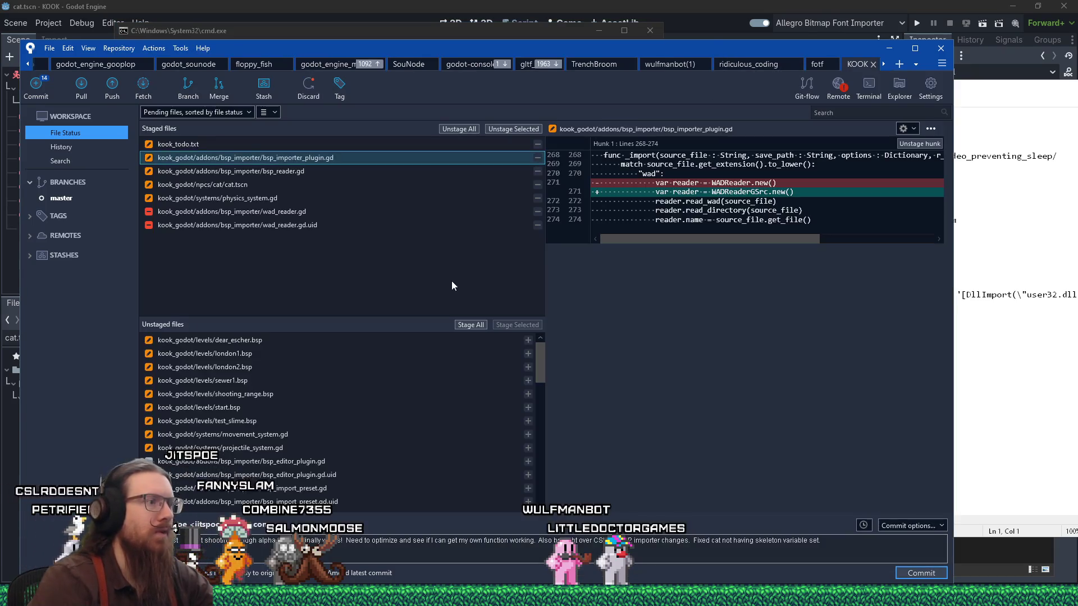
Review the modified scripts' diffs, then stage kook_godot/systems/projectile_system.gd.
click(273, 435)
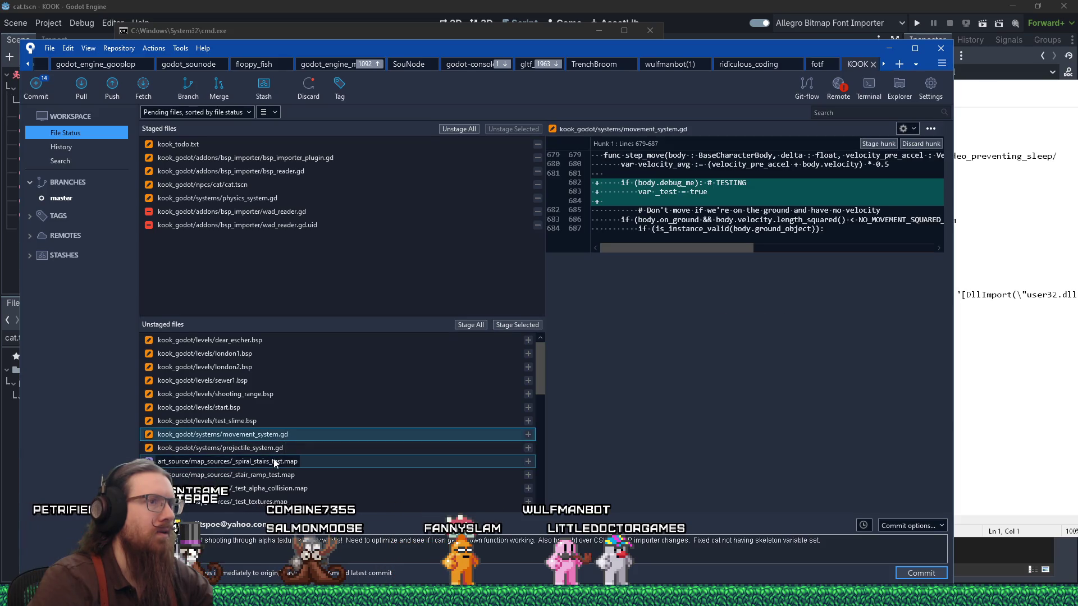
scroll(275, 459, down, 5)
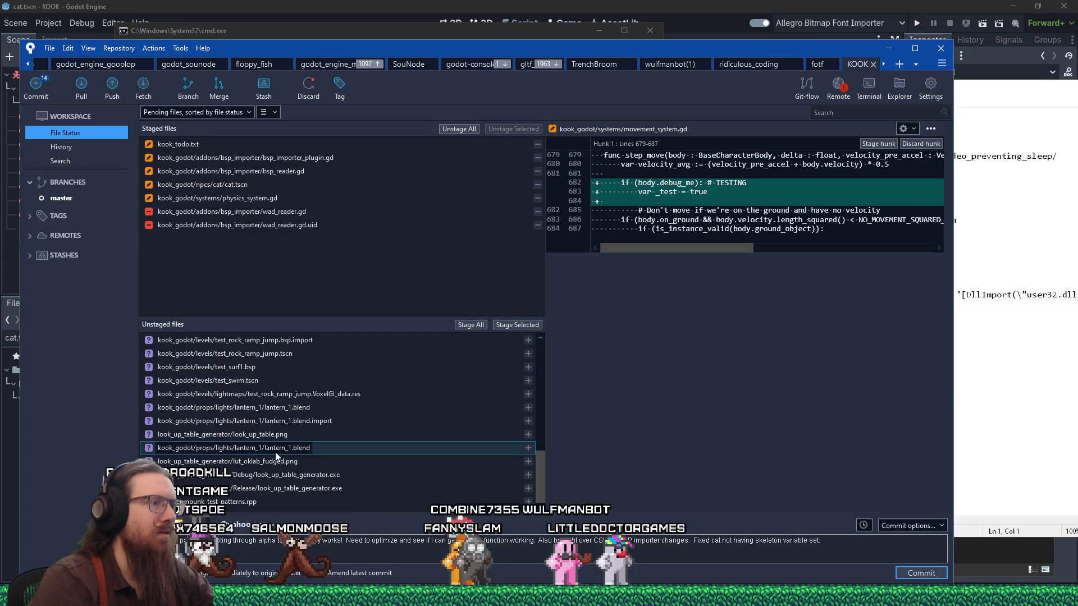
scroll(275, 453, up, 5)
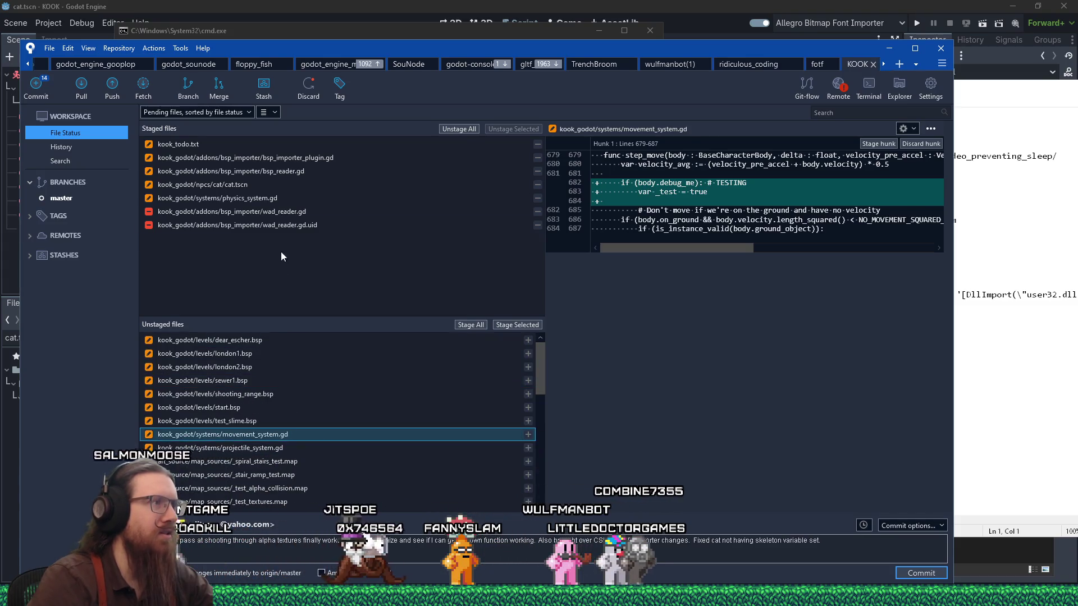
click(258, 158)
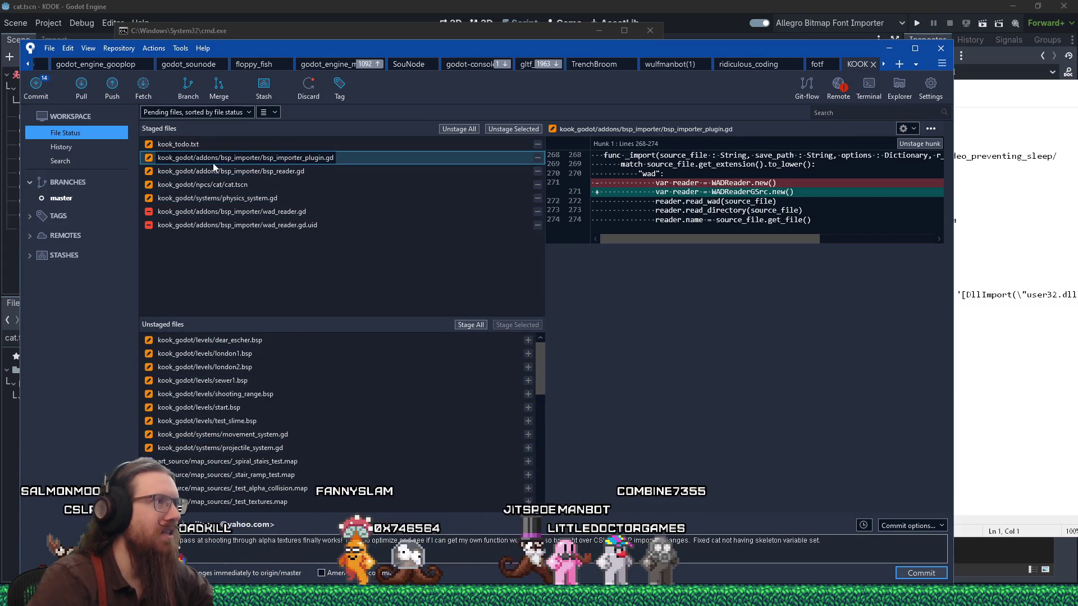
click(240, 171)
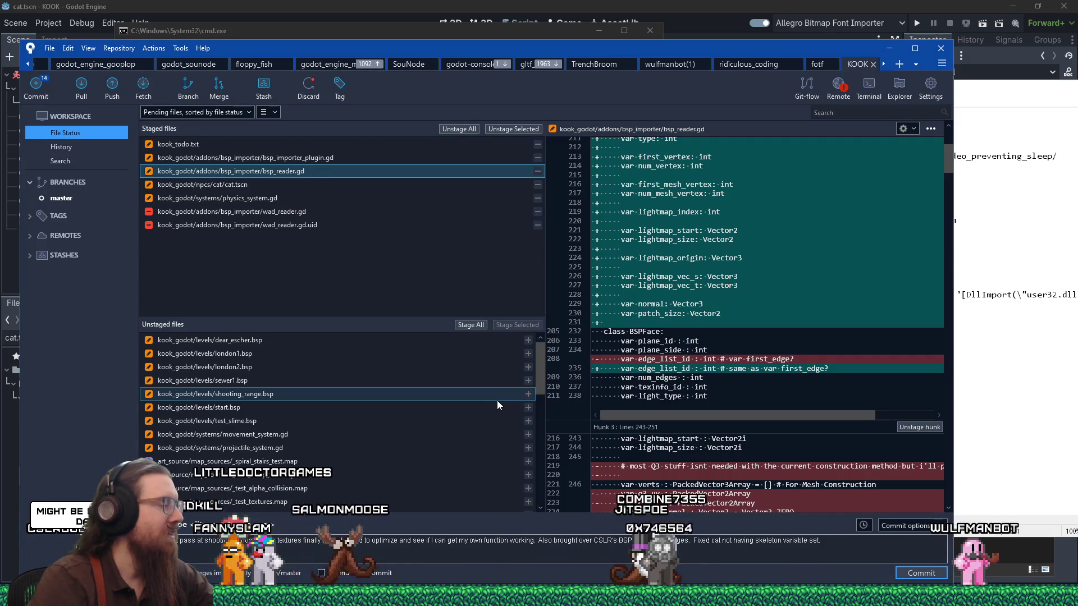
click(450, 434)
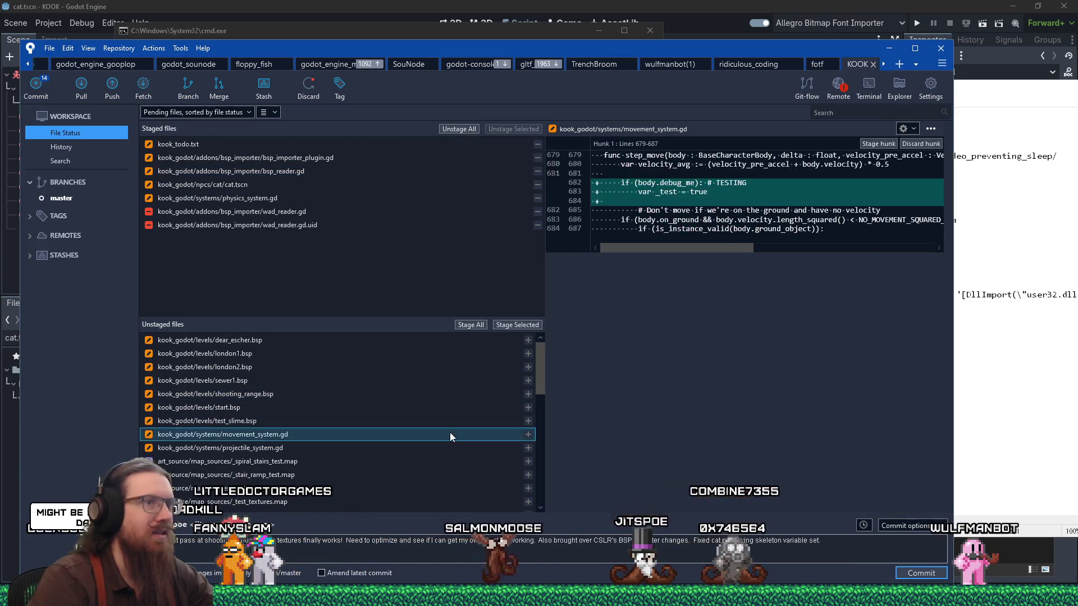
click(423, 447)
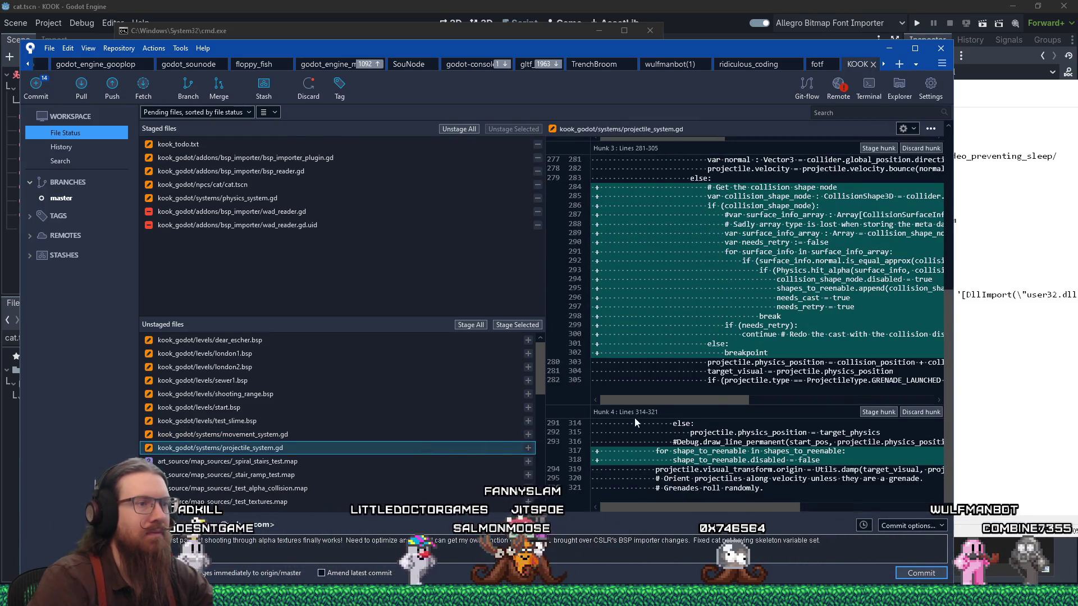
click(516, 325)
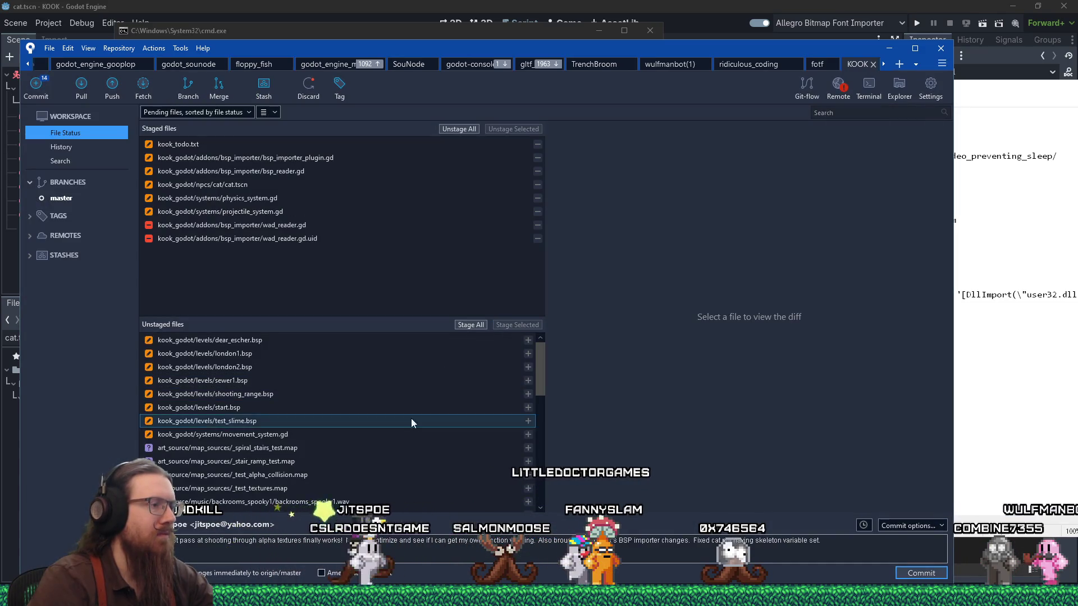
Stage the four new collision_surface_info and gsrc_wad_reader .gd/.gd.uid files.
drag(541, 364, 537, 399)
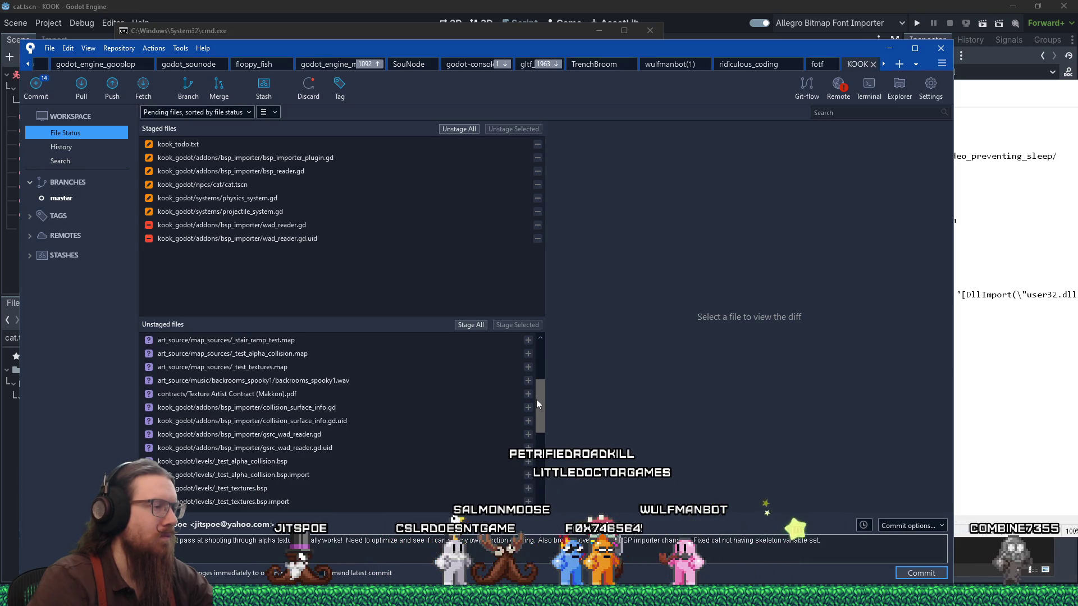
click(402, 410)
drag(402, 411, 375, 443)
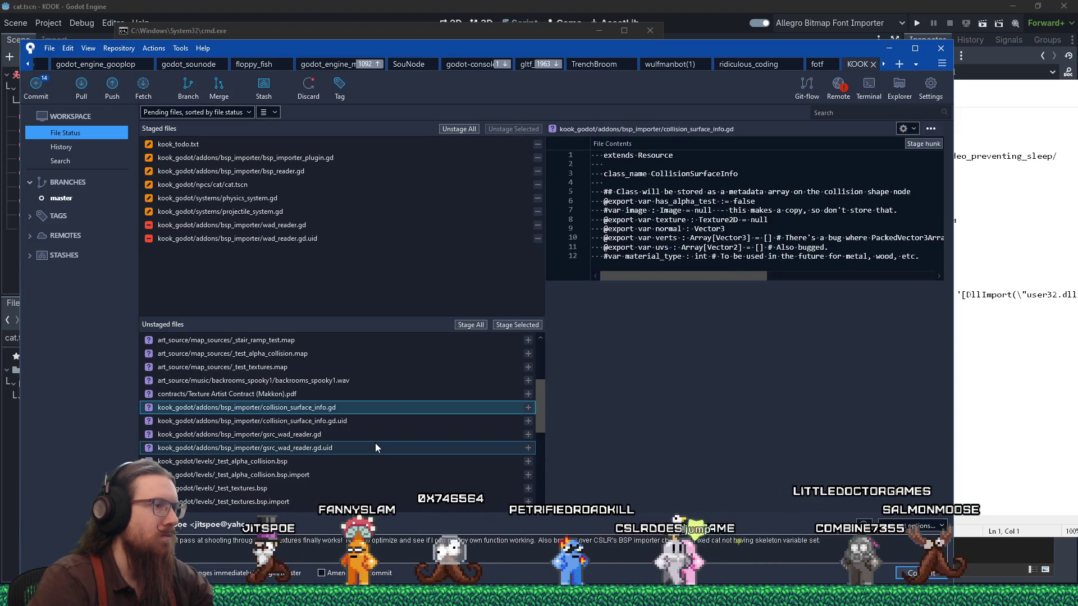
click(531, 325)
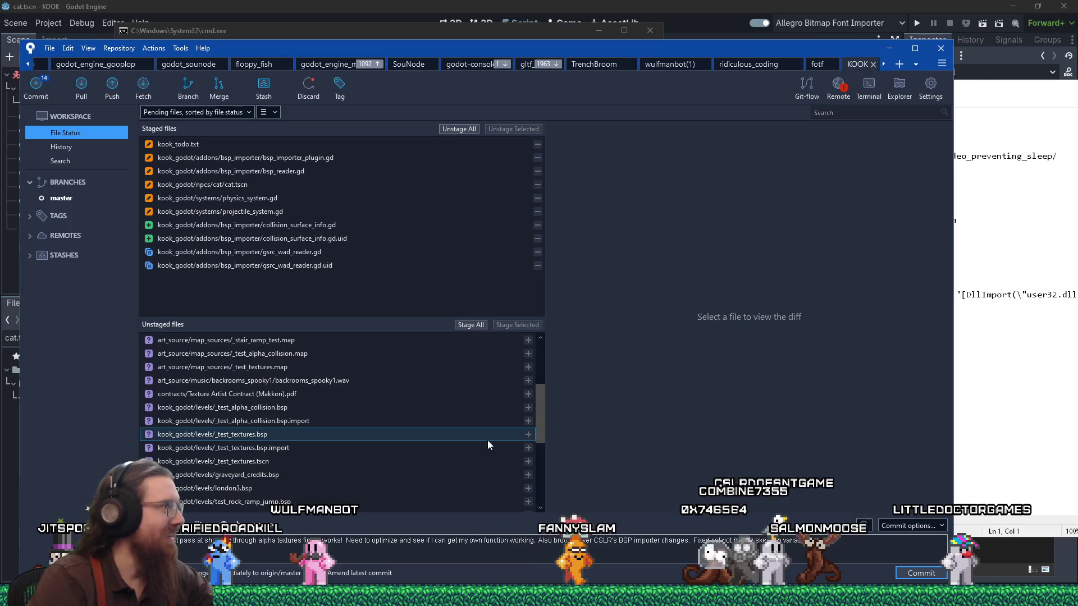
Commit the staged changes on master as 'First pass at shooting through alpha textures finally works!'.
scroll(487, 441, down, 2)
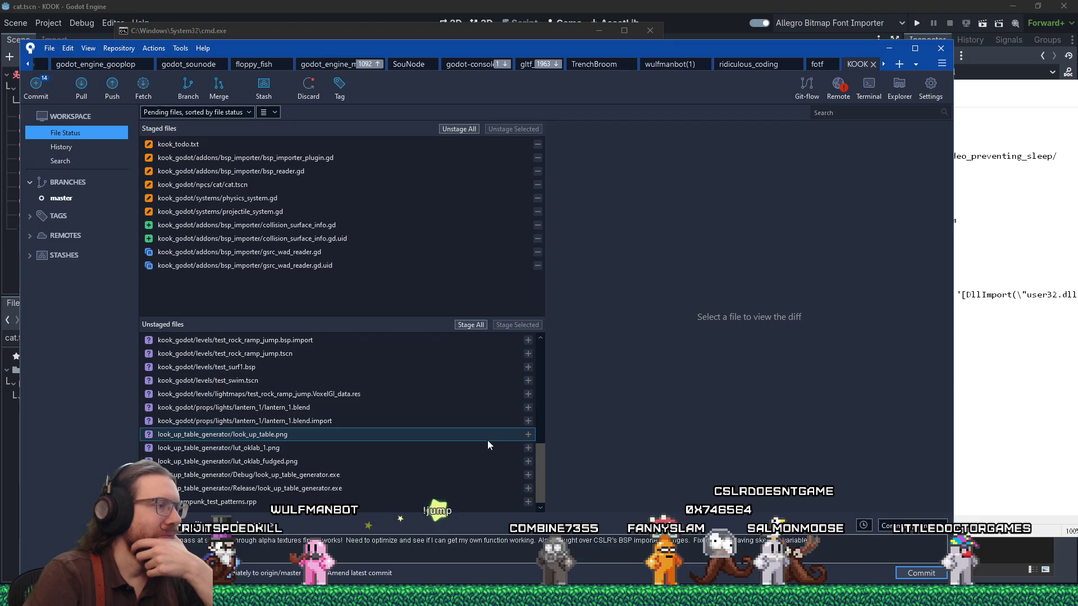
scroll(487, 440, up, 5)
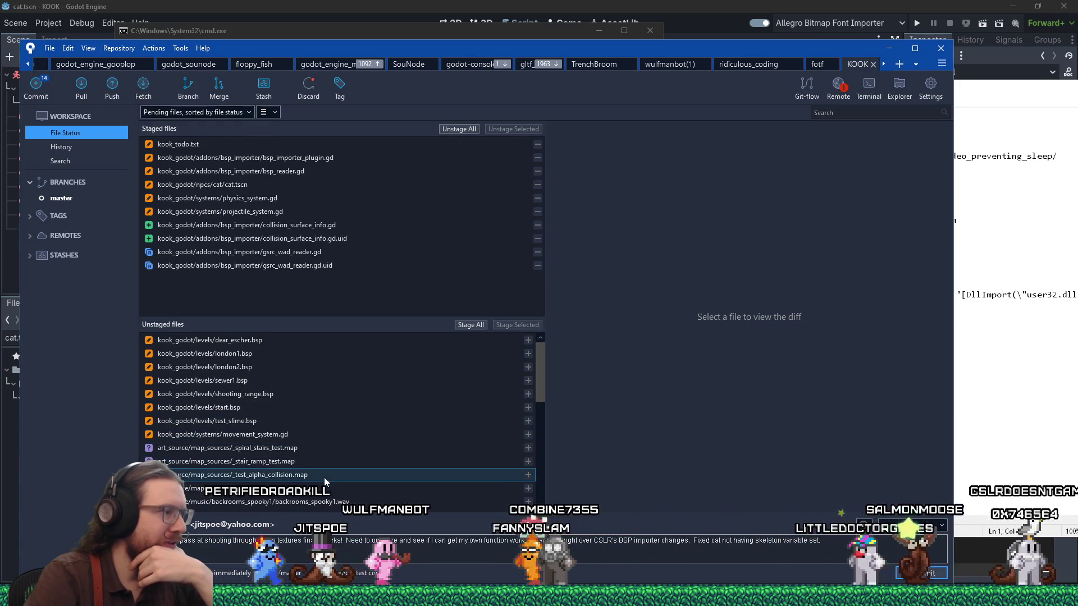
scroll(324, 477, down, 3)
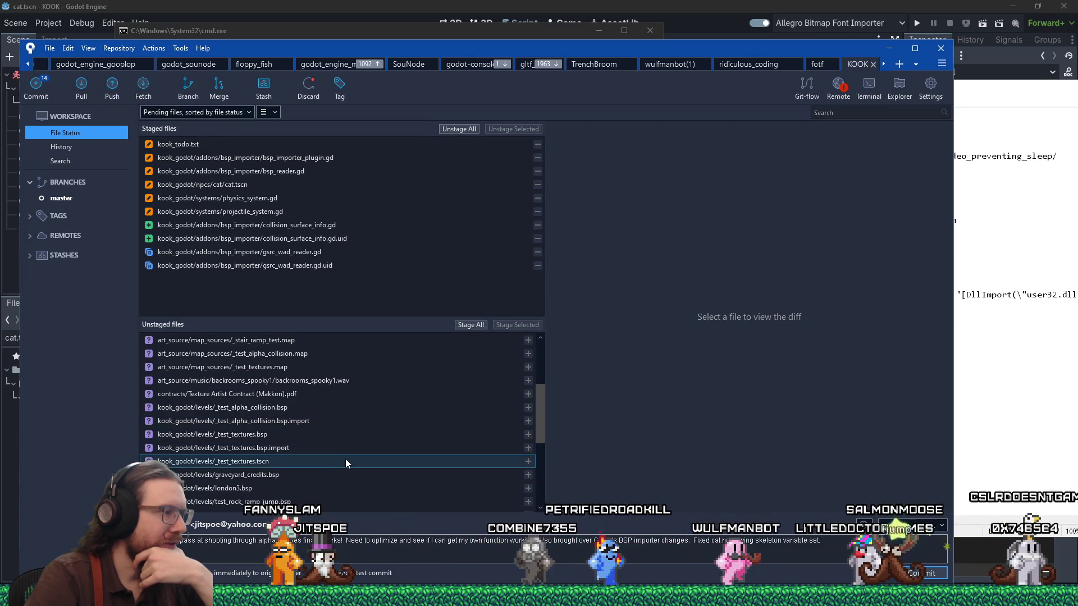
scroll(344, 462, down, 1)
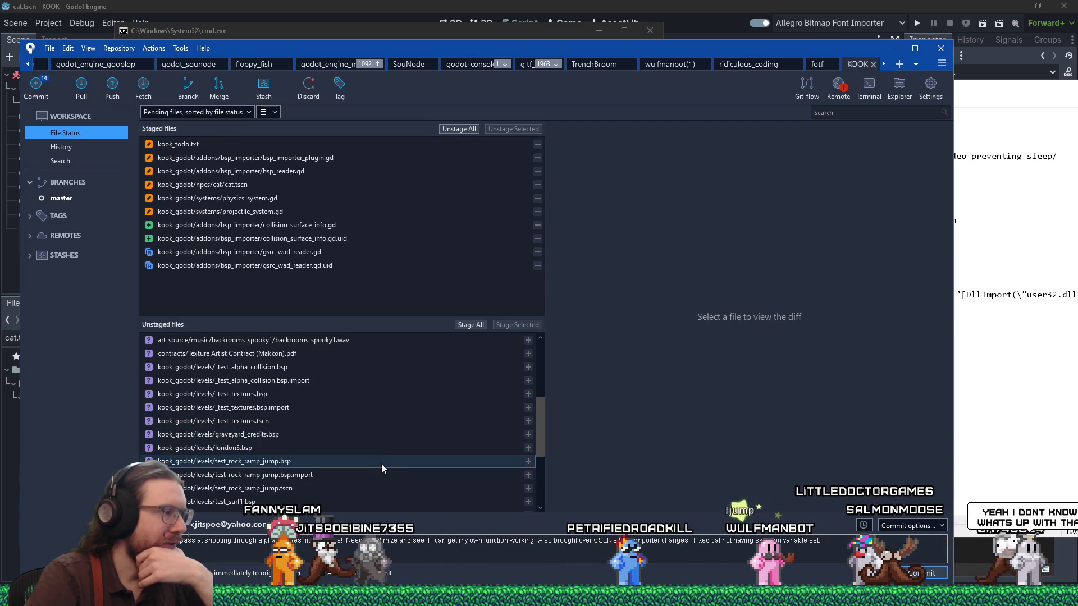
scroll(384, 452, down, 1)
scroll(398, 469, down, 1)
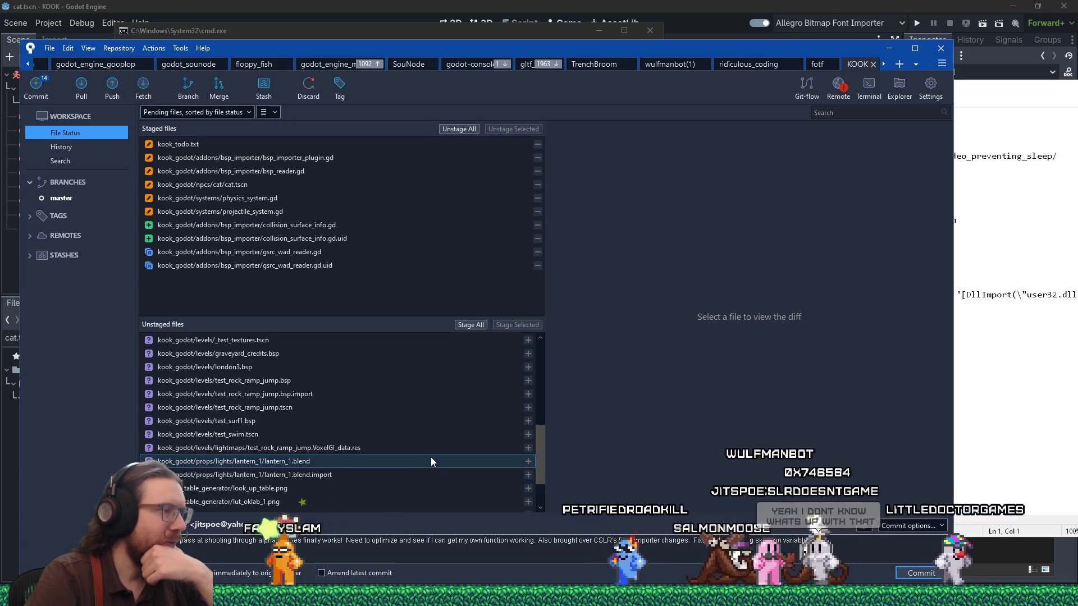
scroll(426, 449, down, 1)
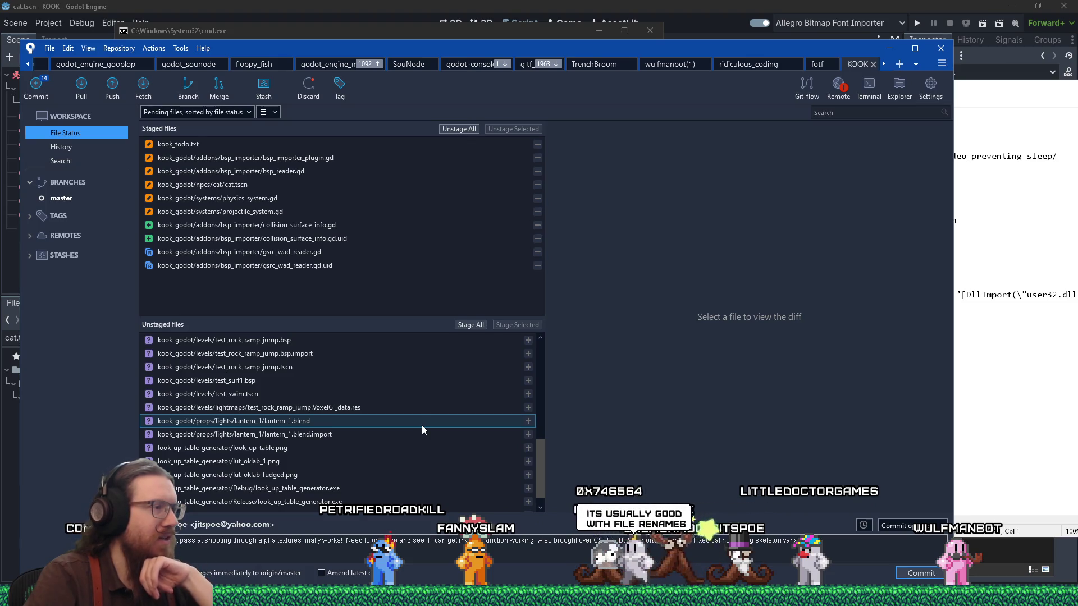
scroll(422, 430, down, 1)
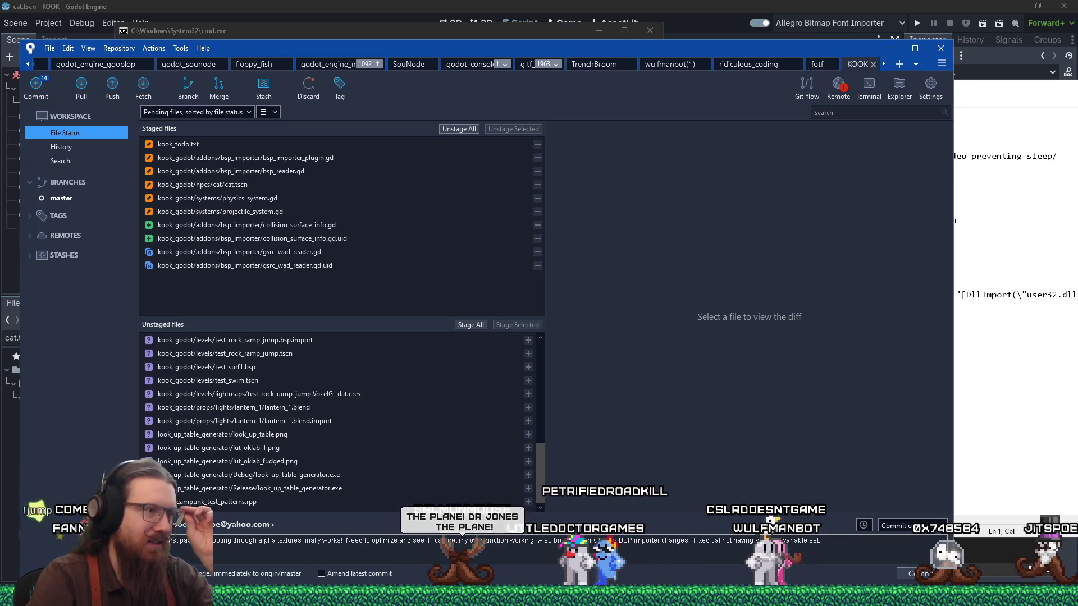
drag(542, 468, 531, 365)
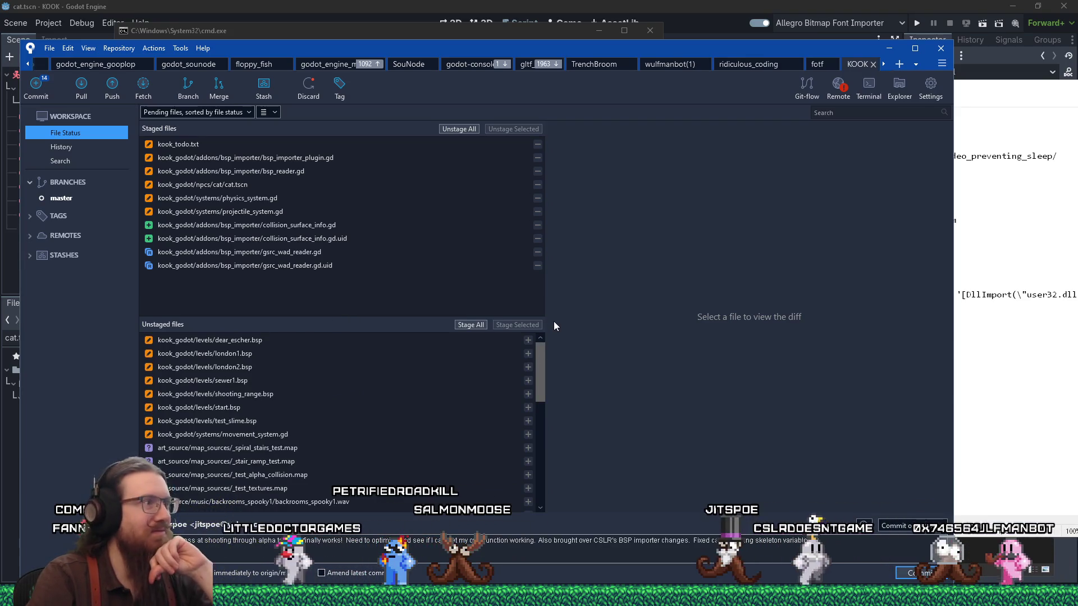
mouse_move(540, 365)
mouse_down()
mouse_move(559, 467)
mouse_move(539, 372)
mouse_move(546, 342)
mouse_up()
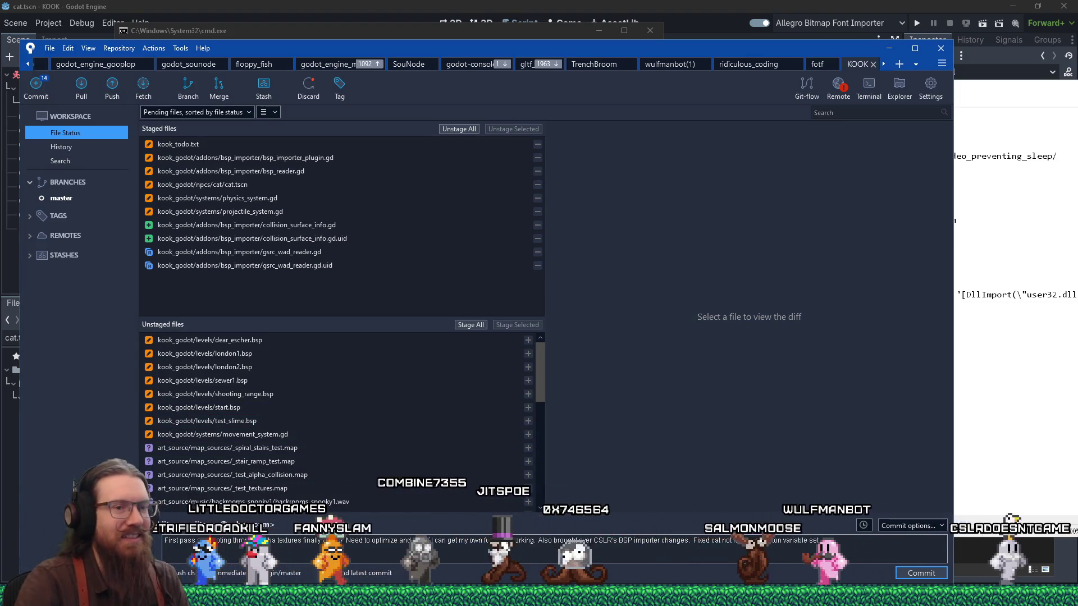
click(913, 578)
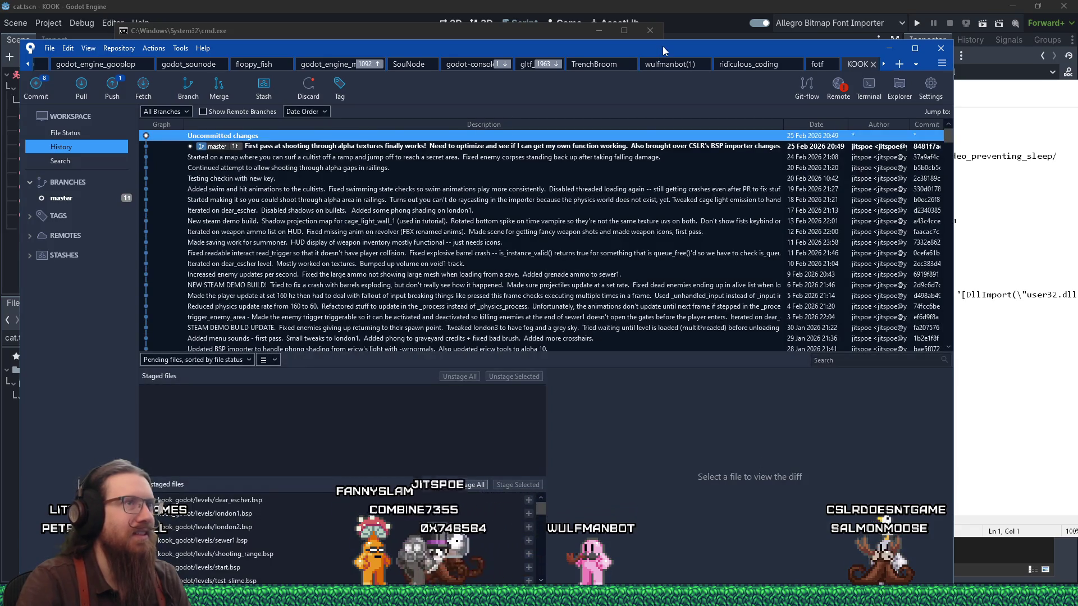
Close SourceTree, the command prompt and the File Explorer folder windows.
key(alt+F4)
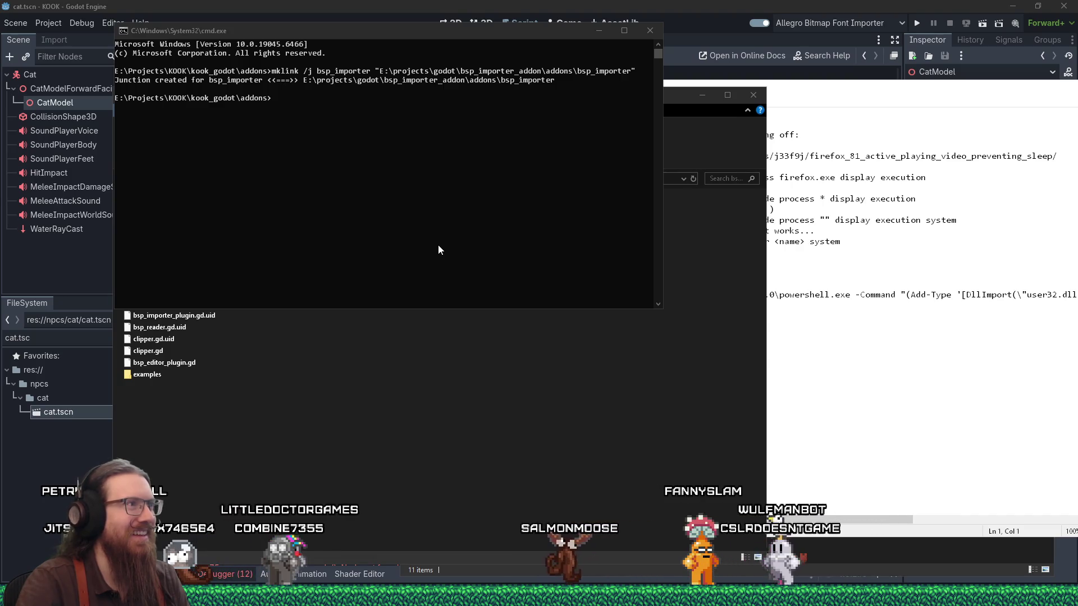
click(651, 31)
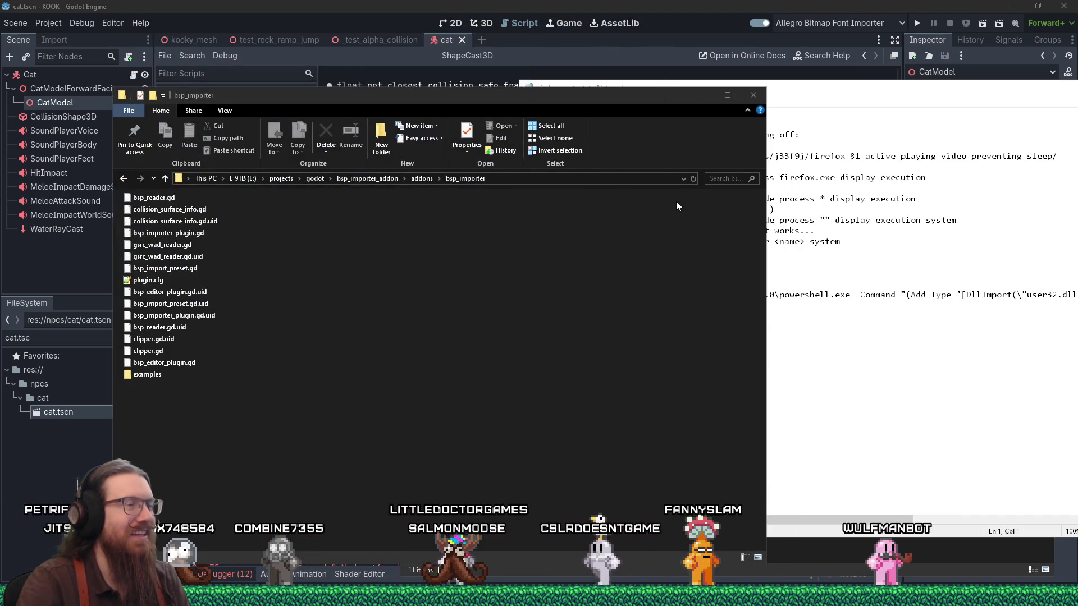
click(754, 97)
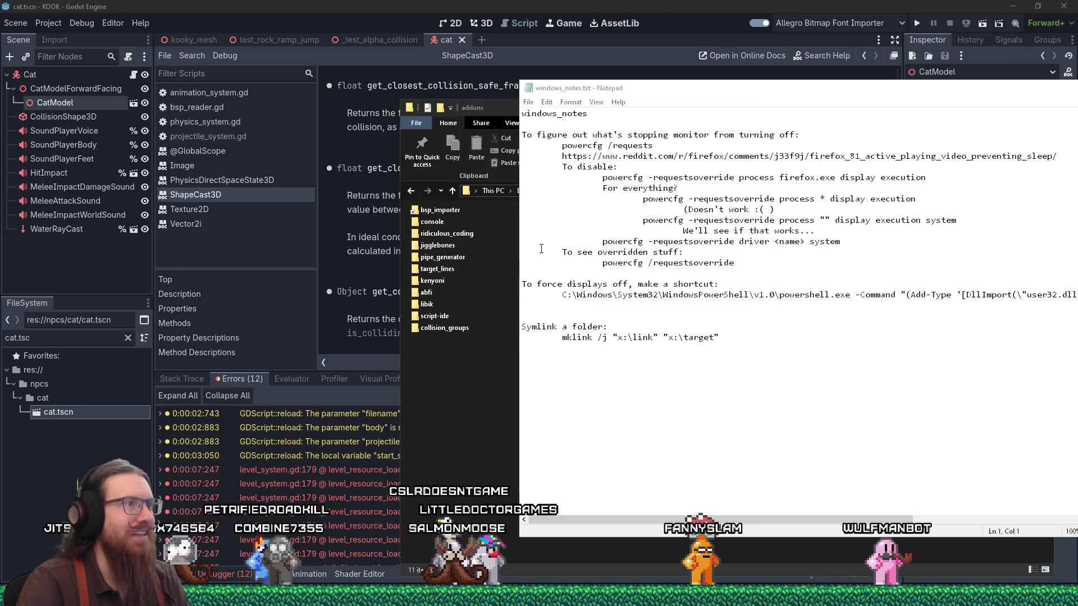
click(475, 395)
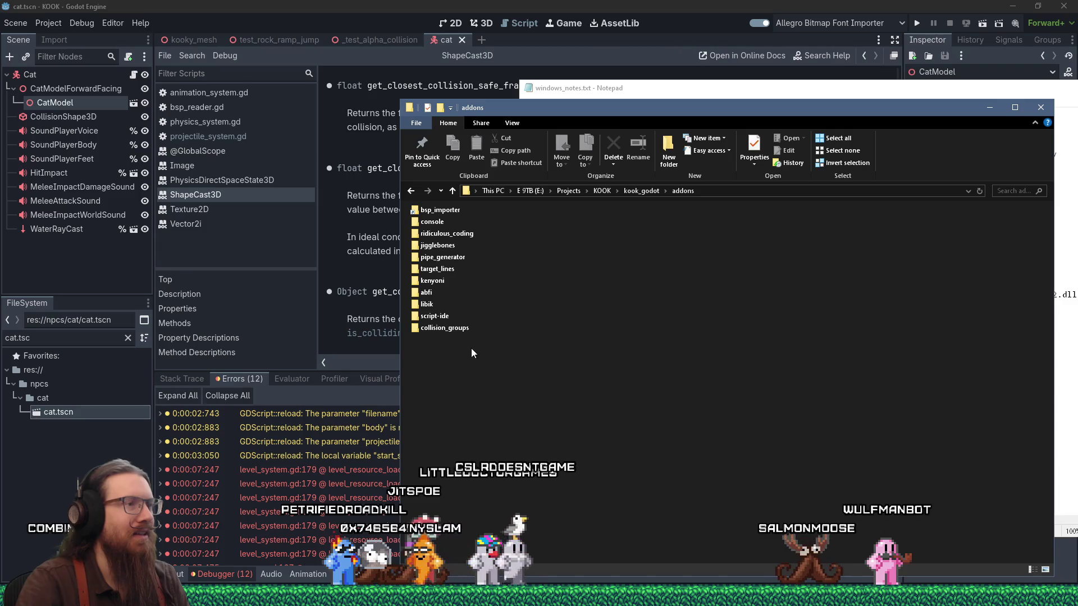
click(438, 283)
double_click(440, 286)
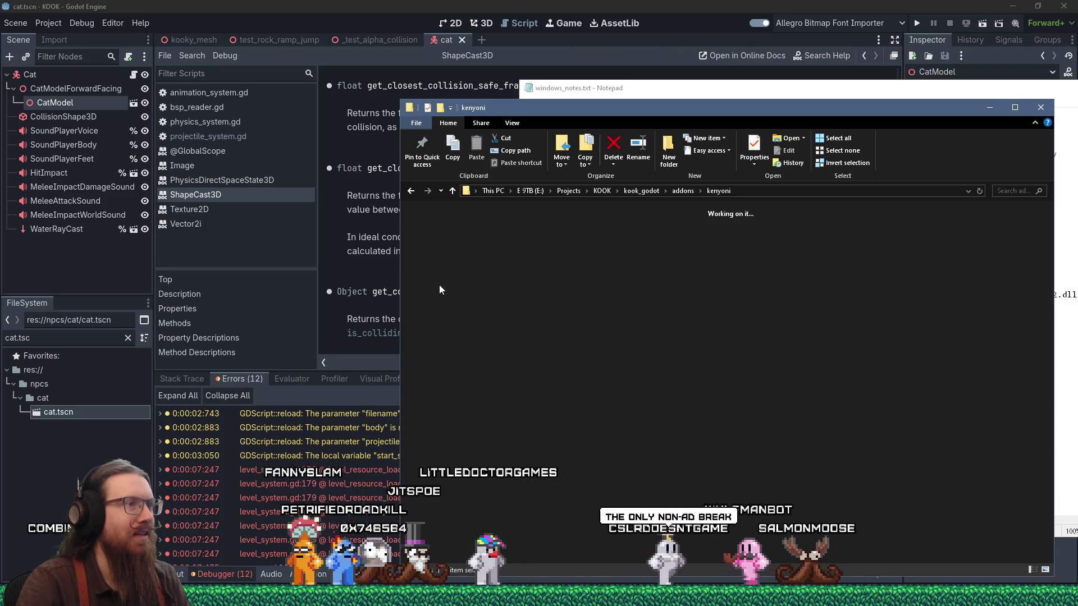
click(1041, 105)
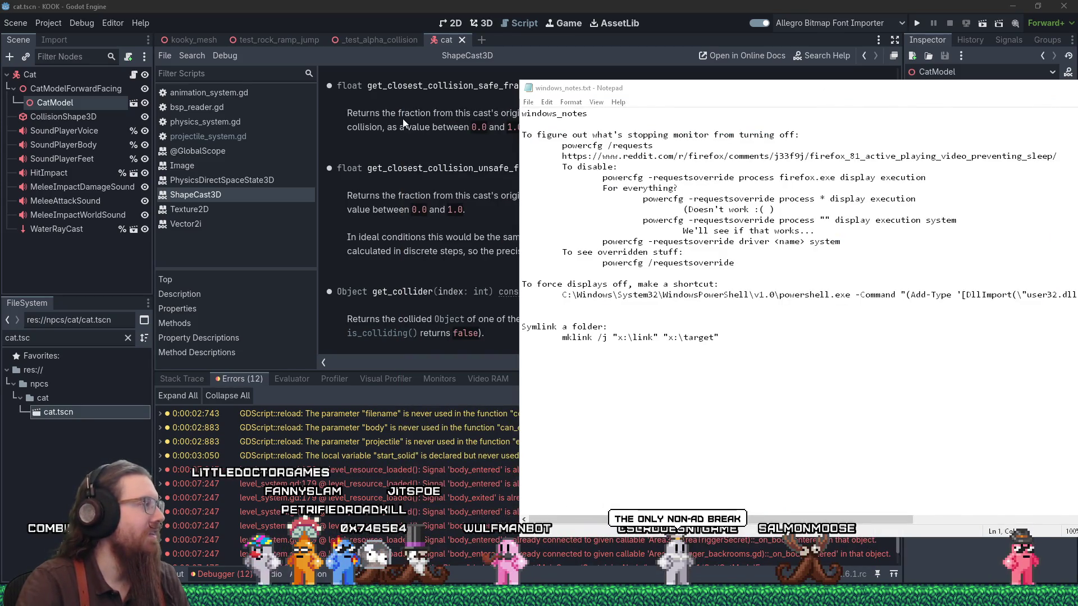
Snap the windows_notes.txt Notepad window into view and close it.
mouse_move(537, 596)
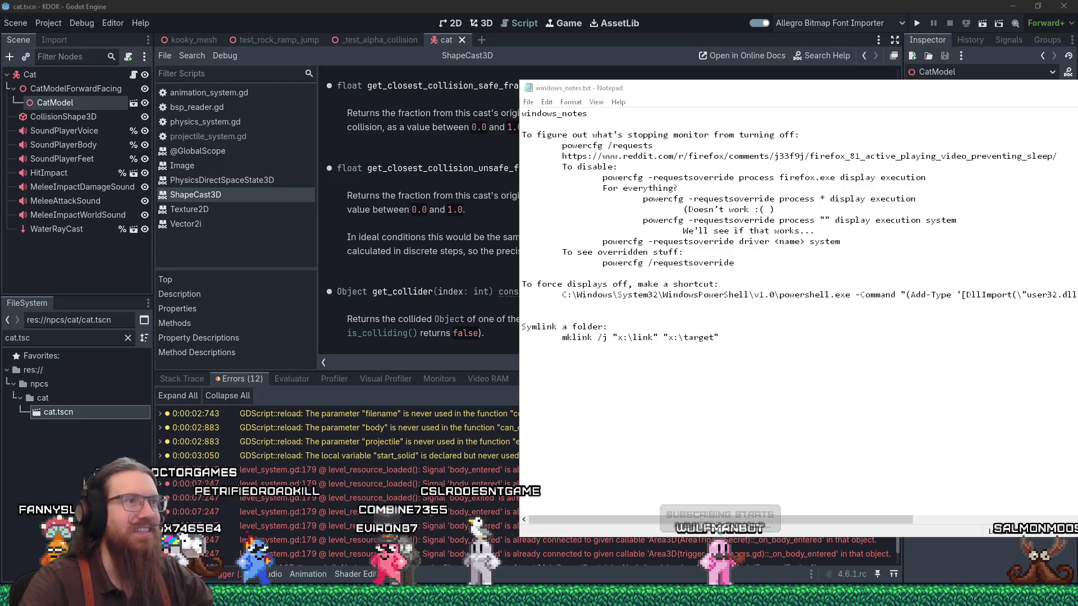
key(super+Left)
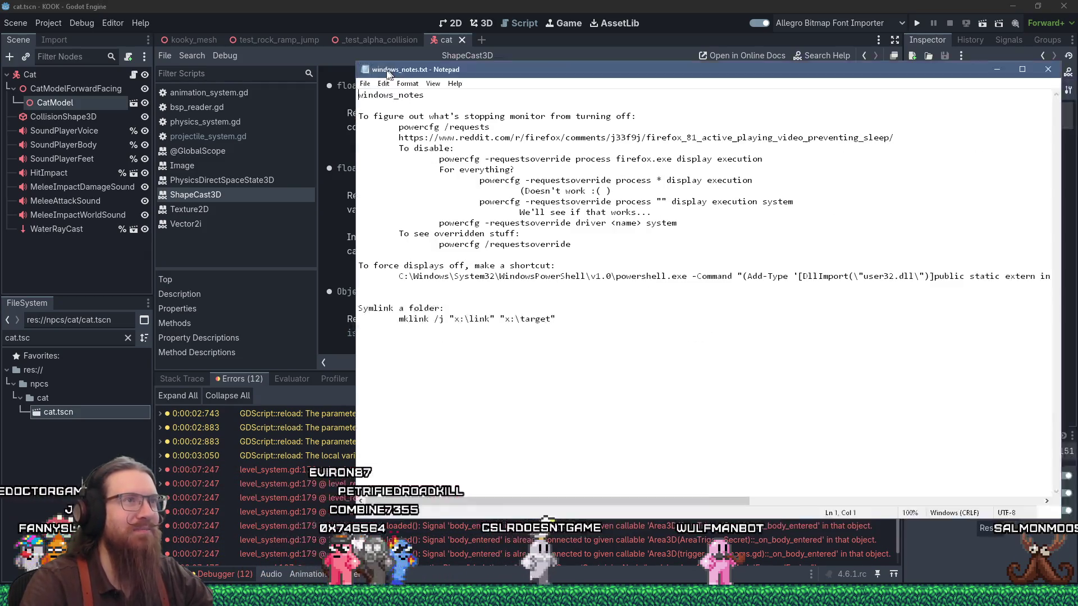
click(1018, 69)
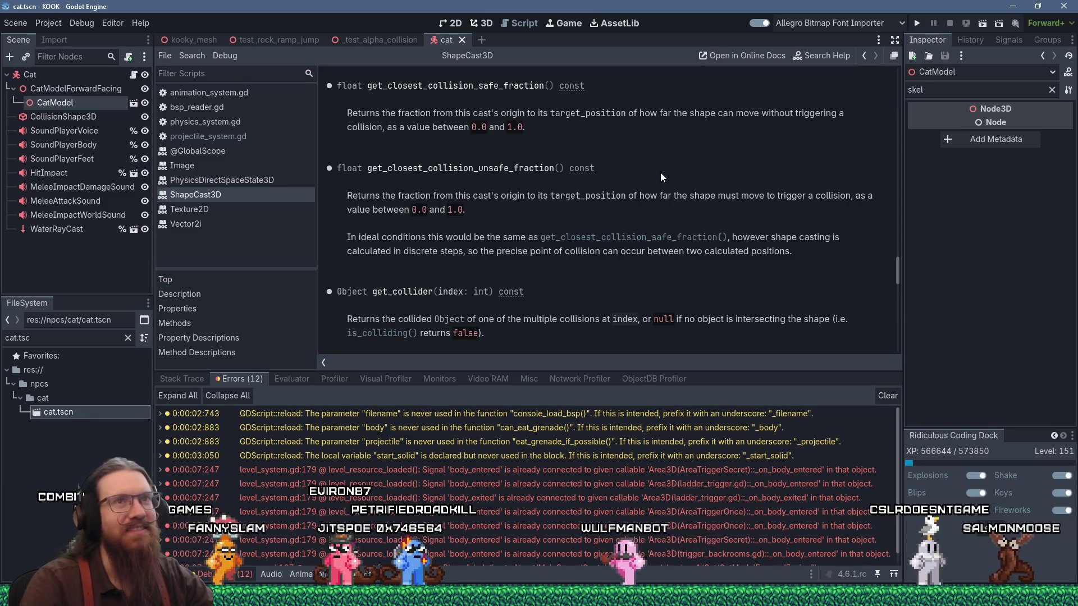
Shrink the debugger panel and close the ShapeCast3D and Texture2D documentation pages.
drag(673, 370, 674, 401)
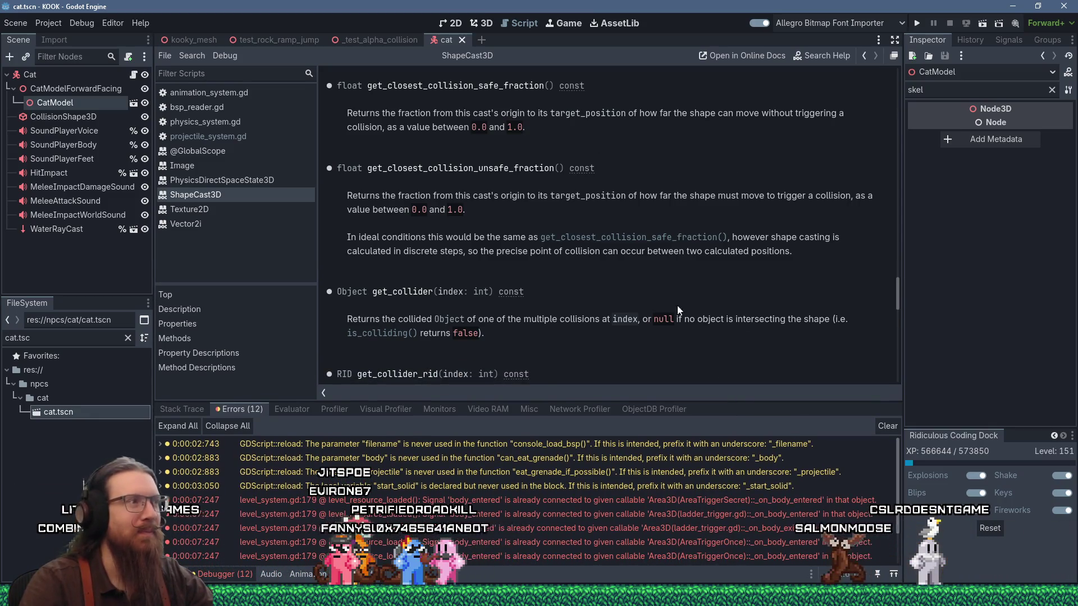
middle_click(186, 194)
middle_click(186, 194)
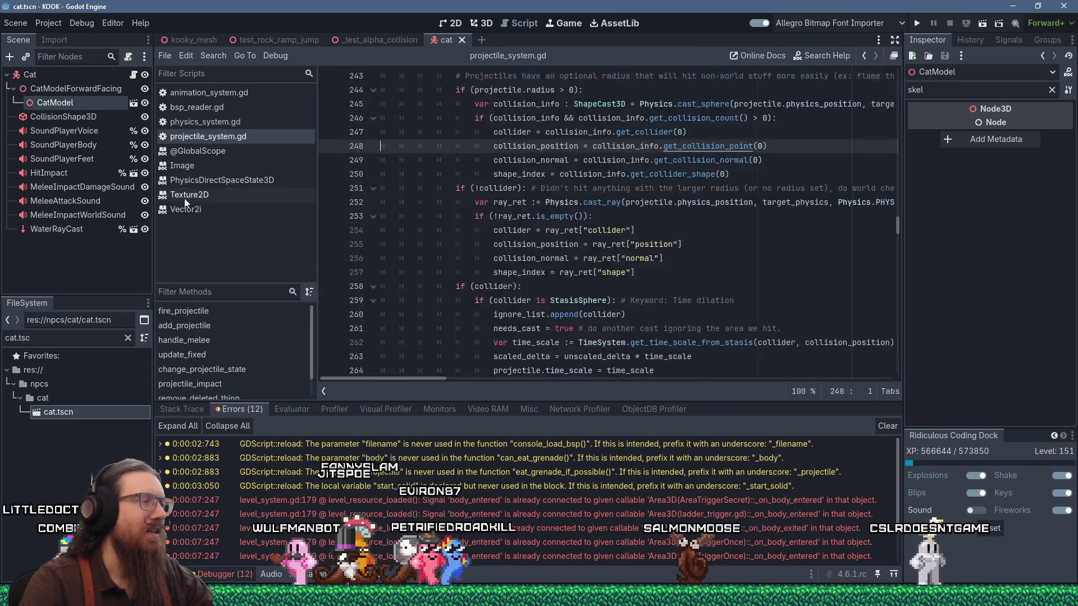
middle_click(185, 194)
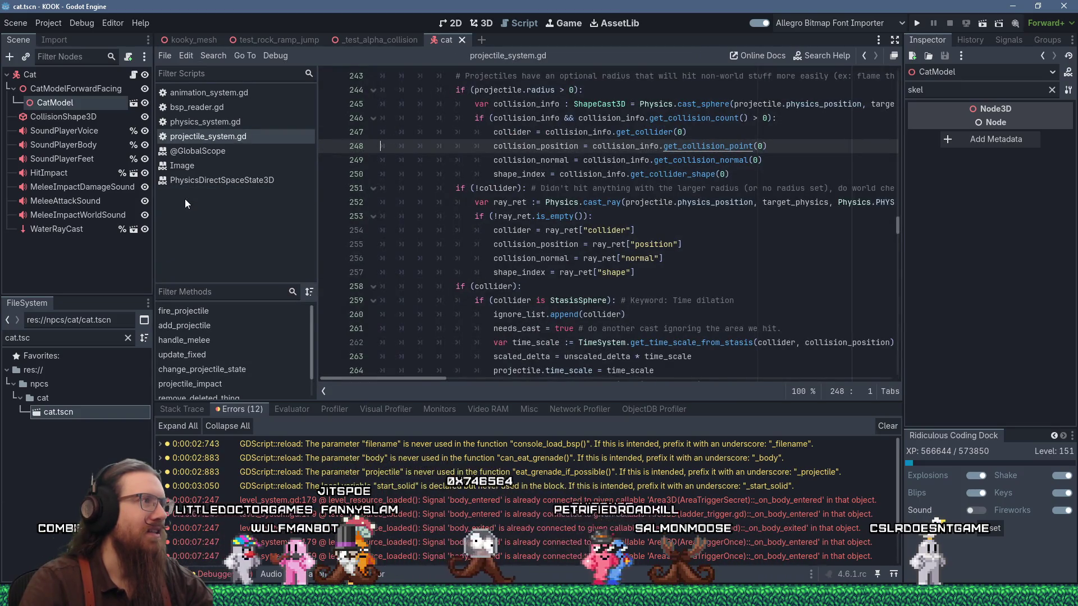
Open physics_system.gd at the texture alpha check code, then bring up the browser.
click(204, 123)
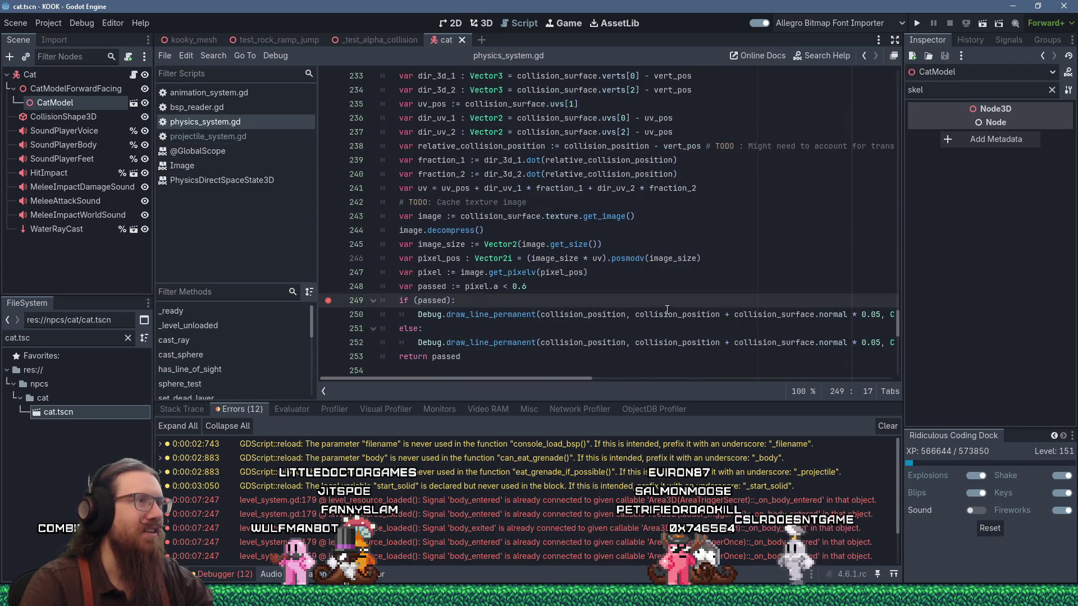
scroll(662, 309, up, 4)
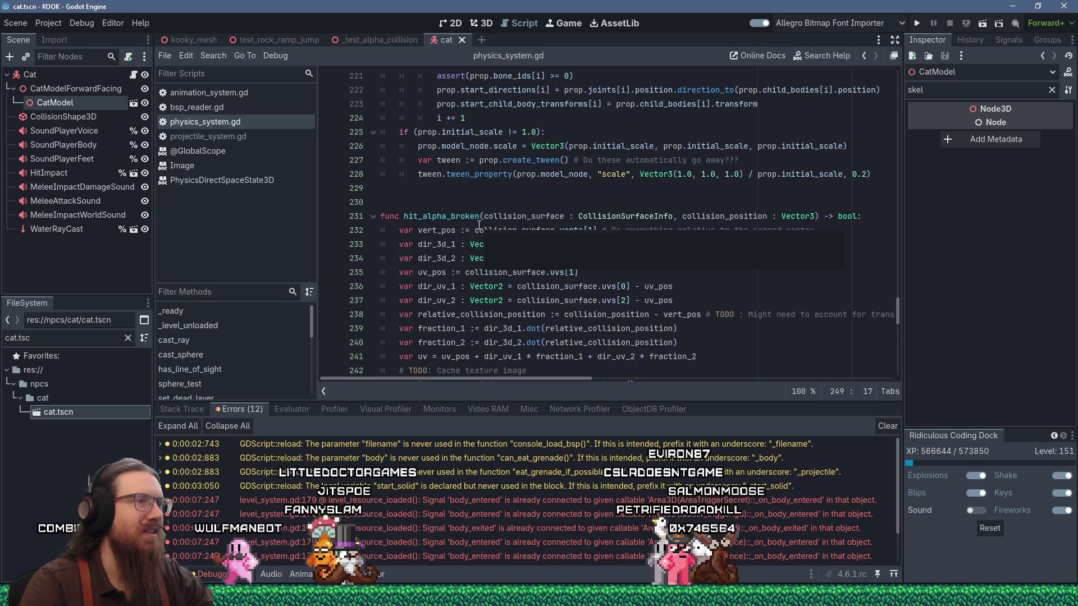
scroll(494, 327, down, 4)
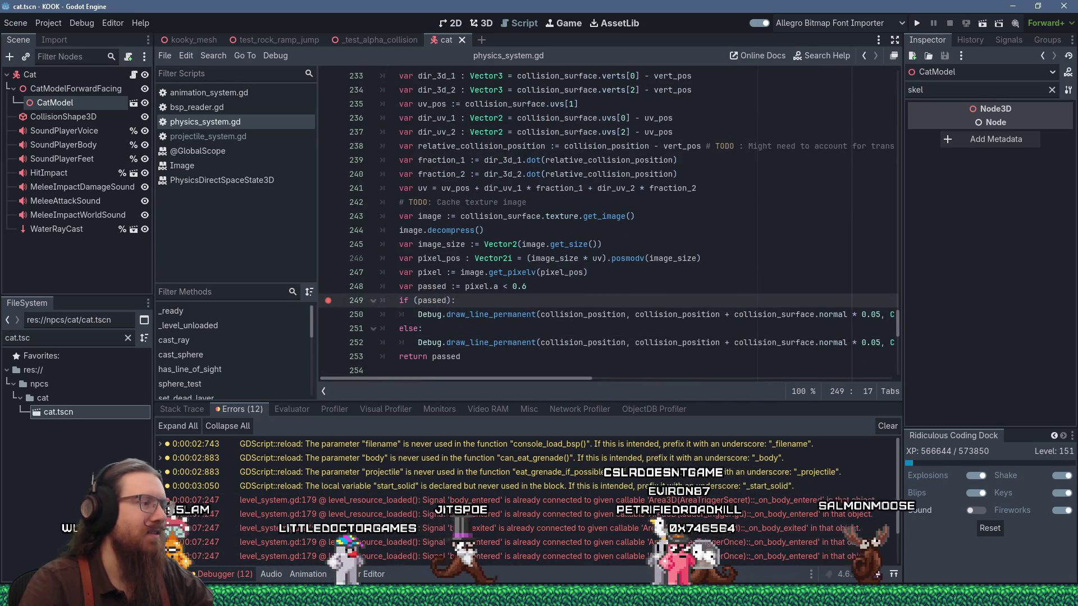
mouse_move(1032, 596)
click(1035, 564)
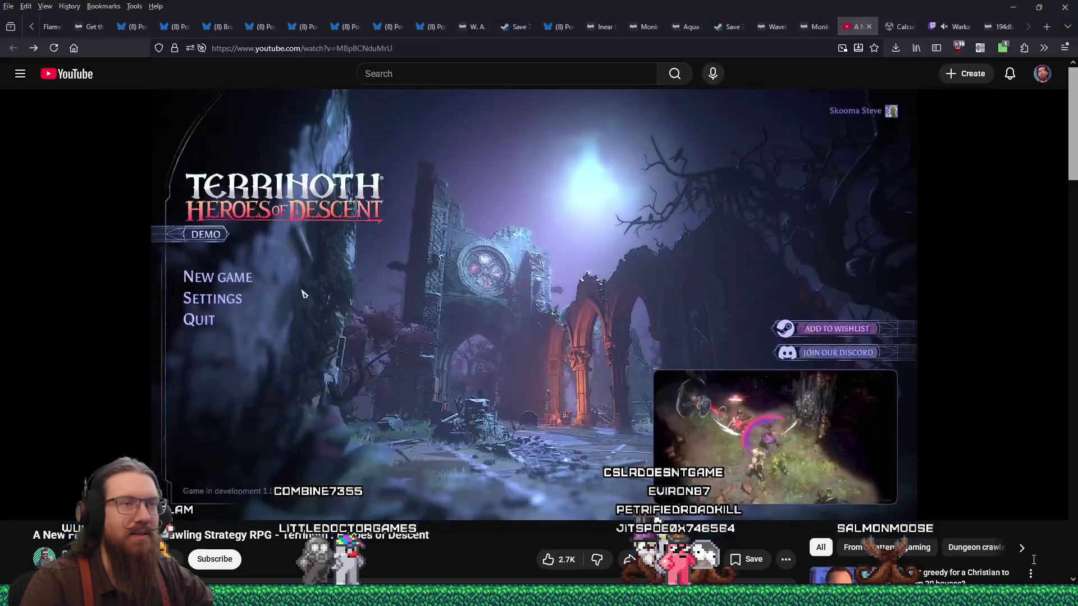
Copy the address of the Unity 'Calculate UV' discussion tab in Firefox.
click(1002, 27)
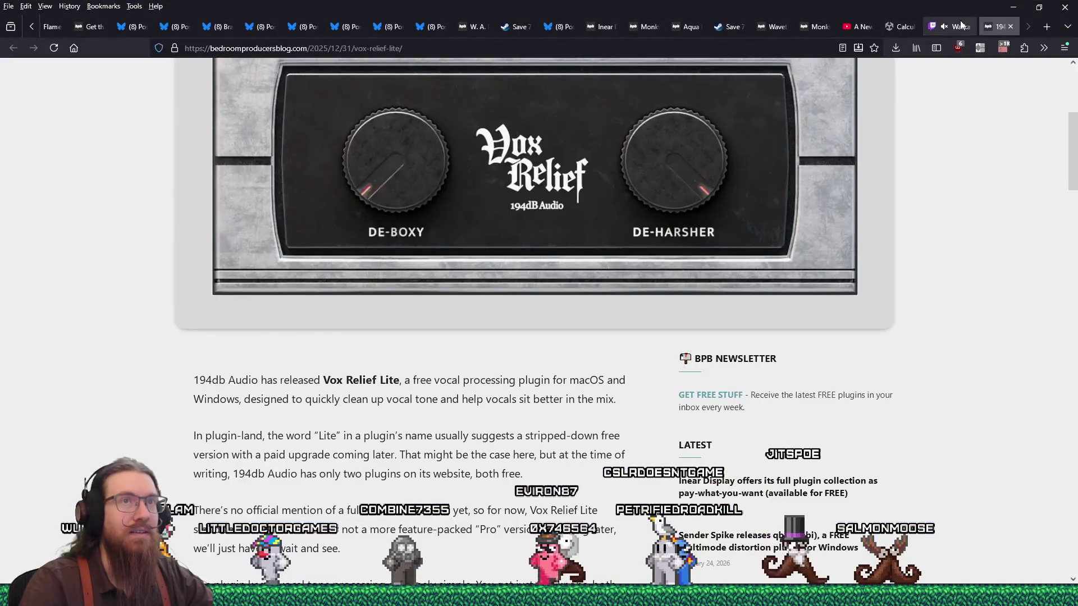
click(901, 26)
click(565, 48)
right_click(565, 49)
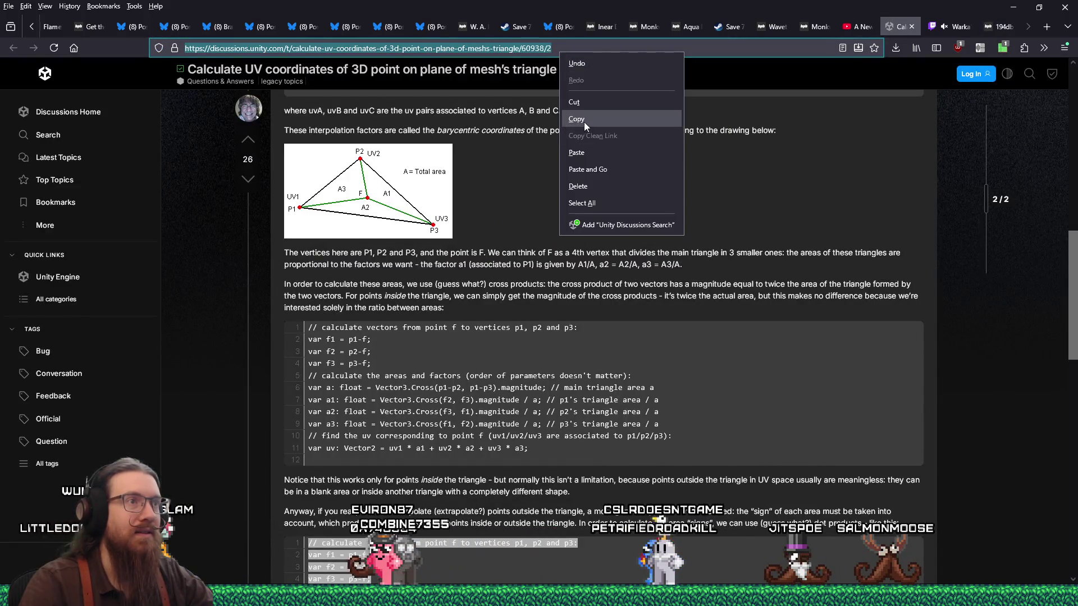
click(584, 122)
Add a '# From' comment with the pasted discussion link above hit_alpha_broken.
key(alt+Tab)
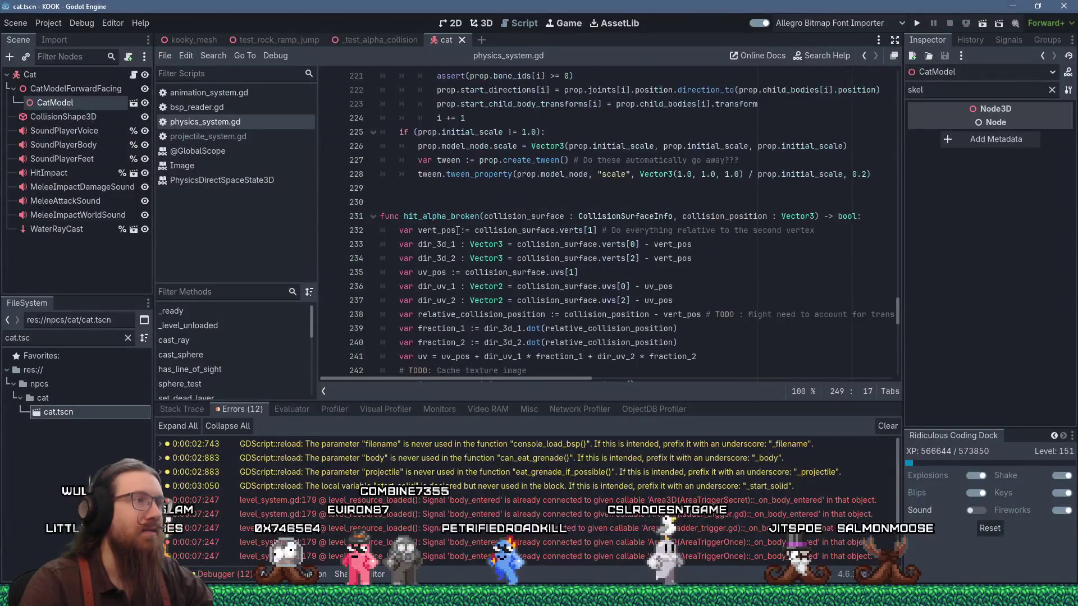
click(445, 207)
key(Return)
text(# From)
text(https://discussions.unity.com/t/calculate-uv-coordinates-of-3d-point-on-plane-of-meshs-triangle/60938/2)
Copy the answer author's username from the discussion page and return to the comment.
key(alt+Tab)
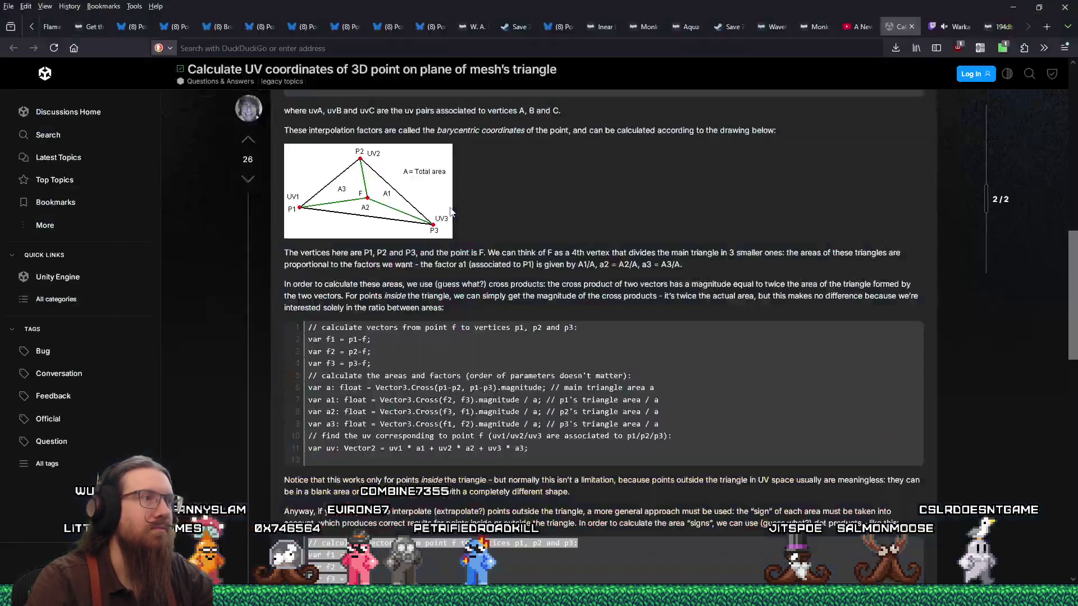
scroll(370, 147, up, 3)
scroll(369, 147, up, 1)
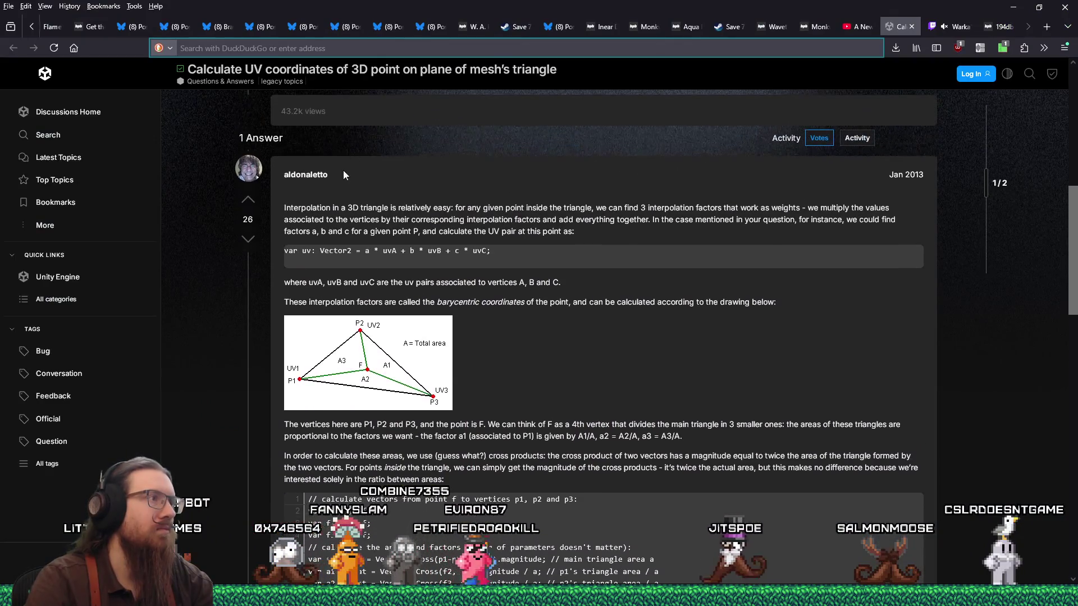
double_click(303, 174)
right_click(303, 178)
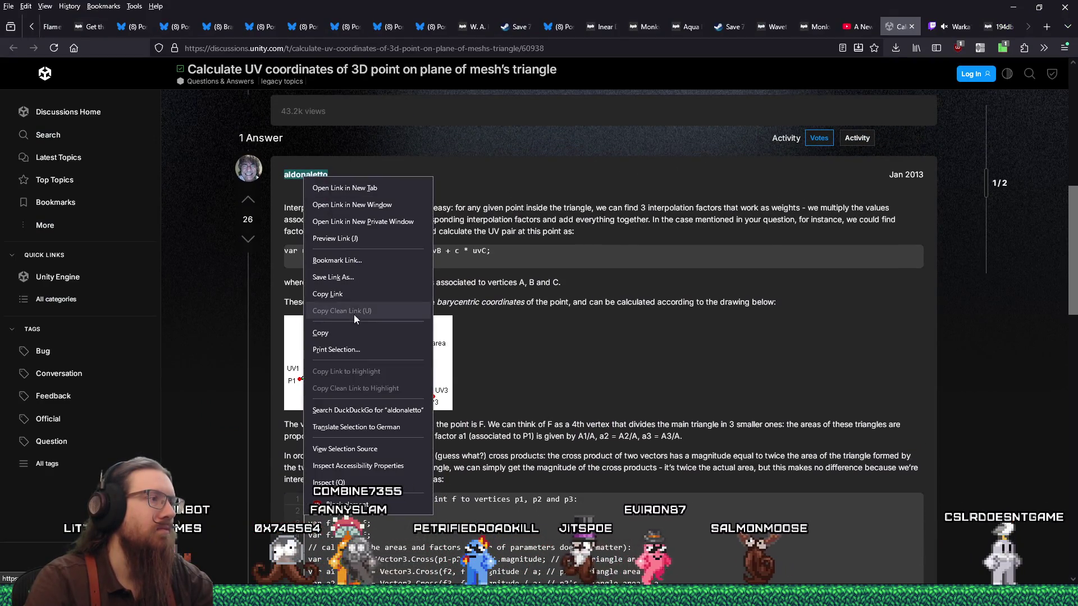
click(349, 334)
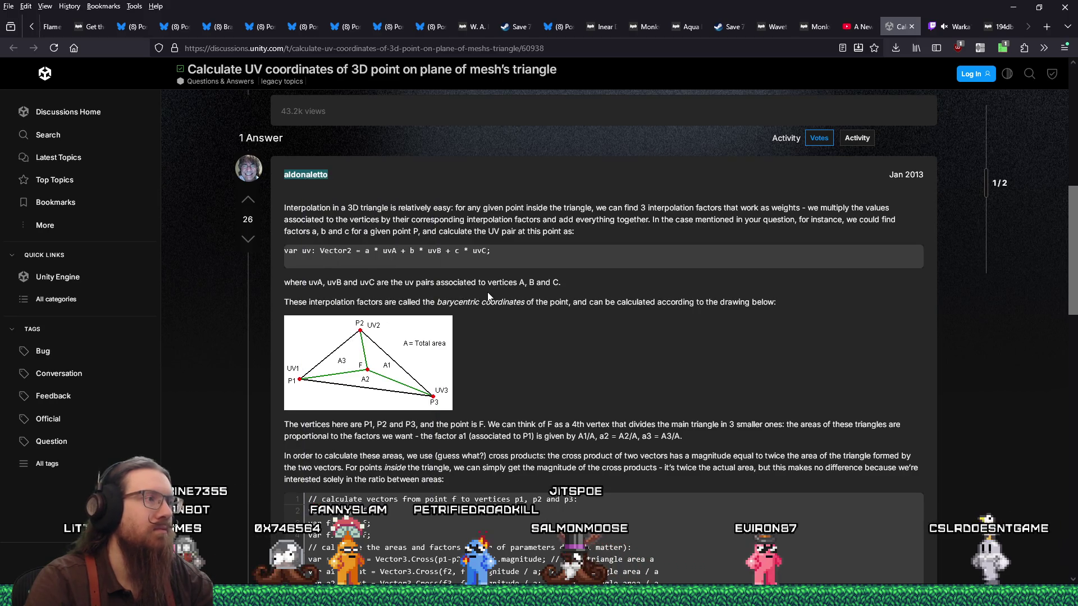
key(alt+Tab)
click(395, 217)
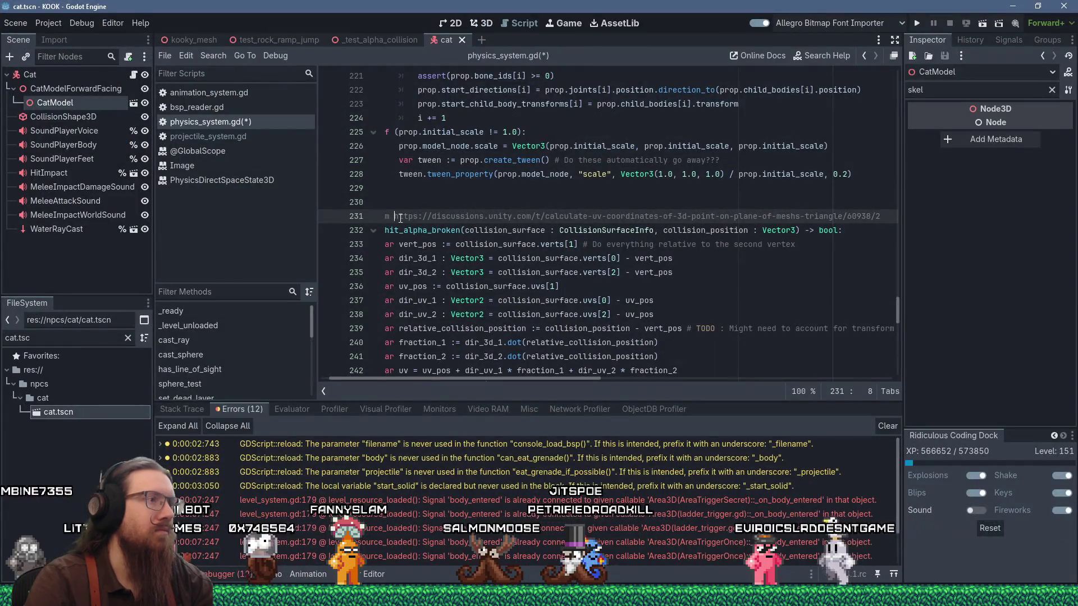
Rewrite the comment as 'Credit: <author>, from <link>' using the pasted username.
key(Home)
text(Credit:)
key(ctrl+v)
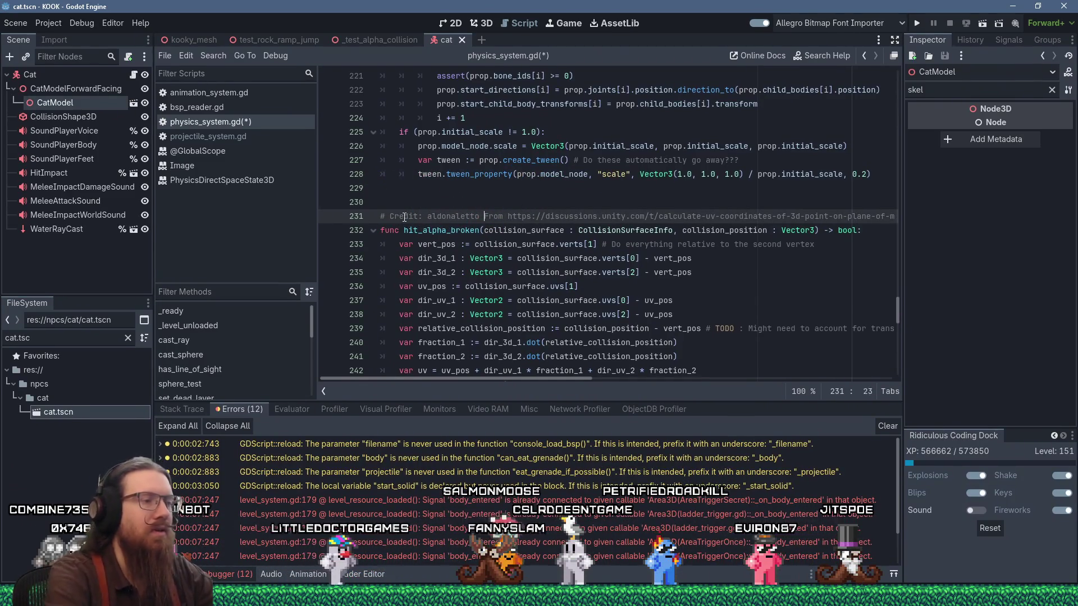
key(Delete)
key(Delete)
text(f)
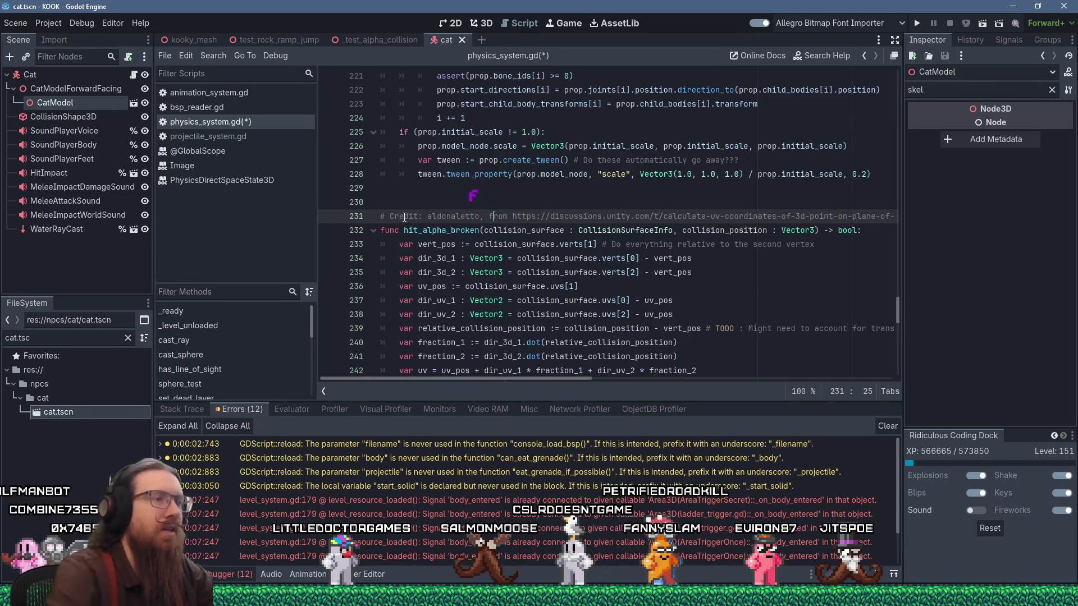
Move the credit comment line from above hit_alpha_broken to above func hit_alpha.
triple_click(404, 218)
key(shift+Delete)
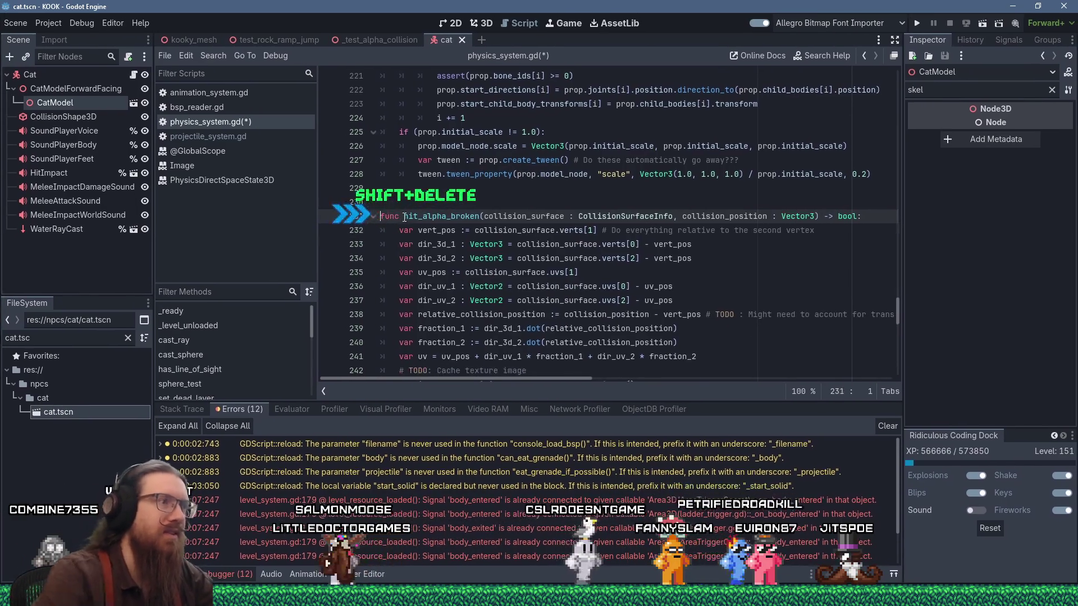
scroll(401, 207, down, 9)
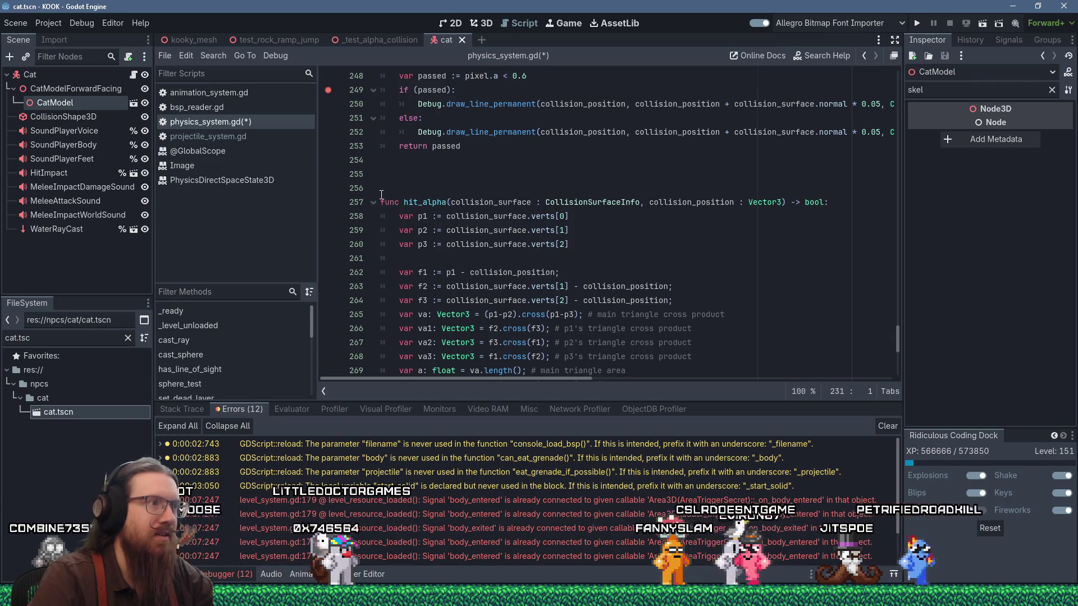
click(386, 194)
key(shift+Insert)
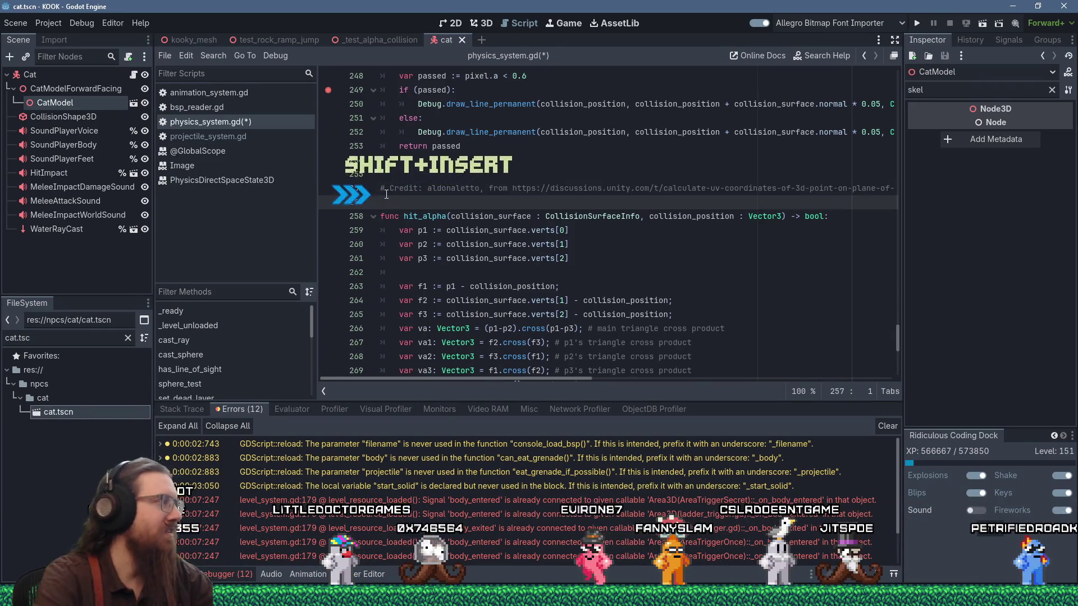
key(alt+Tab)
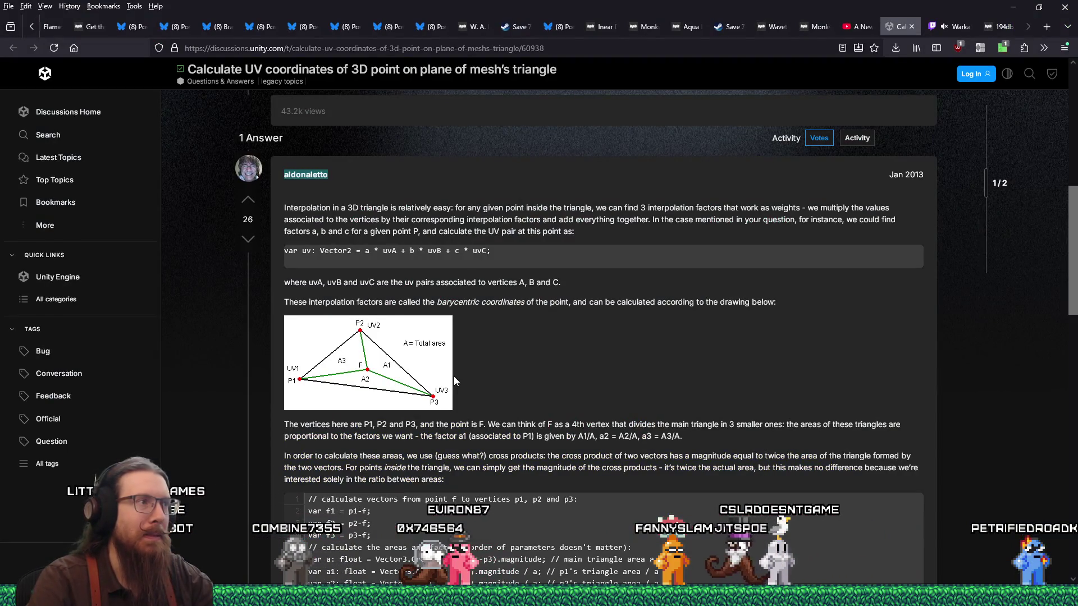
Scroll through the Unity answer's two barycentric code samples, with a brief page search.
scroll(453, 376, down, 5)
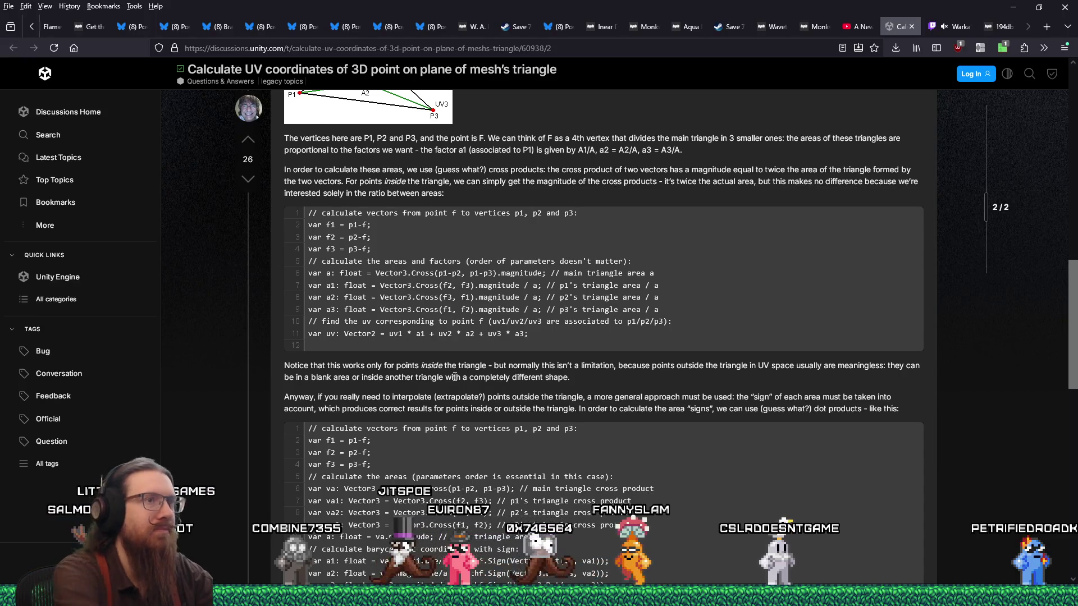
key(ctrl+f)
scroll(454, 376, up, 6)
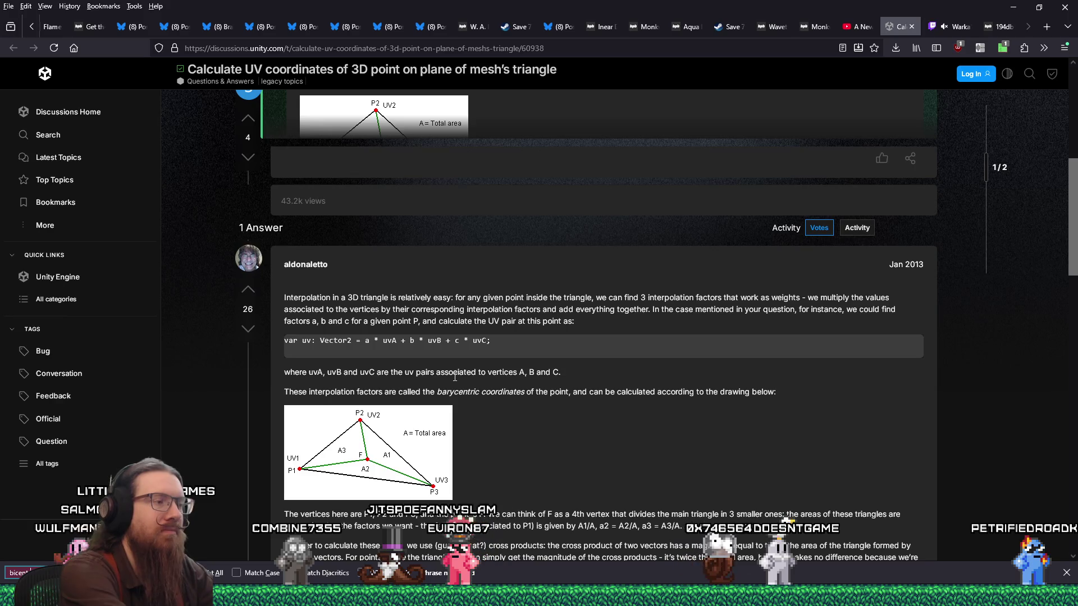
key(Escape)
scroll(516, 387, down, 5)
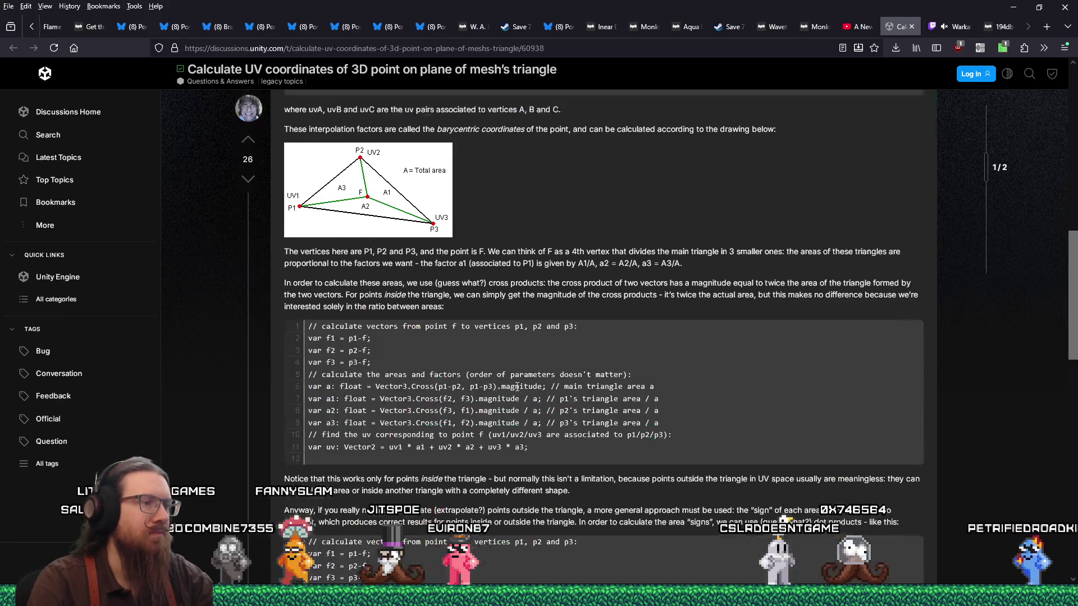
scroll(517, 386, down, 7)
scroll(522, 360, up, 1)
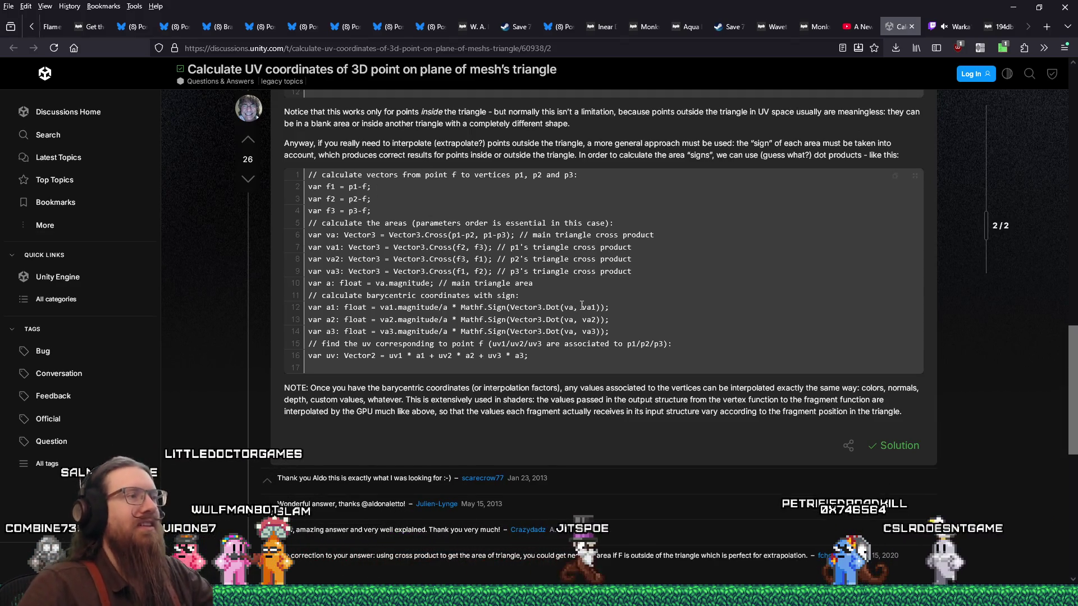
scroll(594, 318, up, 3)
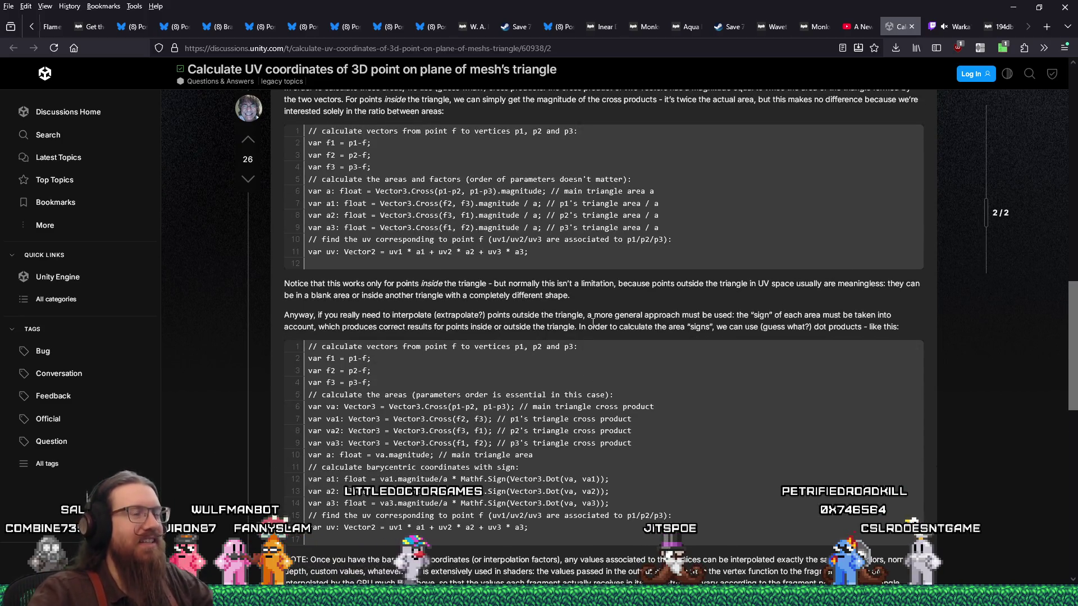
scroll(594, 322, up, 2)
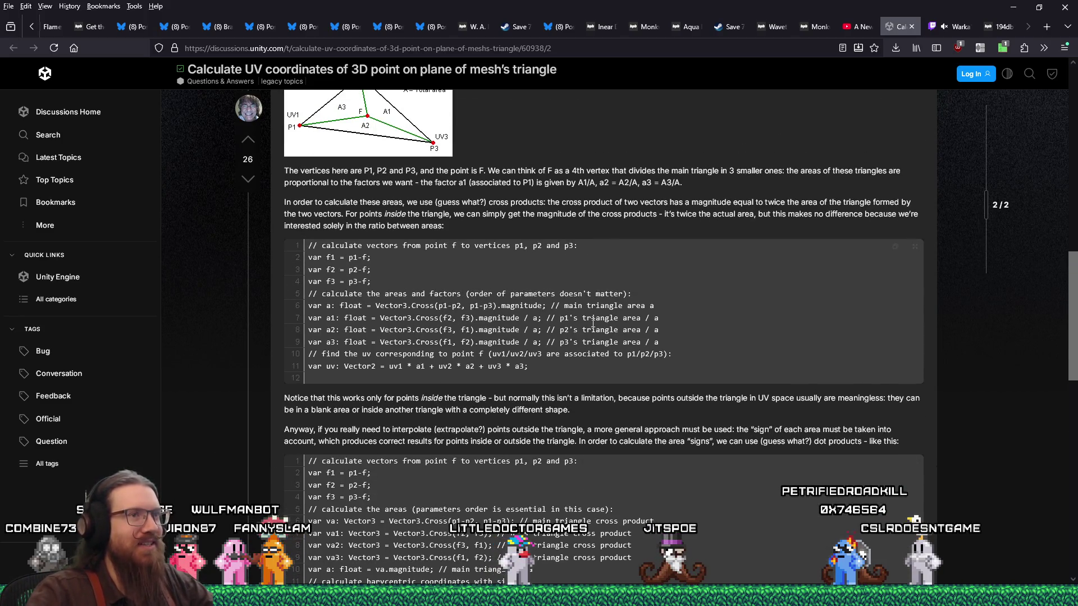
scroll(593, 323, up, 3)
scroll(593, 328, up, 2)
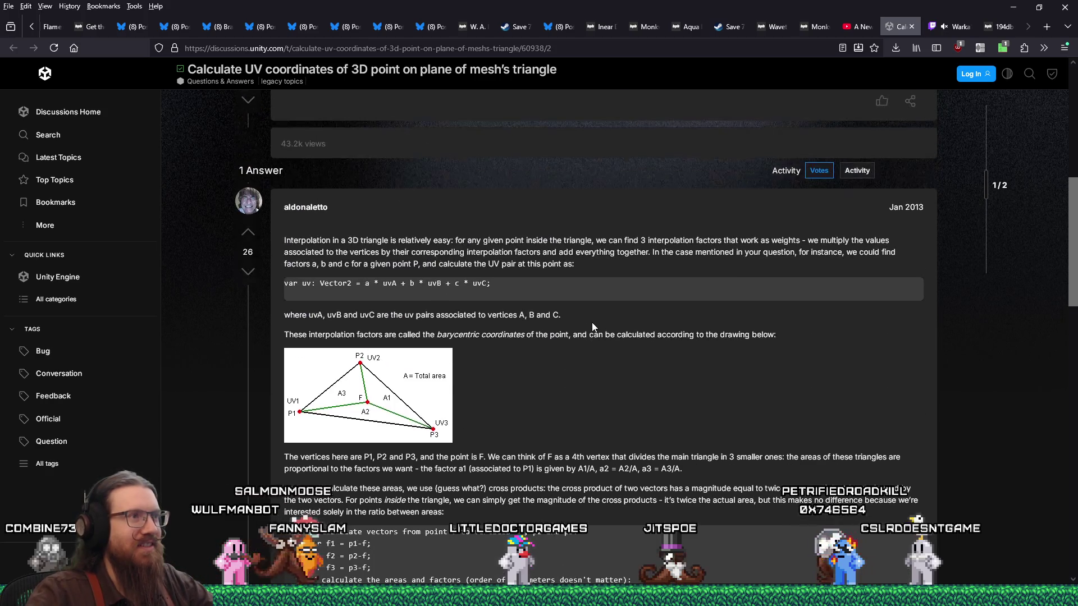
scroll(592, 324, down, 12)
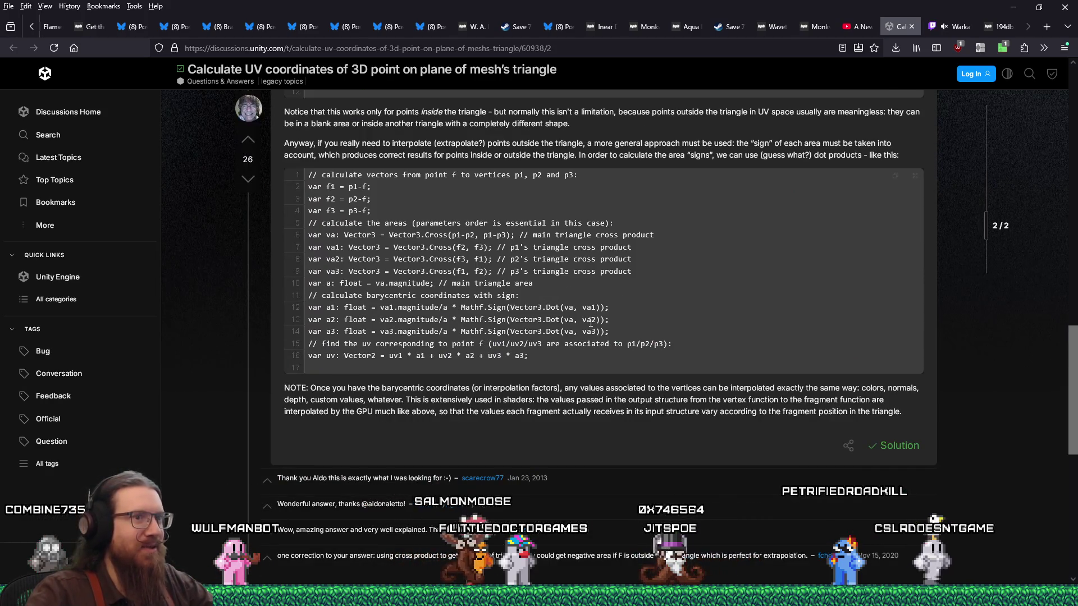
scroll(590, 321, up, 7)
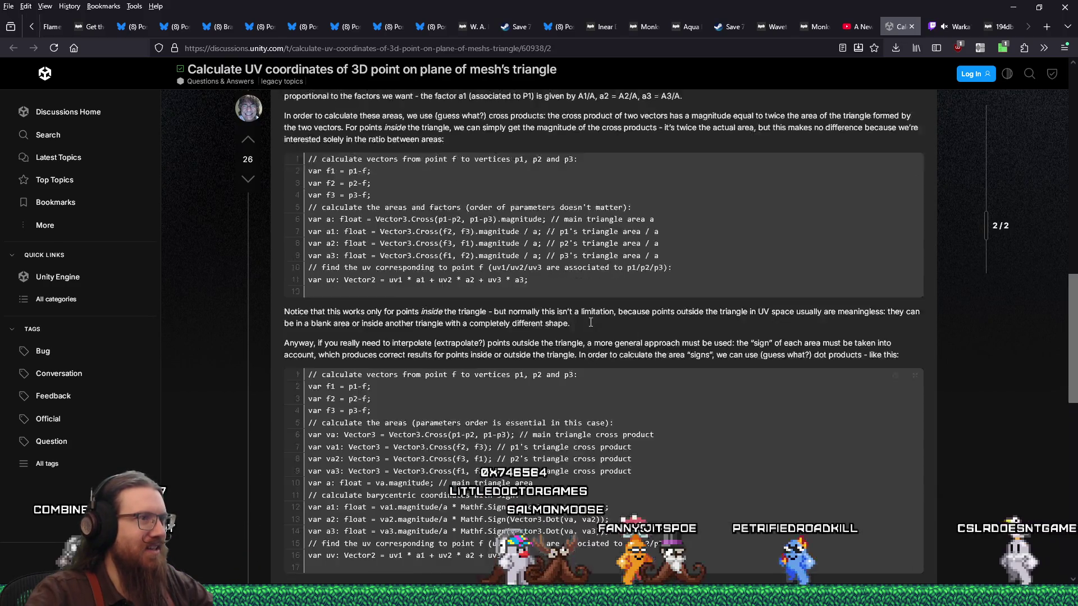
Return to the Godot editor showing physics_system.gd at hit_alpha_broken.
key(alt+Tab)
scroll(590, 322, up, 5)
scroll(590, 322, down, 8)
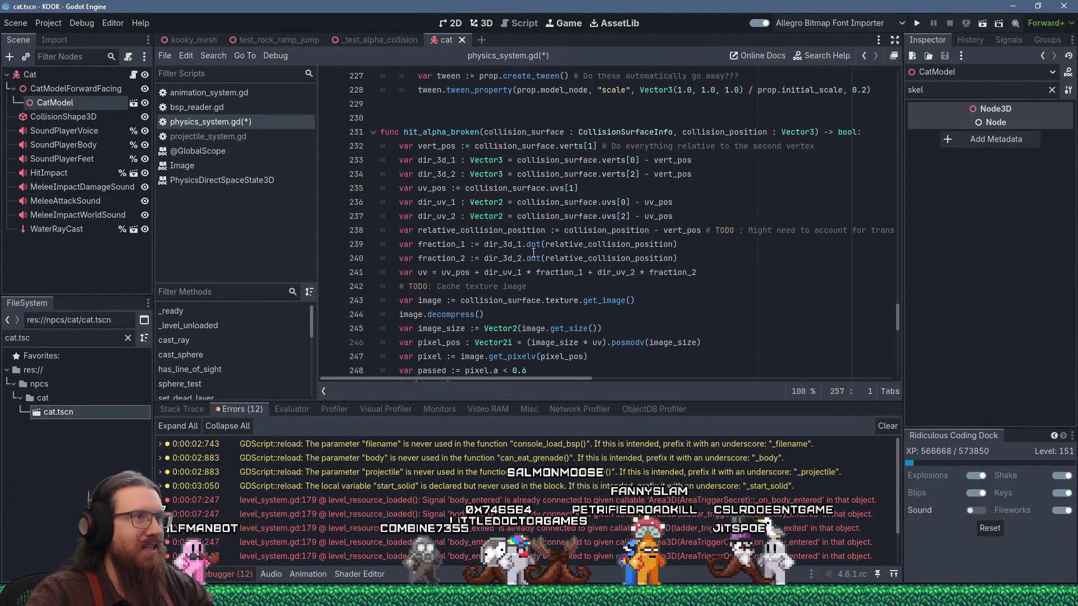
Inspect relative_collision_position and highlight the uses of dir_3d_1, dir_3d_2 and dir_uv_1.
click(577, 230)
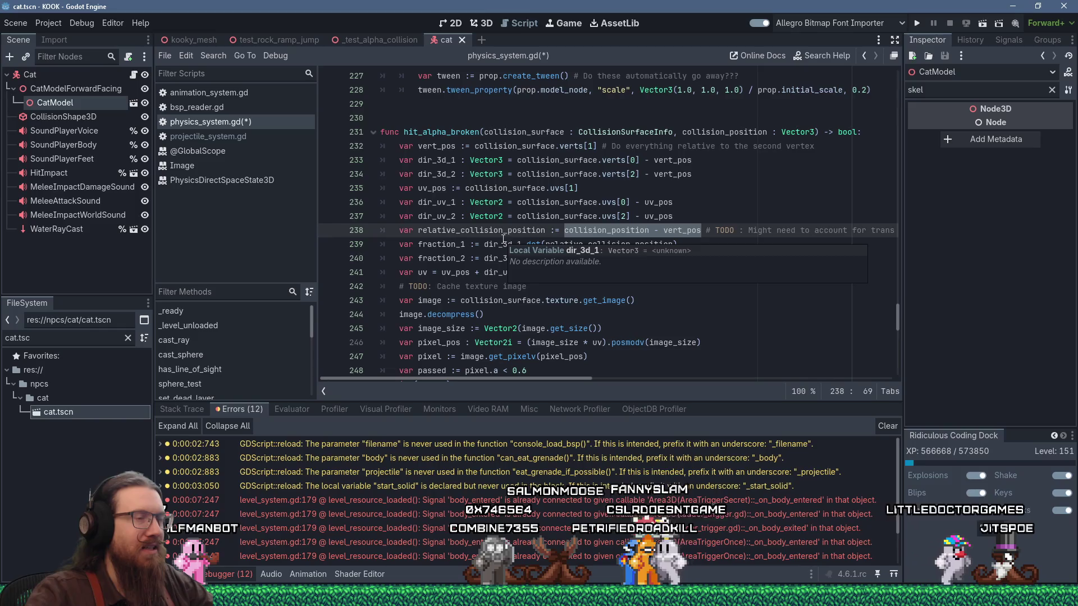
click(503, 231)
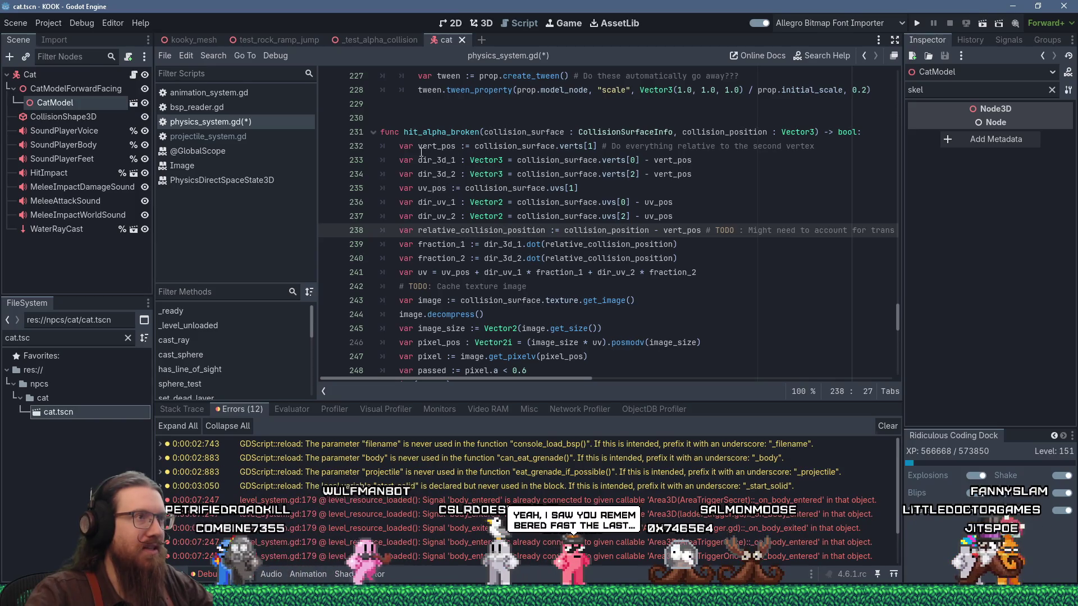
click(438, 163)
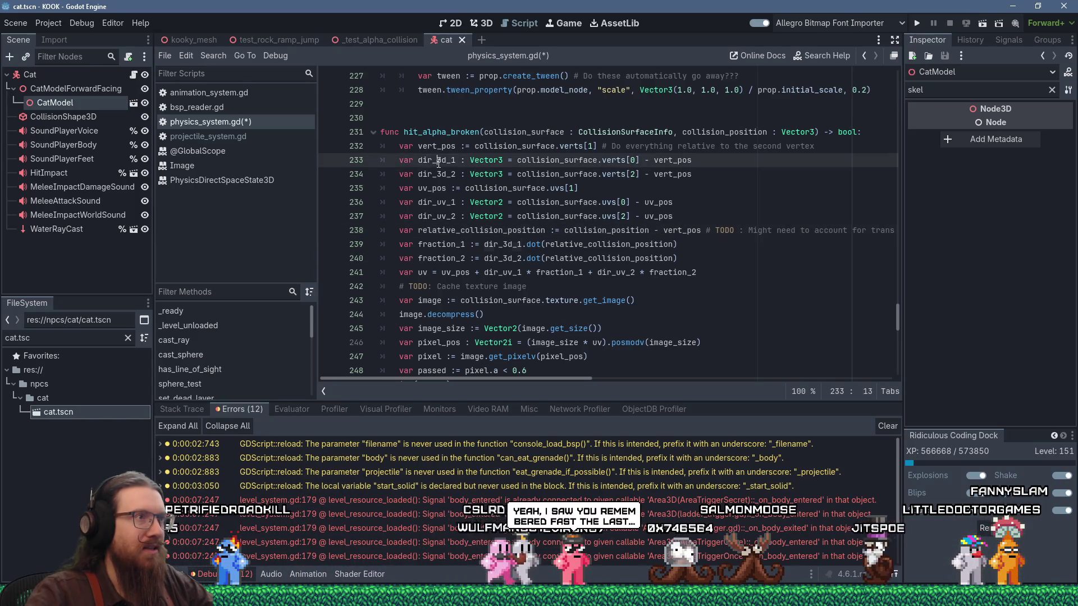
double_click(438, 201)
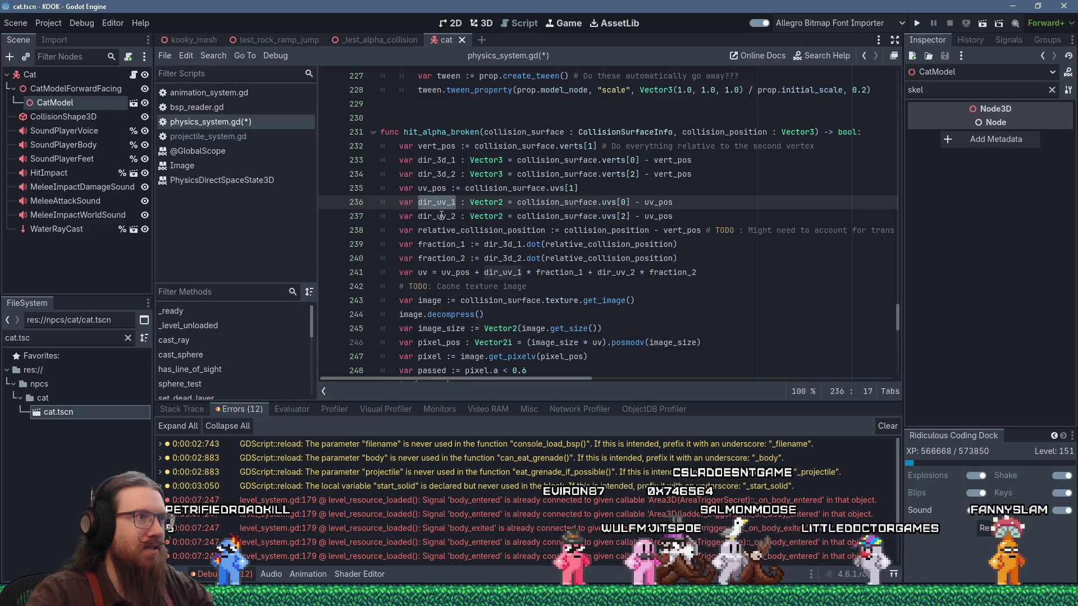
double_click(437, 160)
double_click(437, 174)
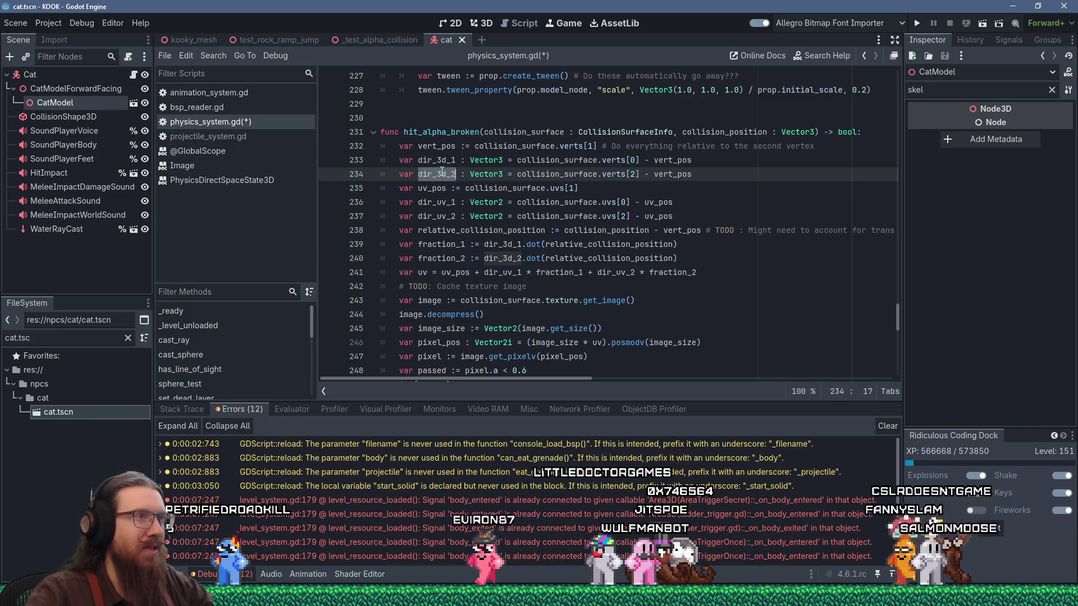
double_click(446, 160)
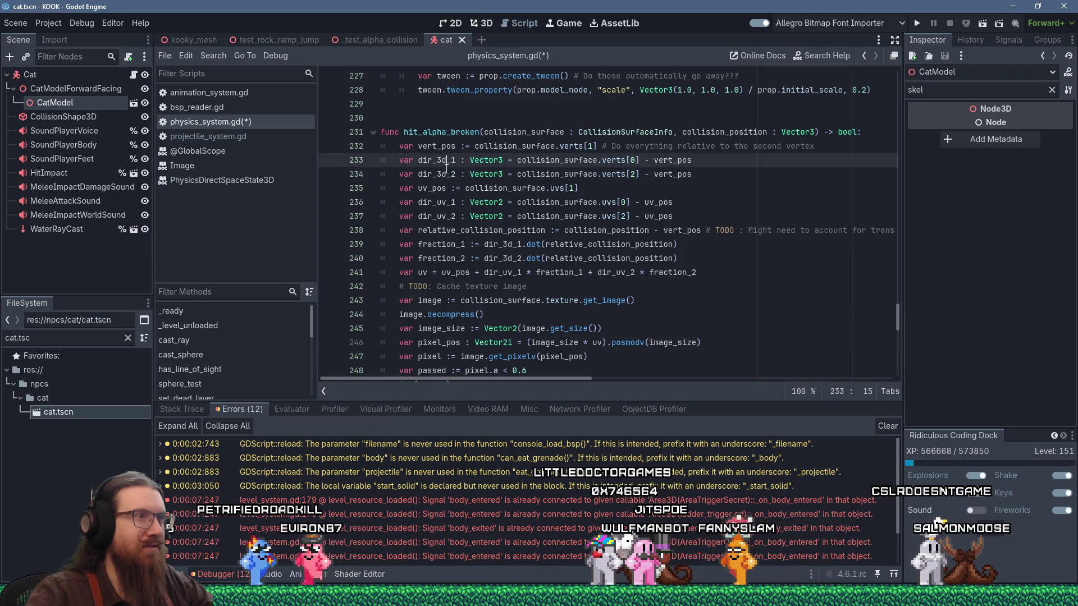
double_click(446, 174)
double_click(446, 160)
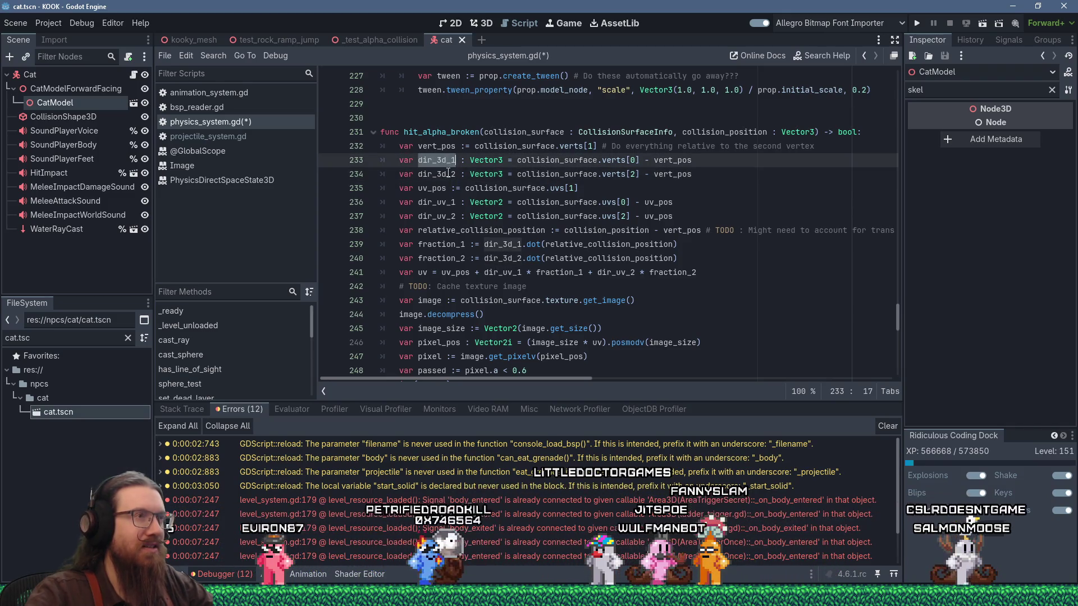
double_click(448, 174)
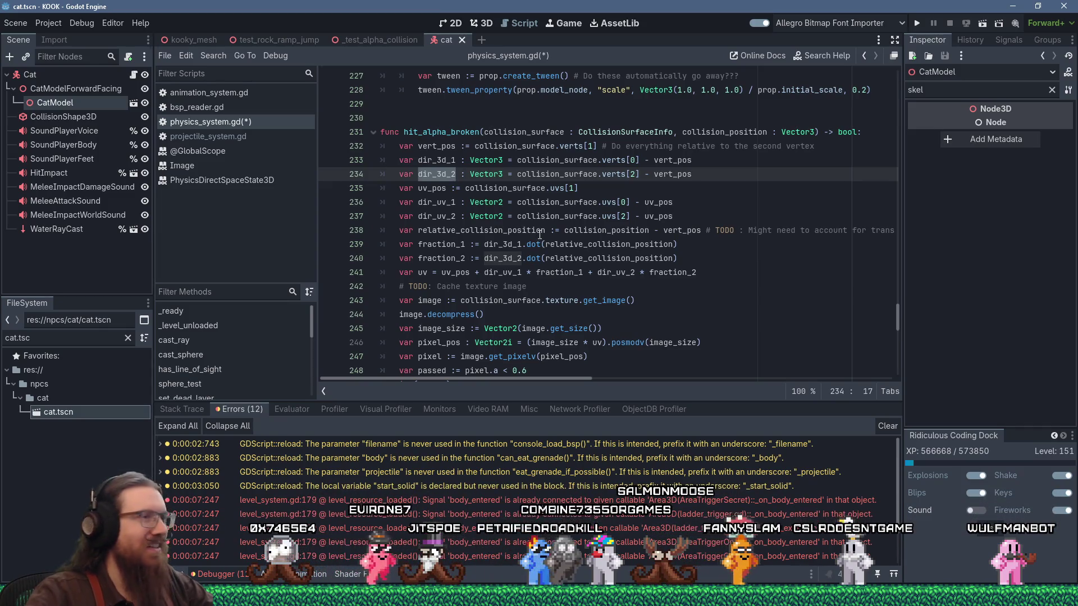
Review the texture-caching TODO and fraction_1 lines, then append '_other' to hit_alpha on line 257.
click(523, 286)
scroll(525, 284, down, 2)
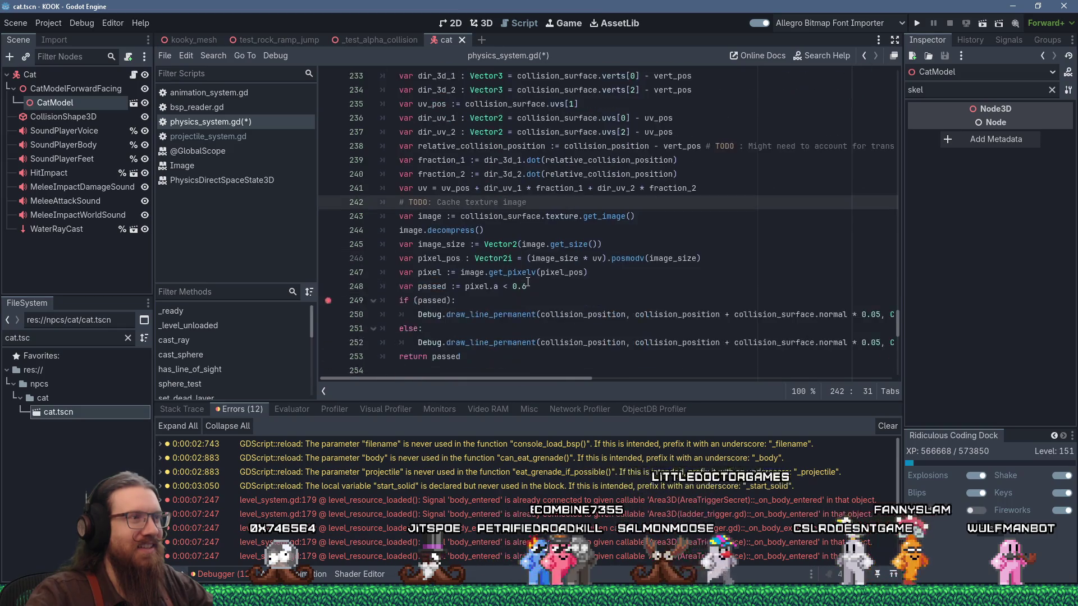
scroll(528, 282, up, 1)
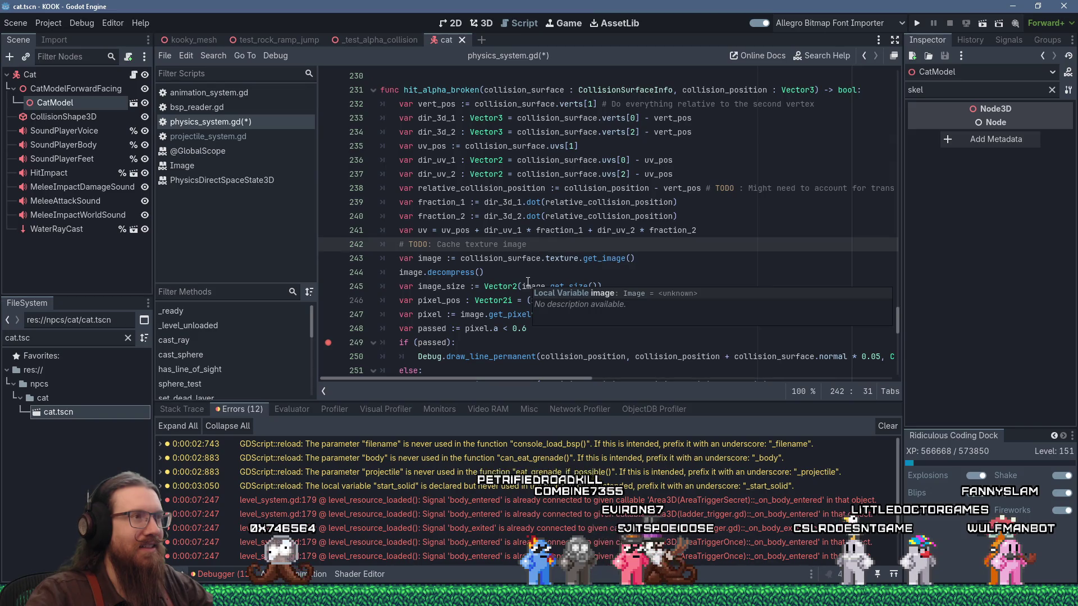
click(698, 203)
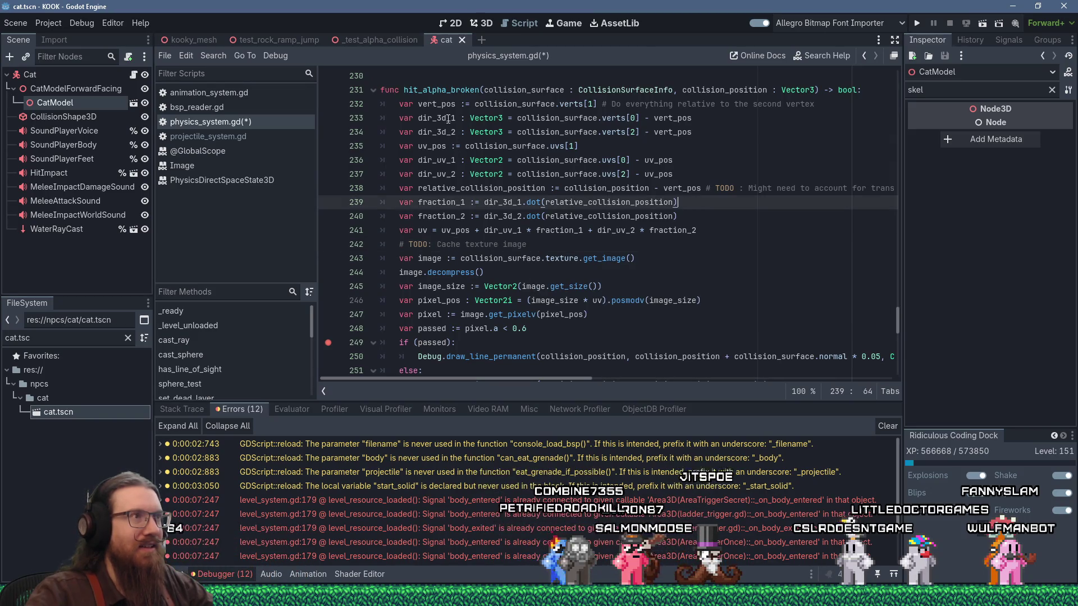
scroll(472, 234, down, 5)
click(445, 244)
text(_)
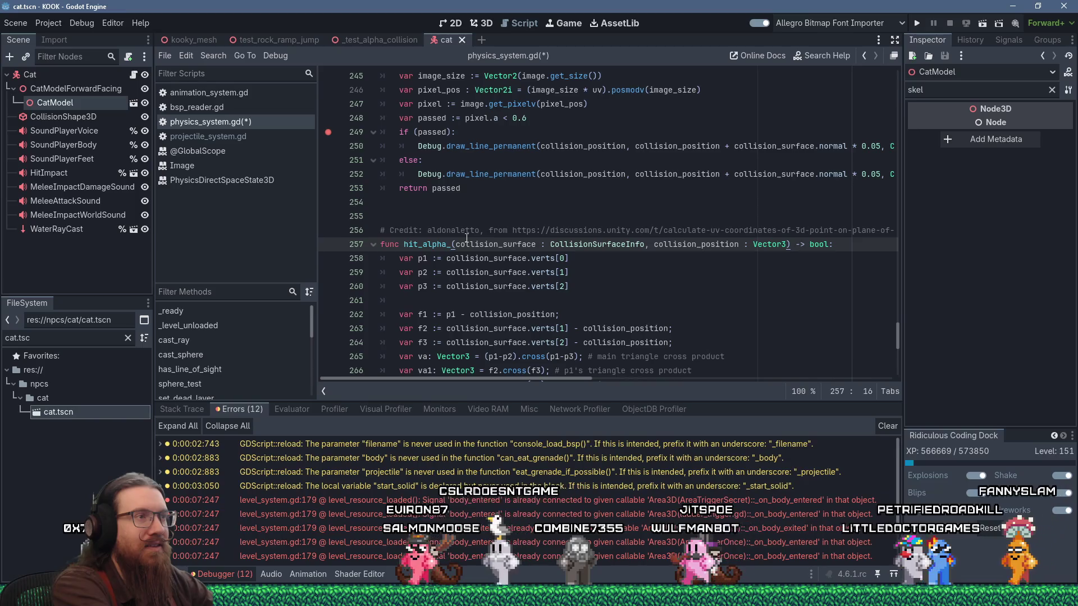
text(other)
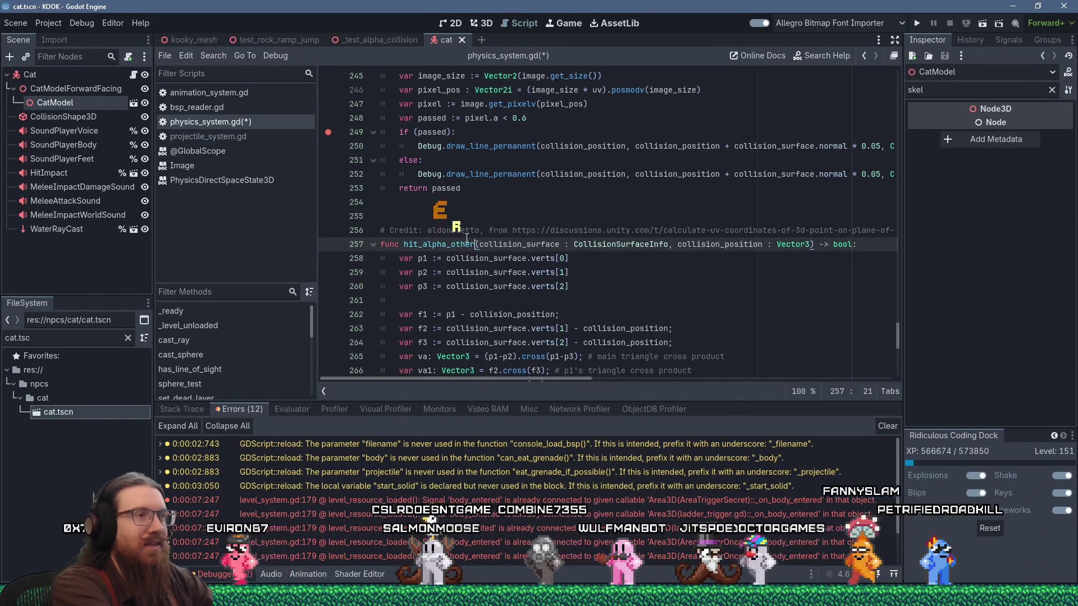
Save physics_system.gd with hit_alpha_other and launch the project via Run Project.
click(468, 216)
scroll(499, 222, up, 3)
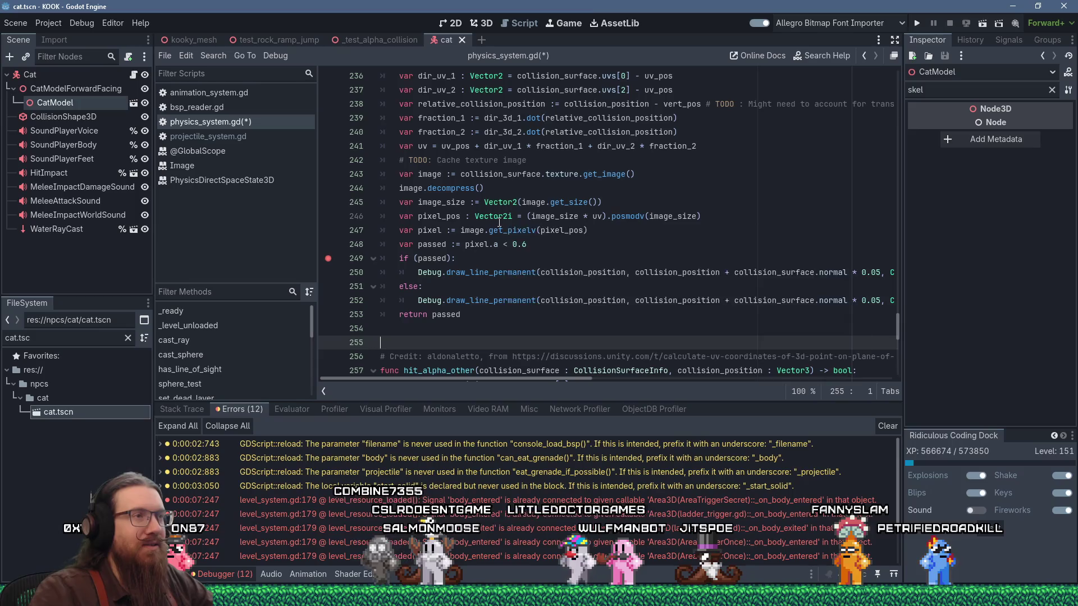
click(910, 19)
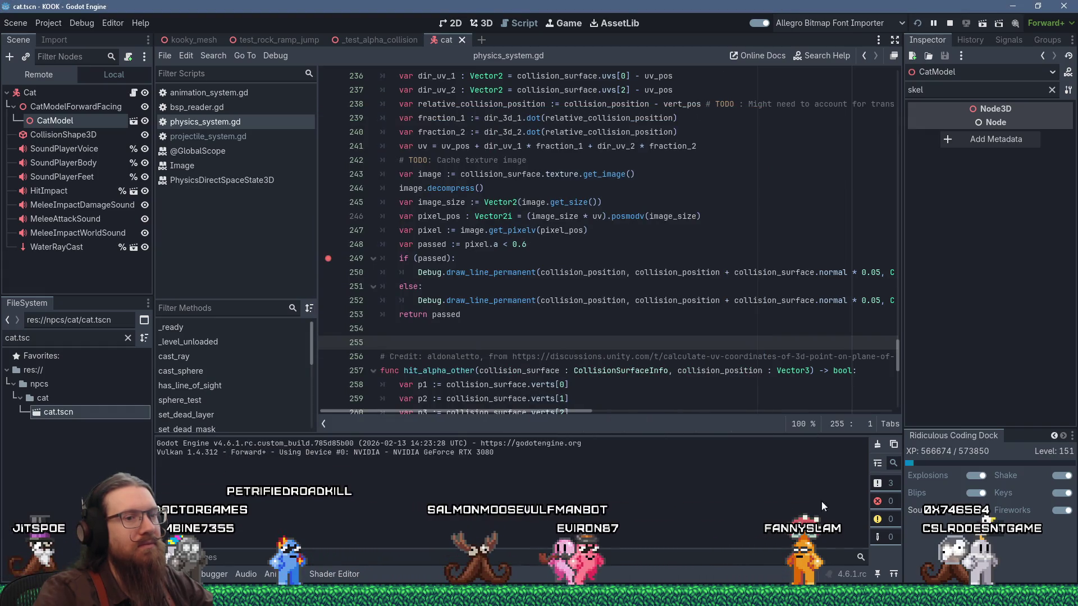
Run the project with F5, close Task Manager and bring the game window forward.
key(F5)
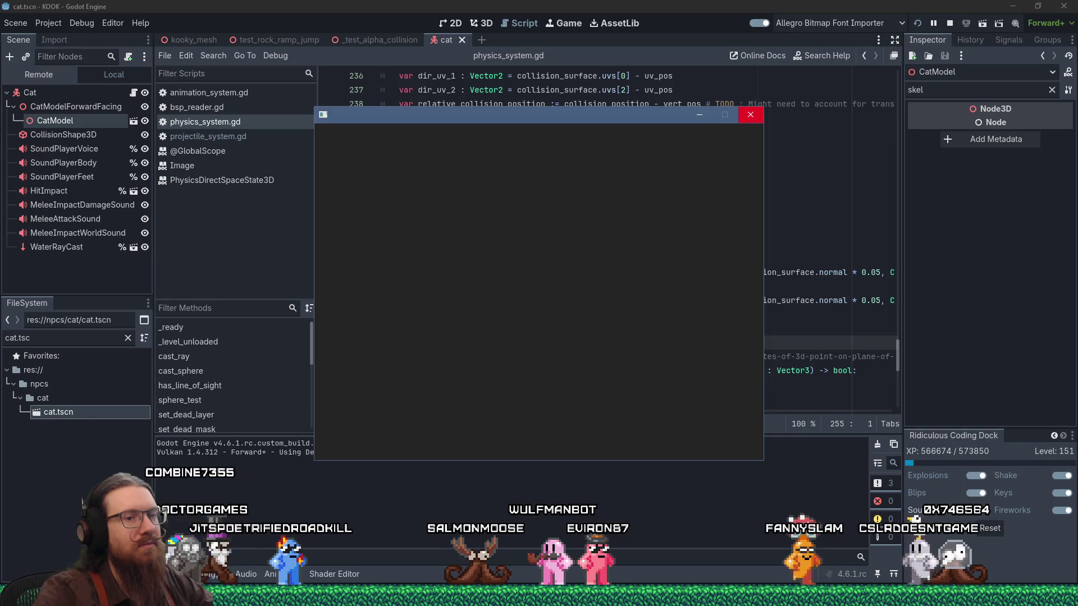
right_click(928, 547)
click(928, 544)
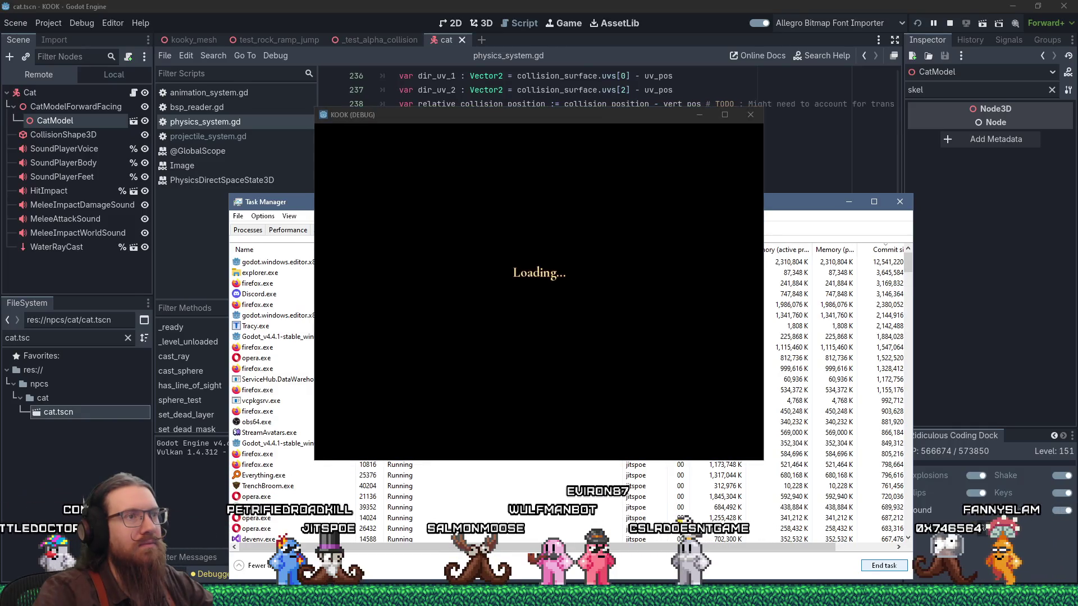
key(alt+Tab)
click(899, 202)
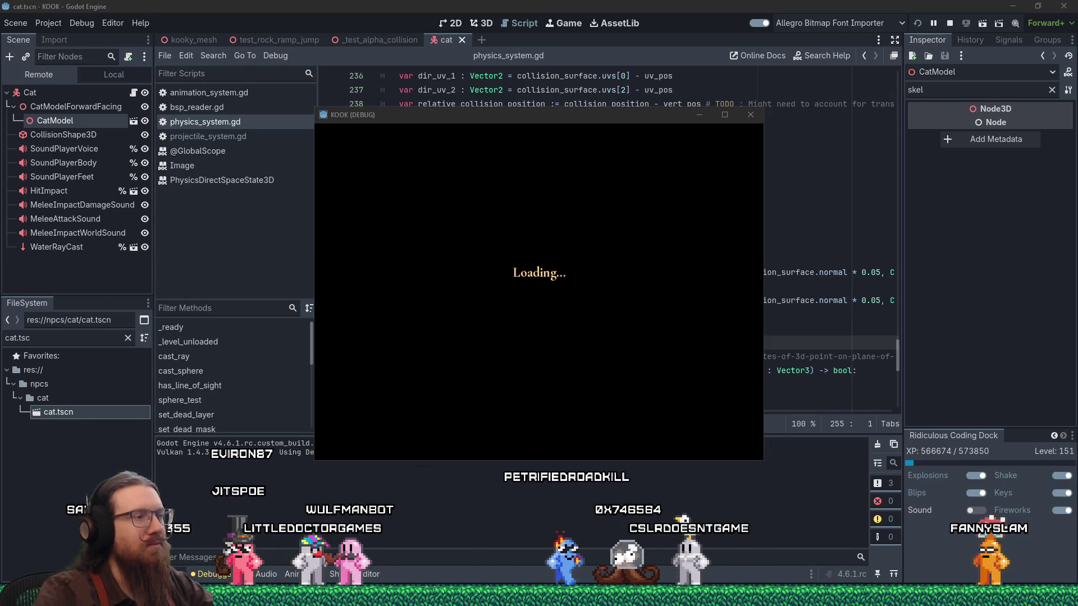
Maximize the game, walk to the cages and fire until the debugger breaks at line 293.
key(grave)
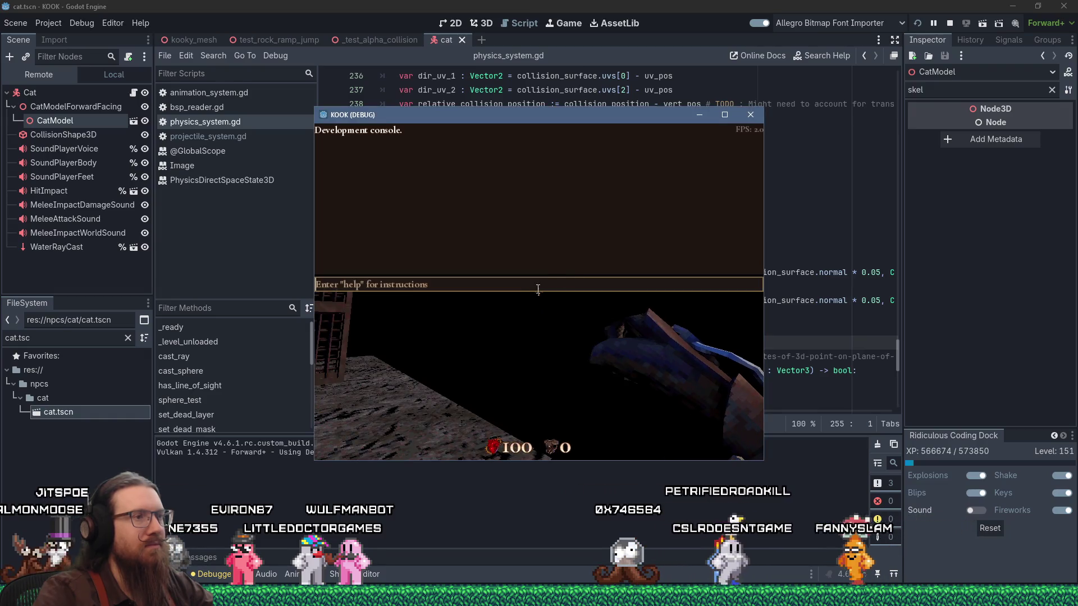
click(724, 115)
key(grave)
key(w)
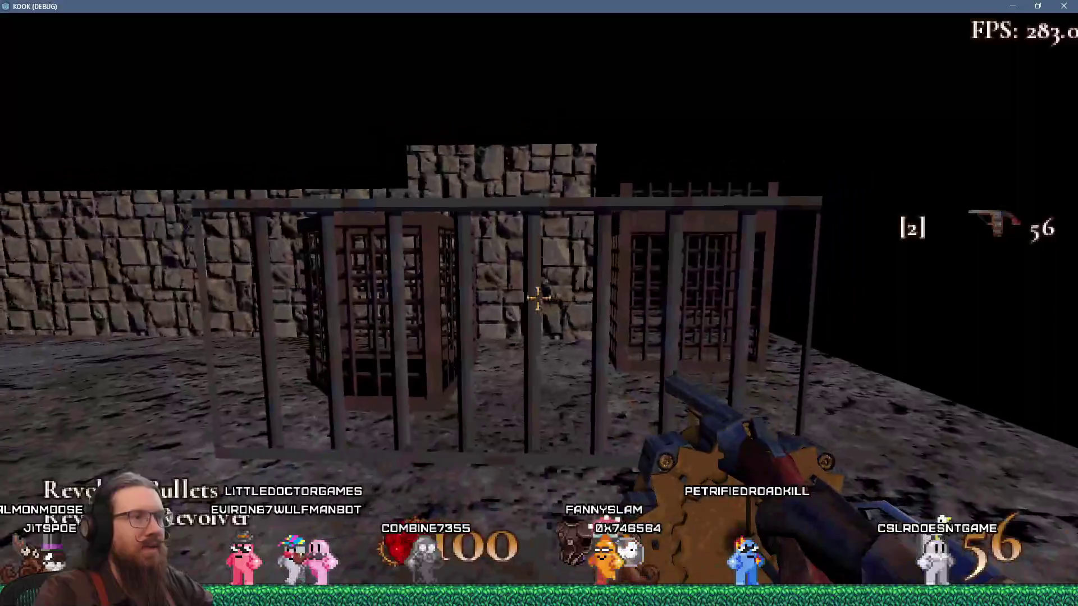
click(538, 298)
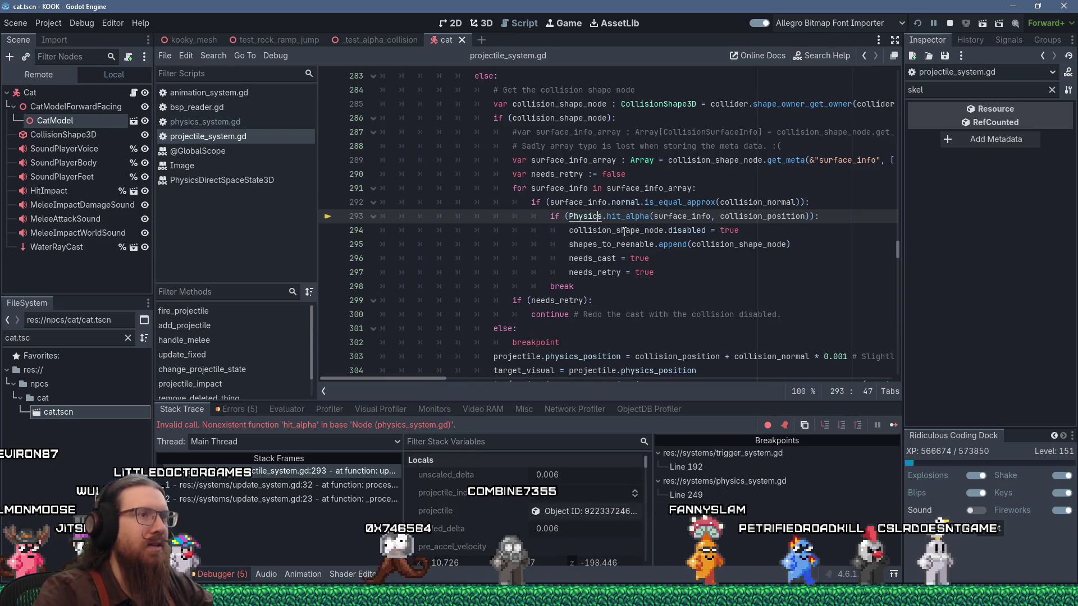
Delete '_broken' from hit_alpha_broken on line 231 of physics_system.gd.
ctrl+click(584, 216)
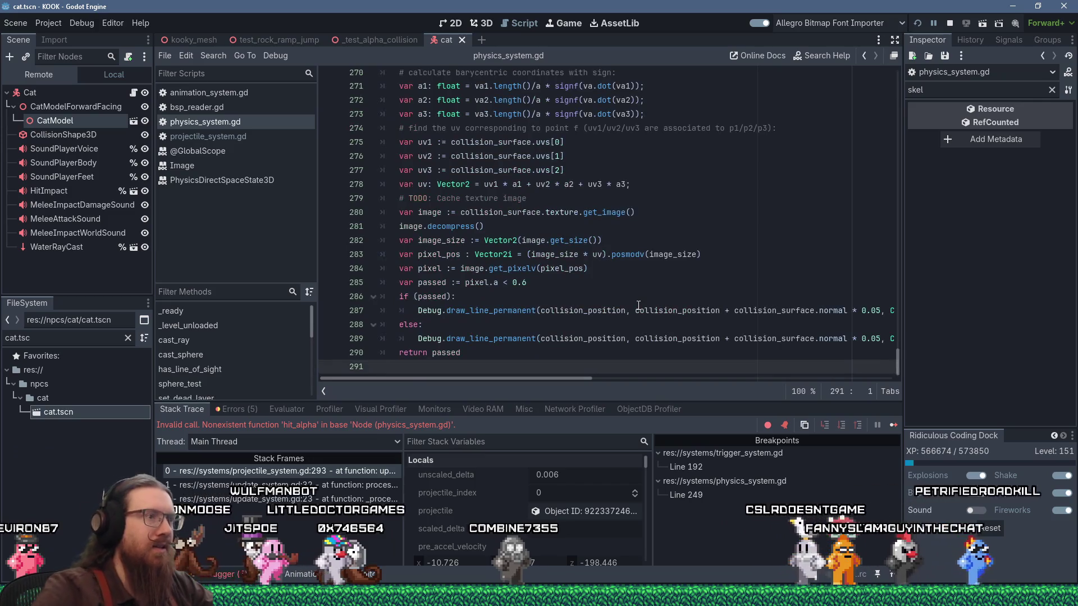
scroll(638, 297, up, 10)
scroll(638, 295, up, 3)
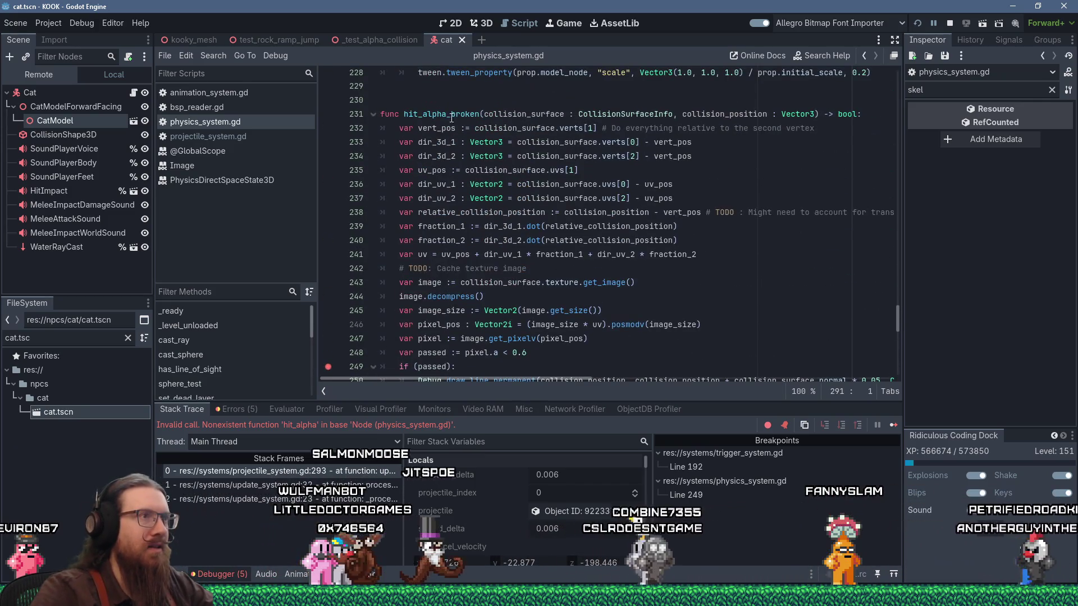
drag(447, 114, 478, 114)
key(Delete)
key(Delete)
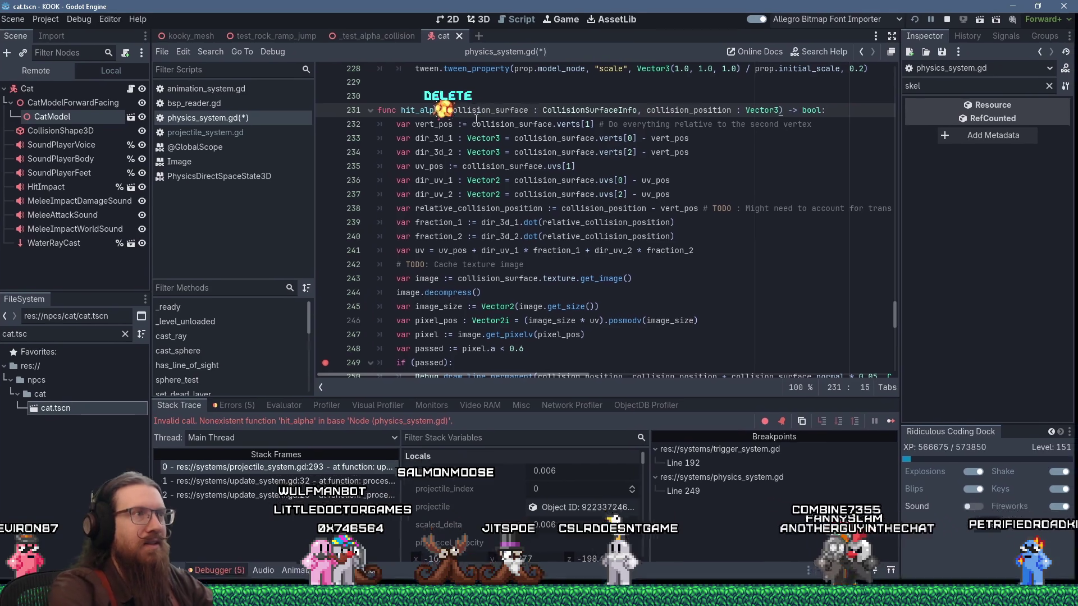
Stop the crashed debug session and launch the game again.
scroll(744, 148, down, 12)
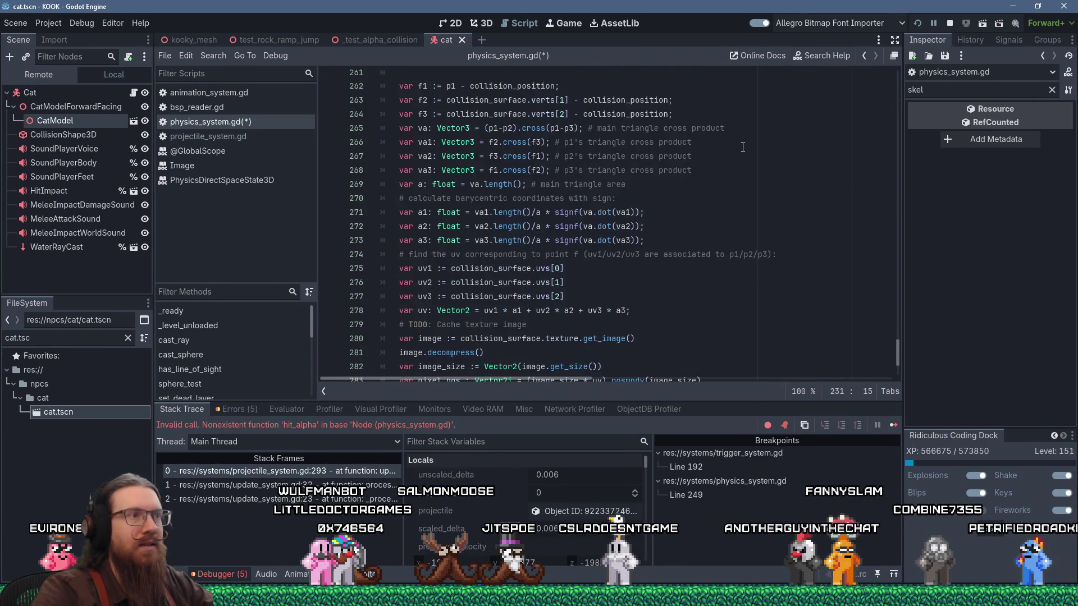
scroll(742, 146, up, 12)
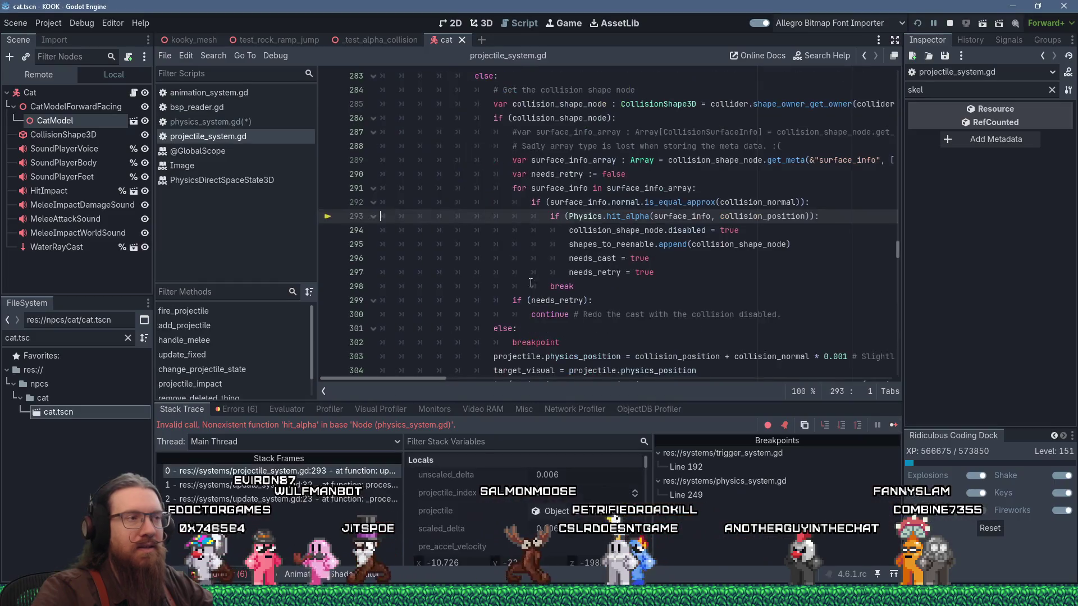
click(945, 25)
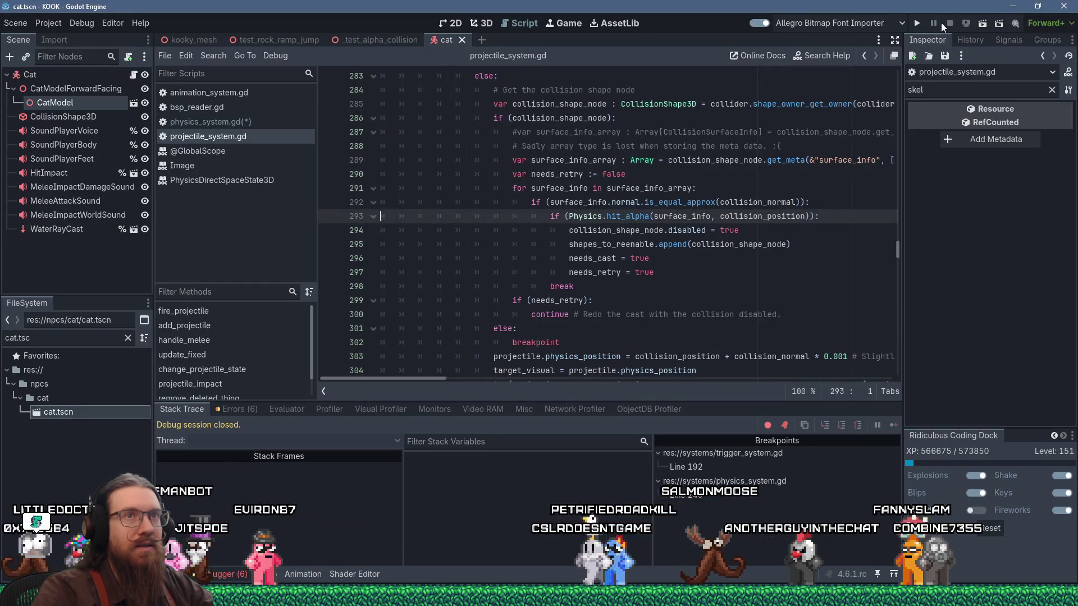
click(914, 23)
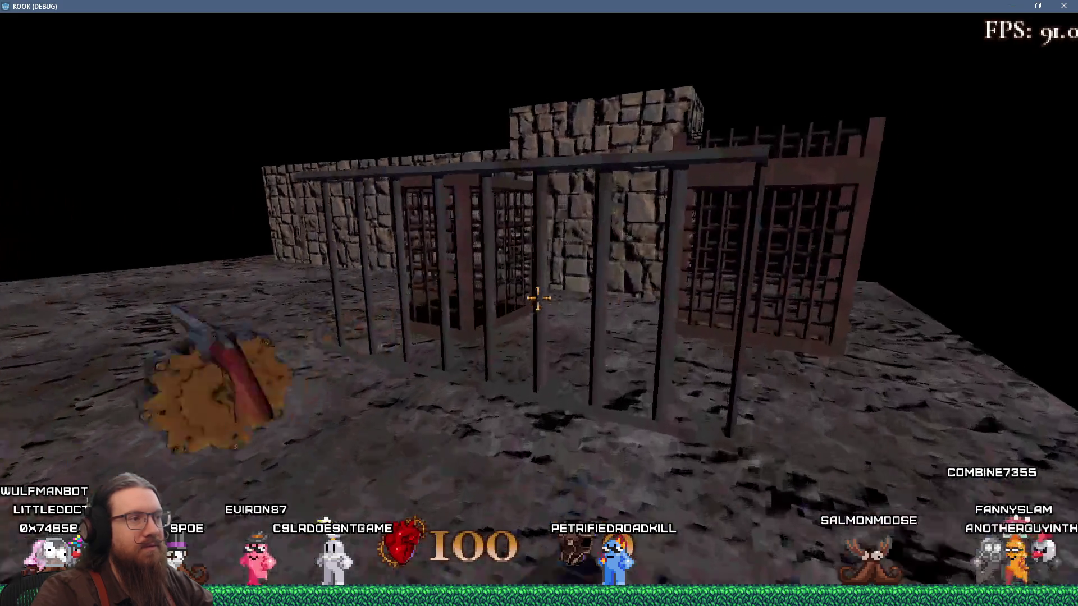
Fire the revolver repeatedly through the cage bars, resuming once from the breakpoint.
click(539, 303)
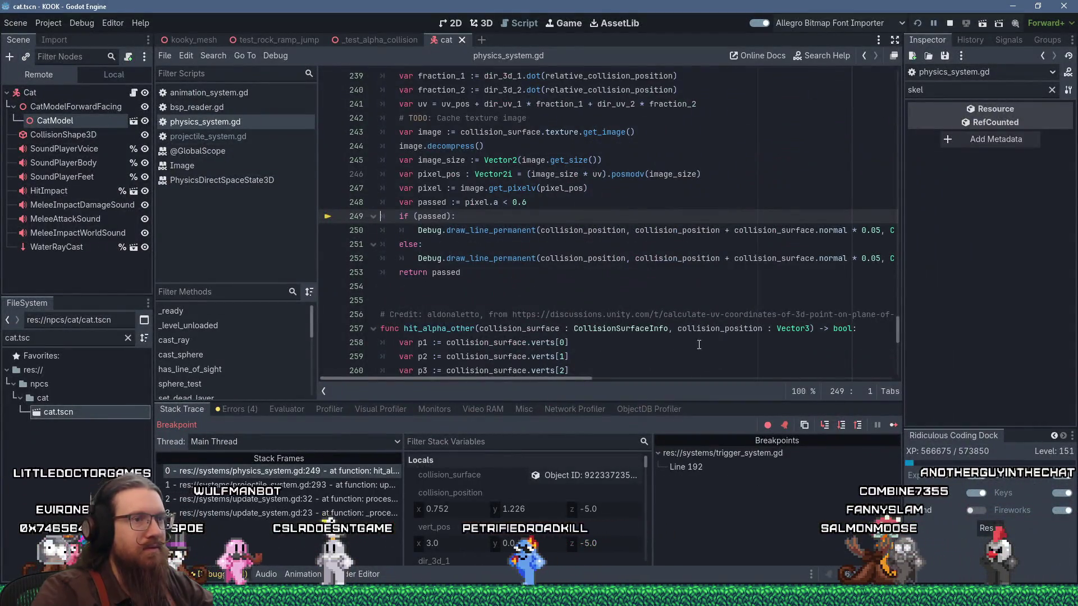
click(893, 425)
click(539, 303)
click(538, 303)
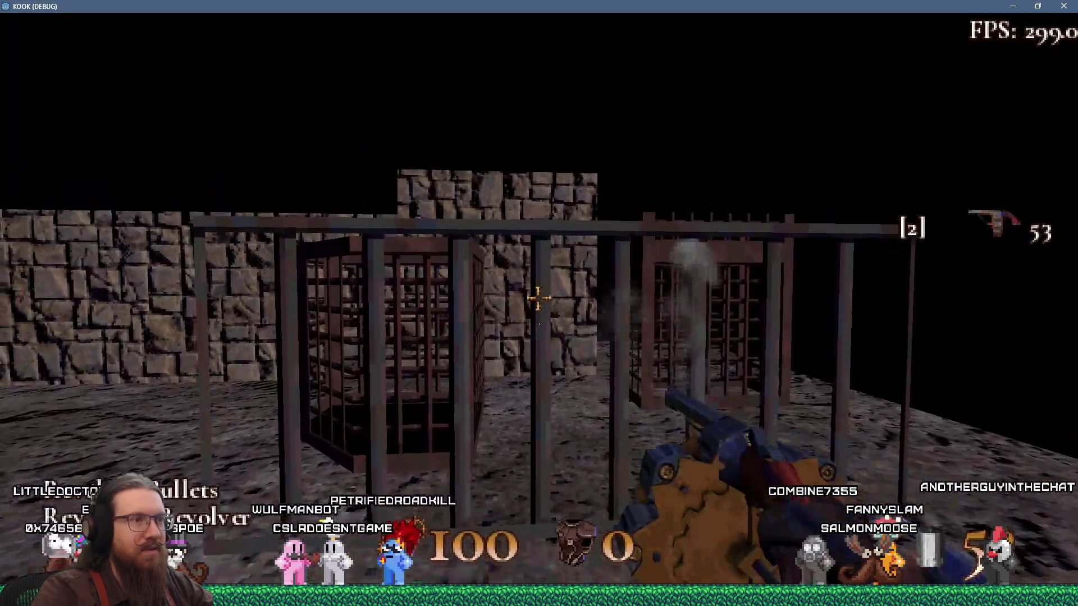
click(538, 303)
click(538, 303)
click(539, 303)
click(538, 303)
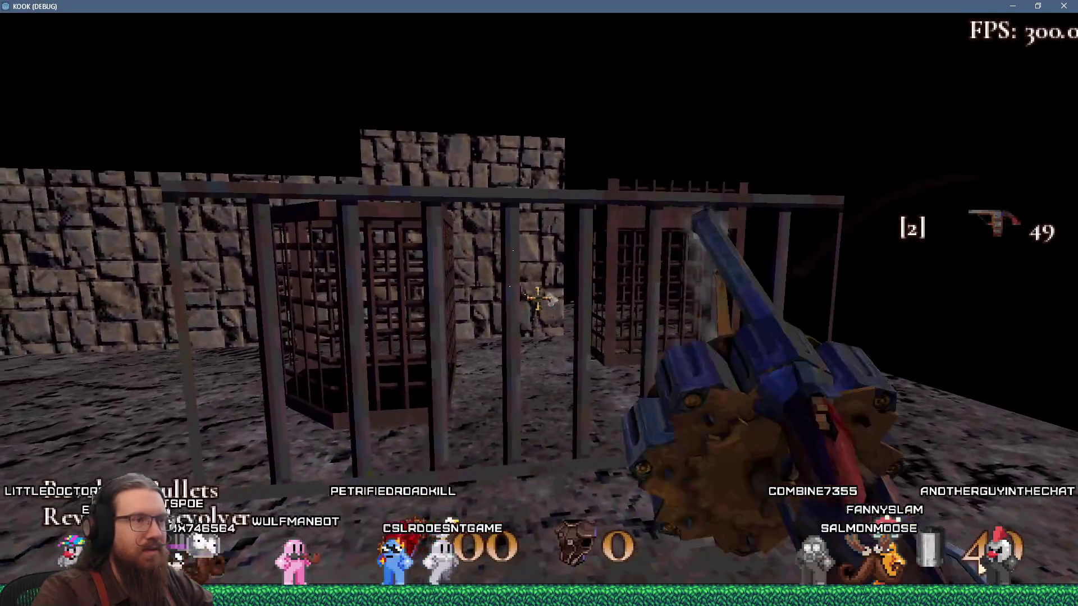
click(539, 303)
click(539, 303)
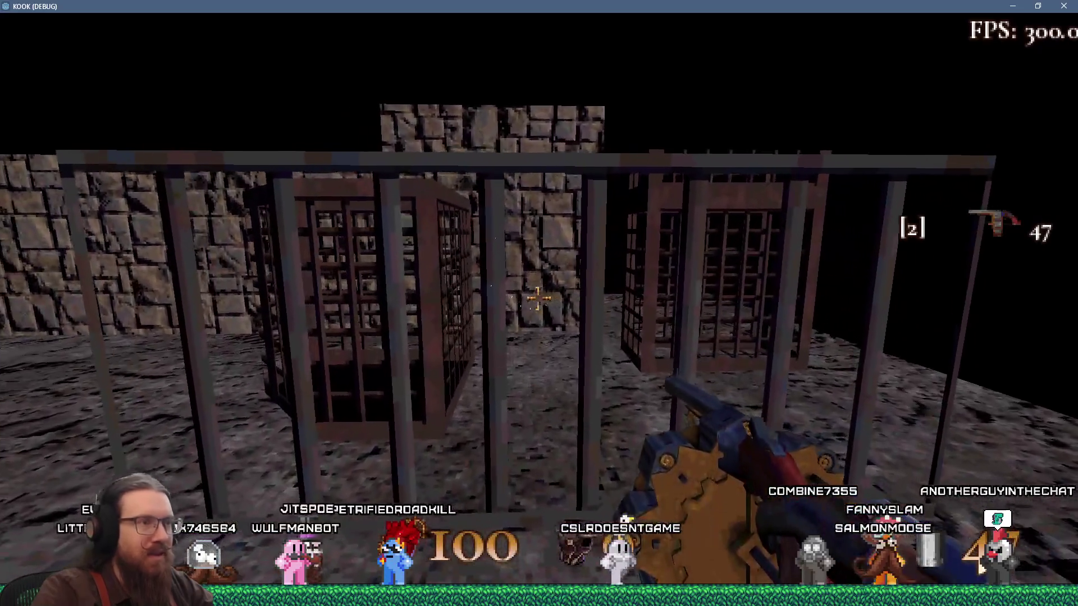
click(538, 303)
click(538, 298)
click(538, 298)
click(537, 298)
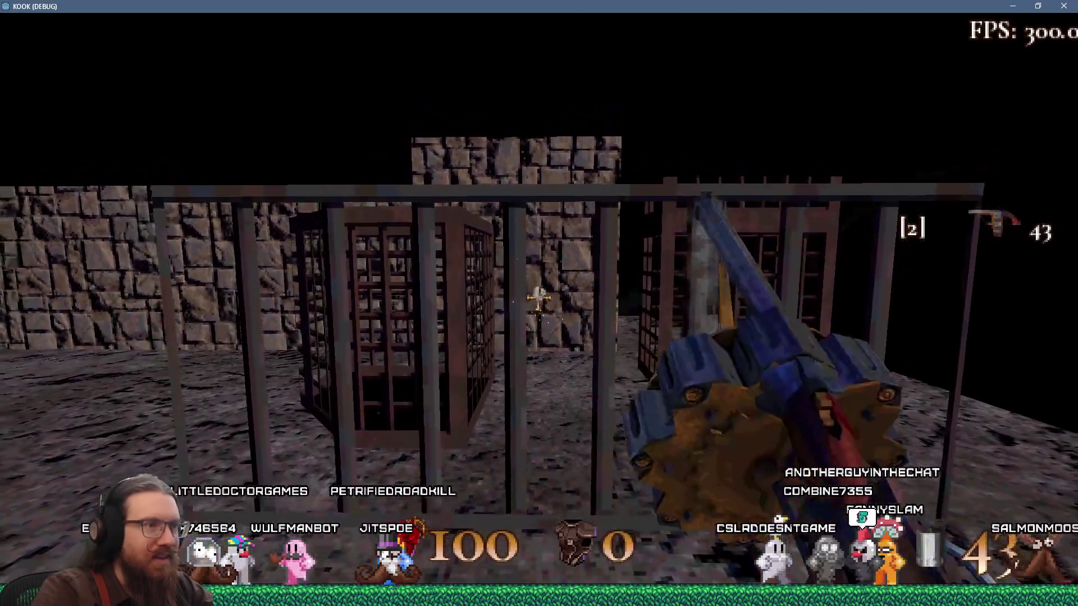
click(539, 298)
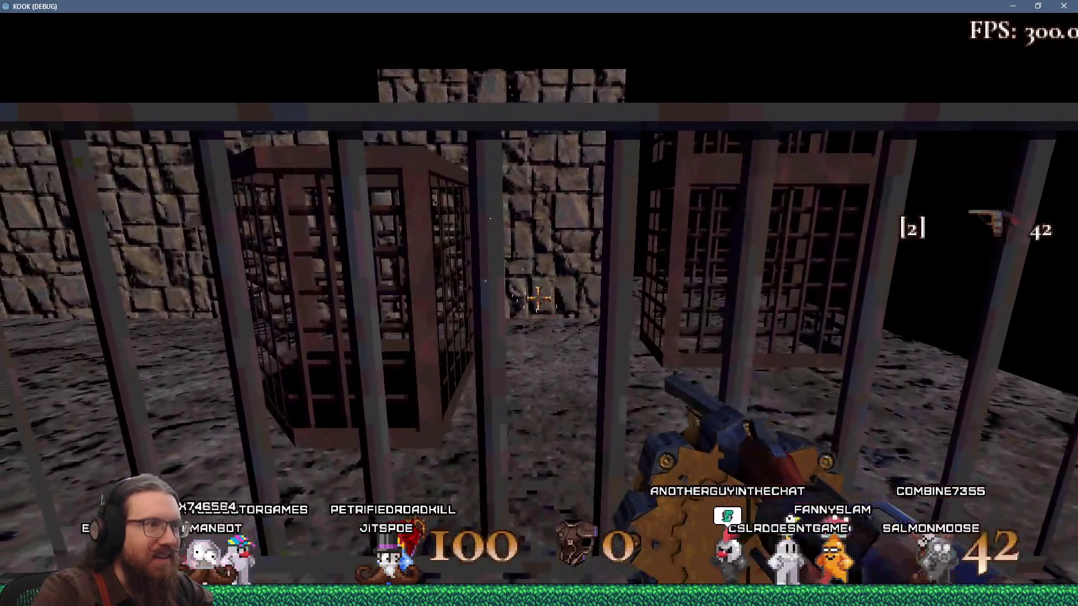
click(539, 299)
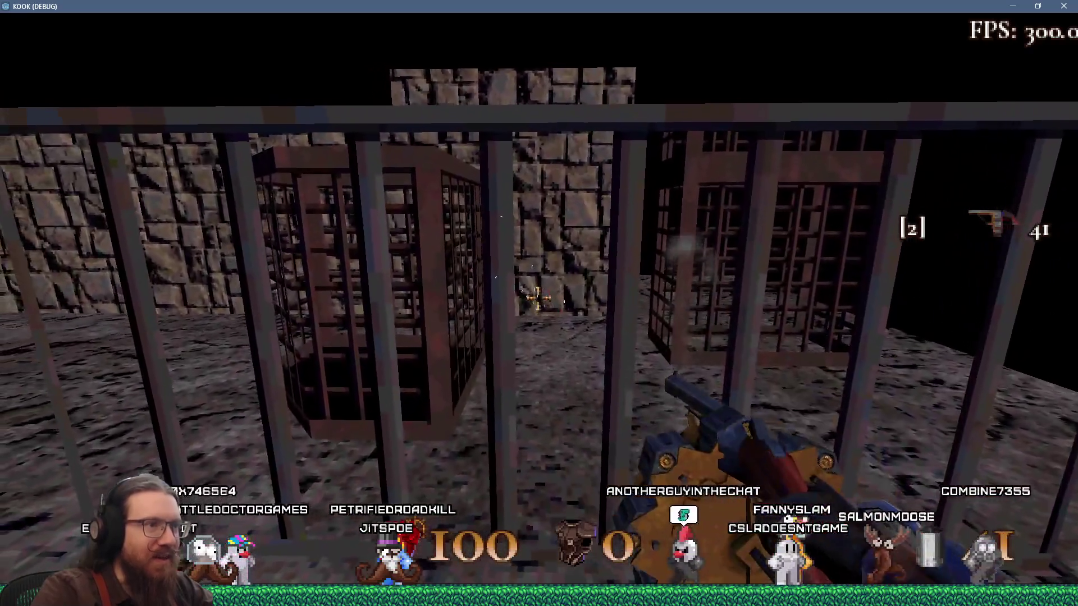
click(537, 299)
click(537, 299)
click(537, 299)
click(537, 299)
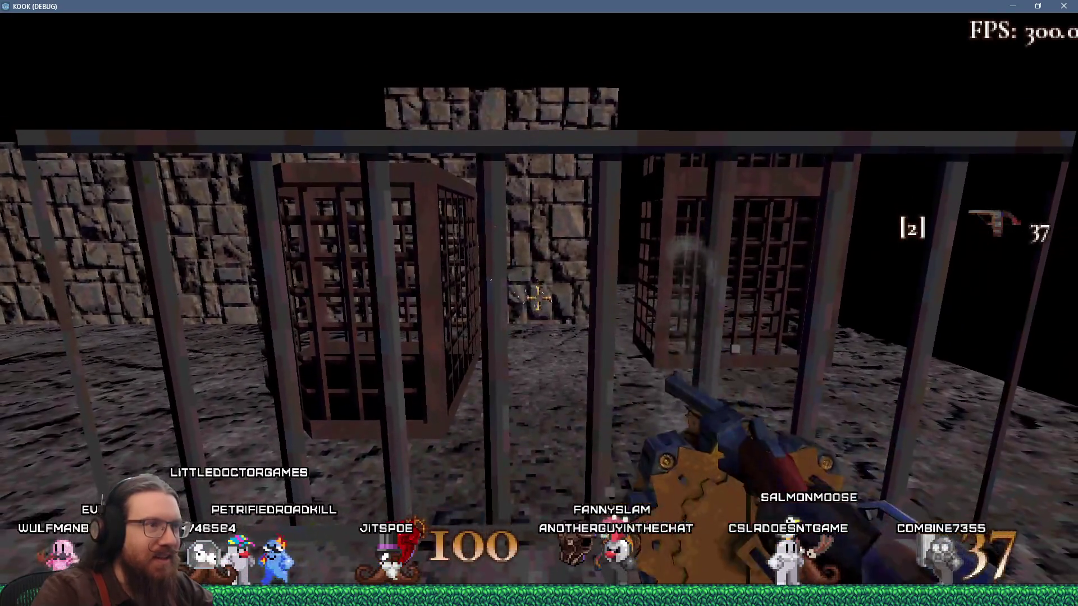
click(537, 299)
click(537, 300)
click(537, 299)
click(537, 299)
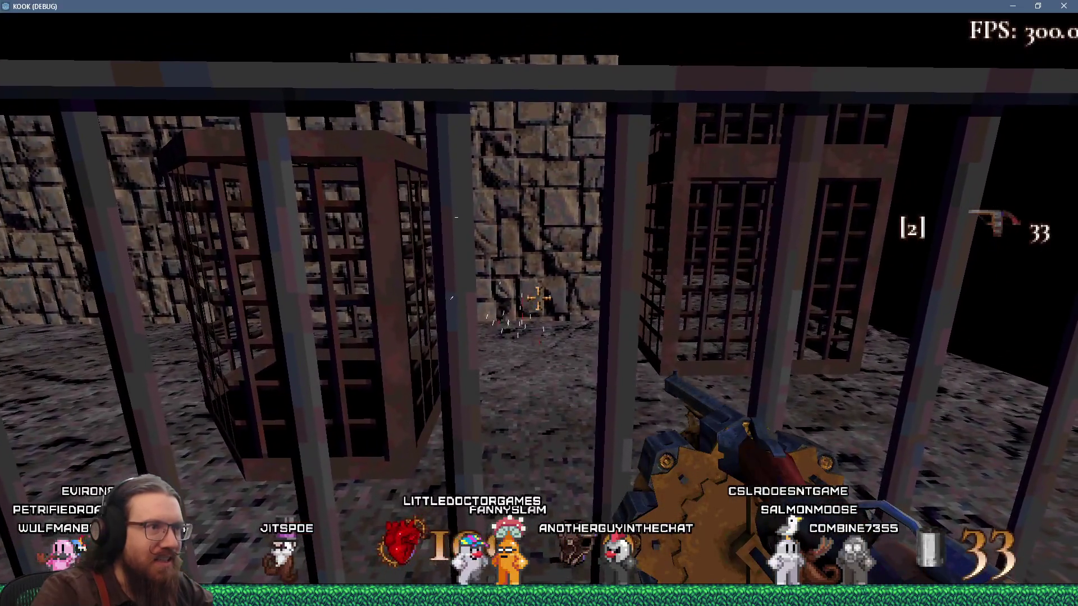
click(537, 299)
click(537, 300)
click(538, 299)
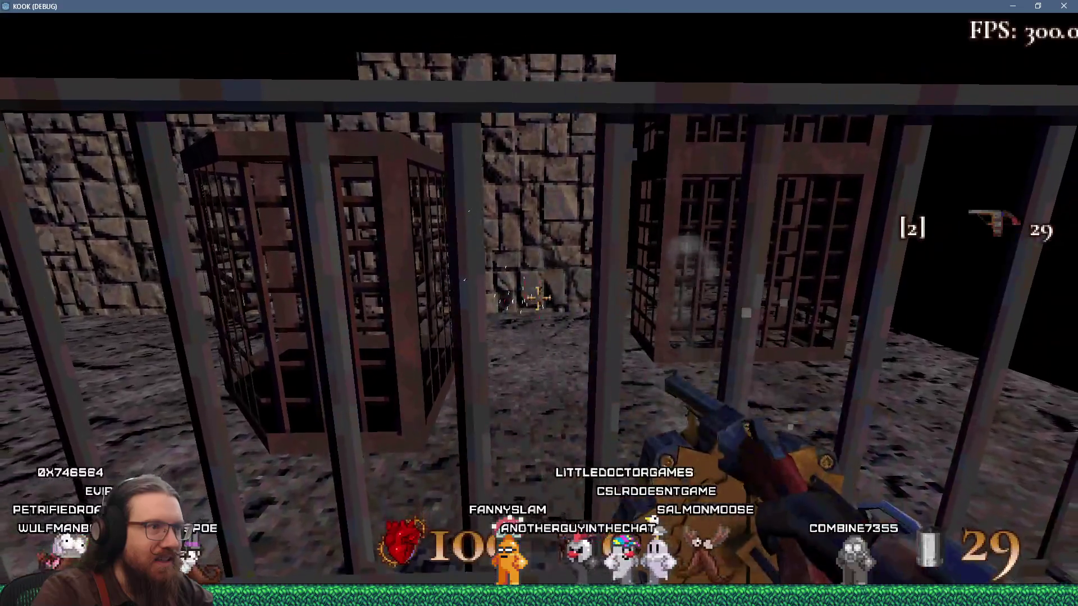
click(537, 299)
click(537, 299)
click(537, 299)
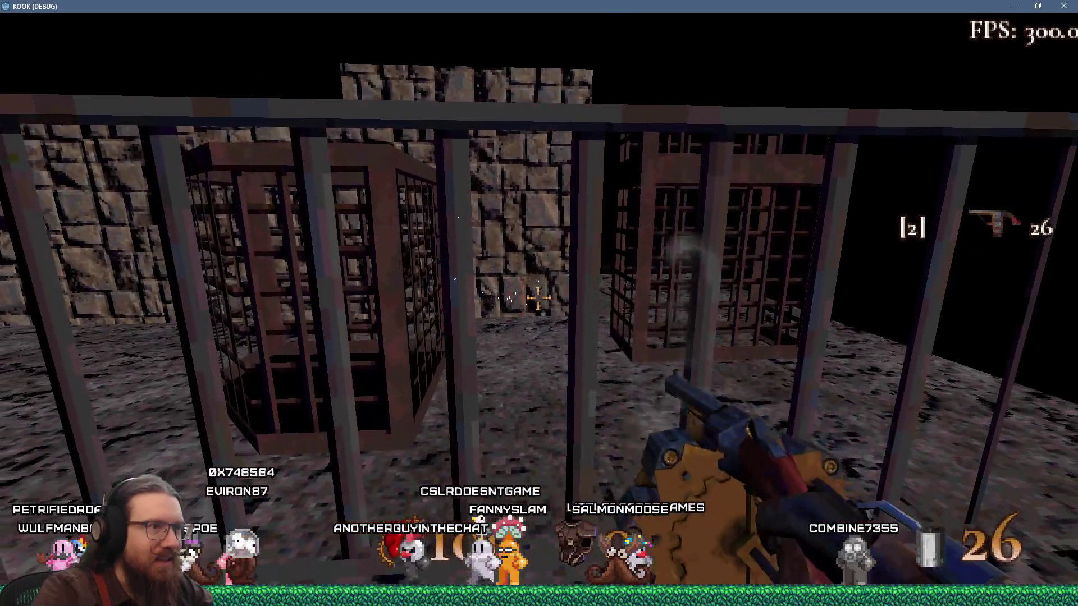
click(537, 299)
click(537, 299)
click(537, 299)
click(537, 299)
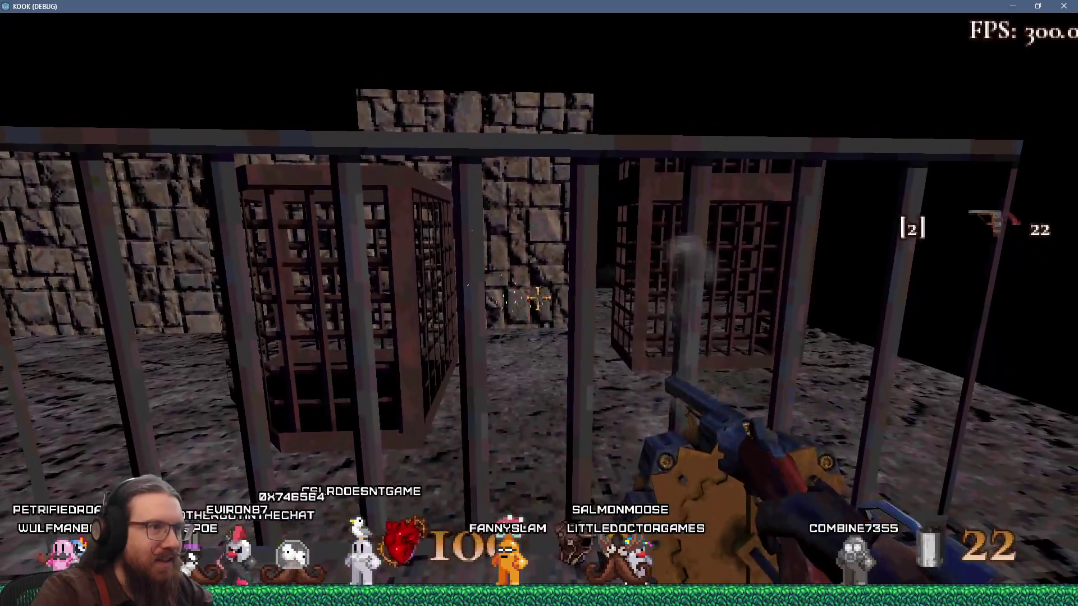
click(537, 299)
click(537, 299)
click(537, 299)
click(537, 300)
click(537, 299)
click(538, 299)
Walk closer among the cages, fire a few more shots, then open the debug console.
key(w)
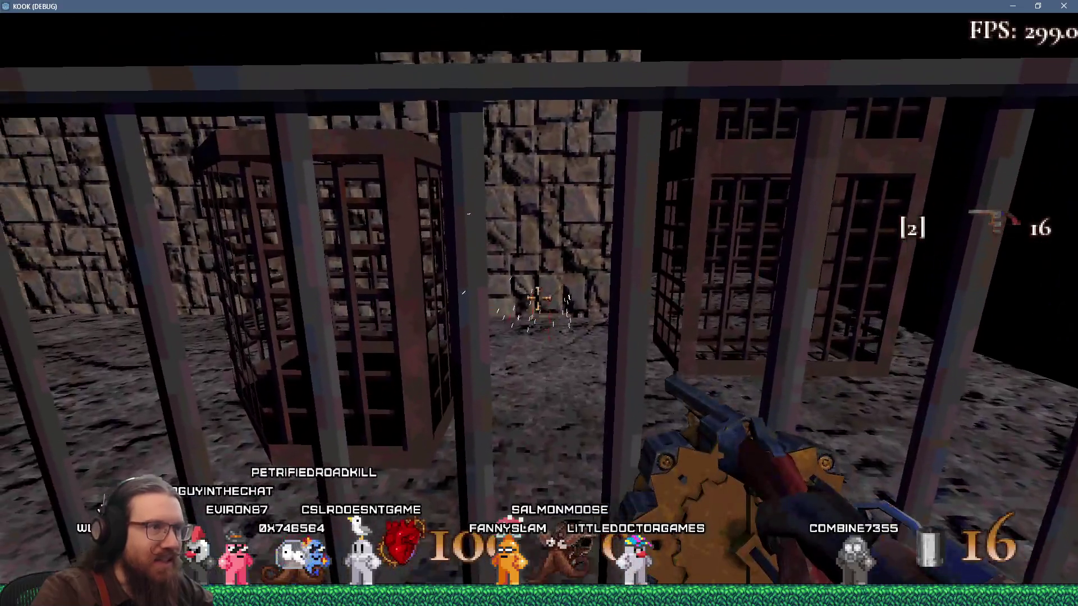
key(w)
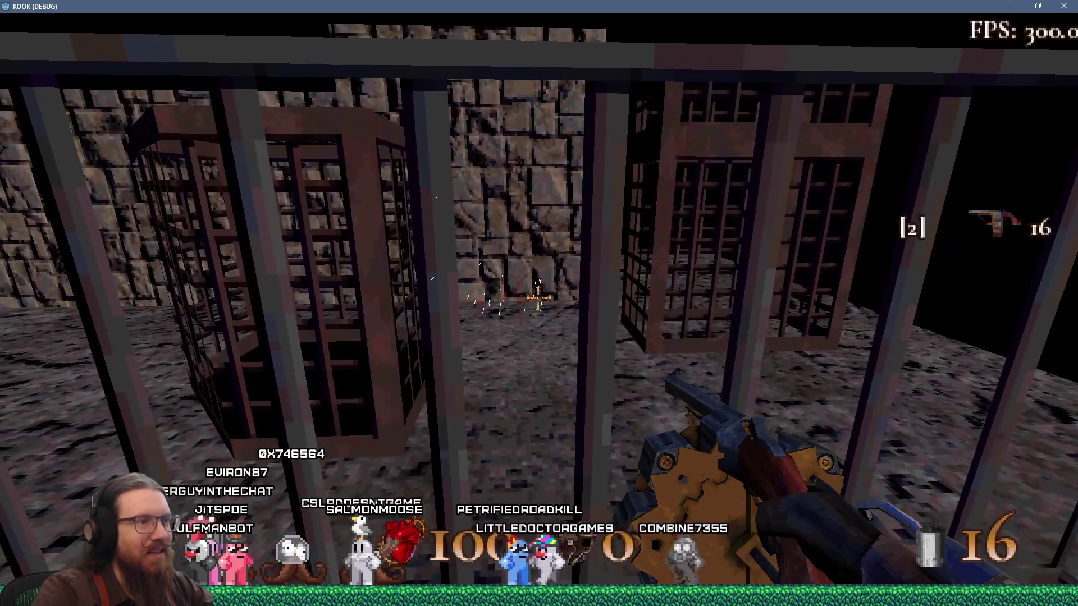
click(537, 299)
click(537, 299)
click(538, 298)
click(539, 298)
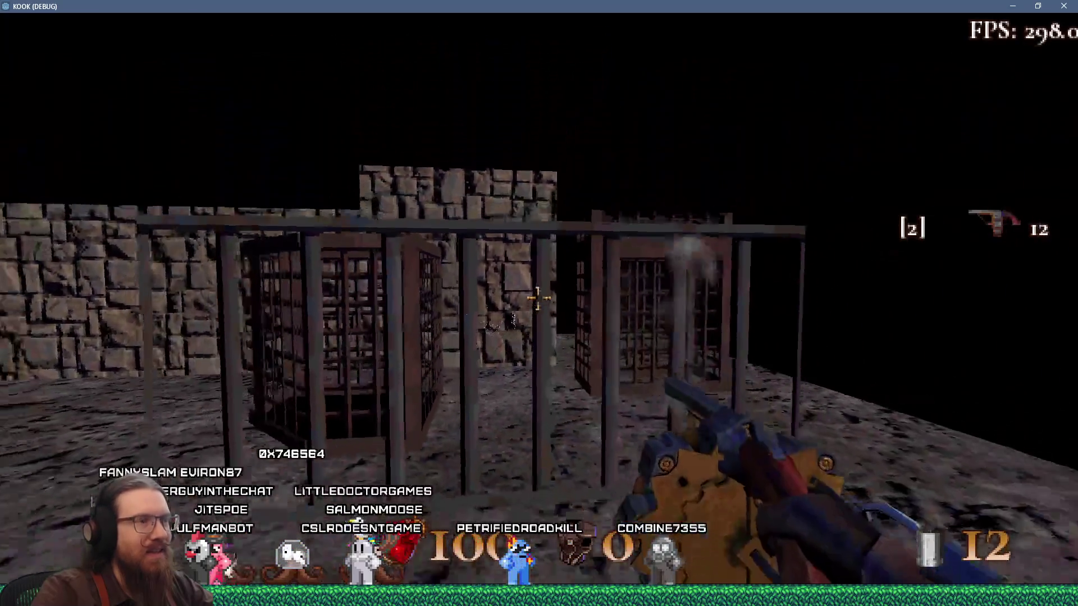
key(grave)
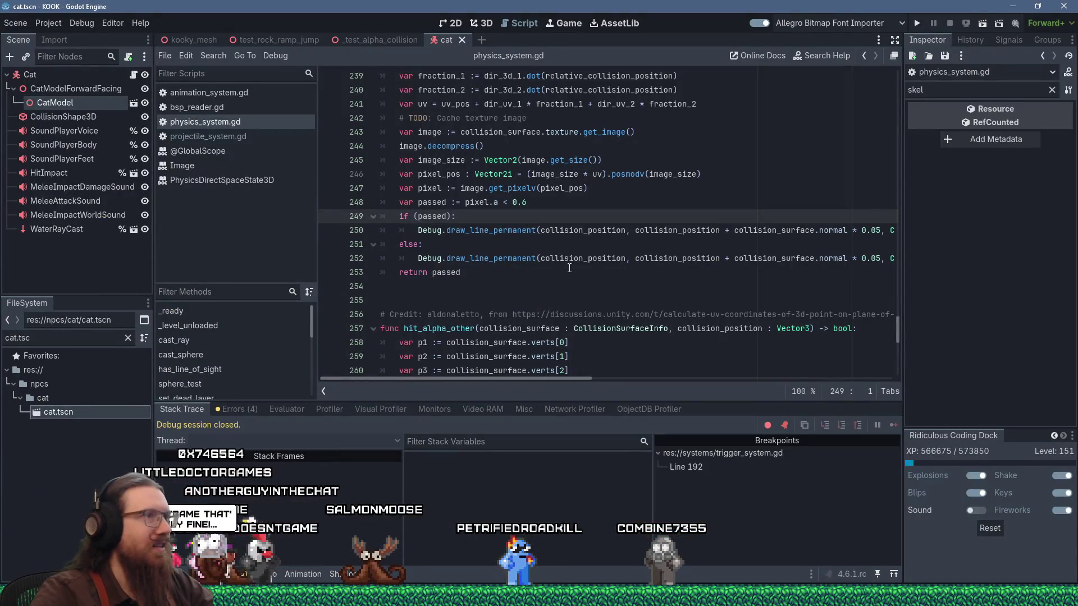
Start a division at the end of the fraction_1 line, erasing a mistyped dir_3d term.
scroll(571, 264, up, 1)
scroll(480, 222, up, 2)
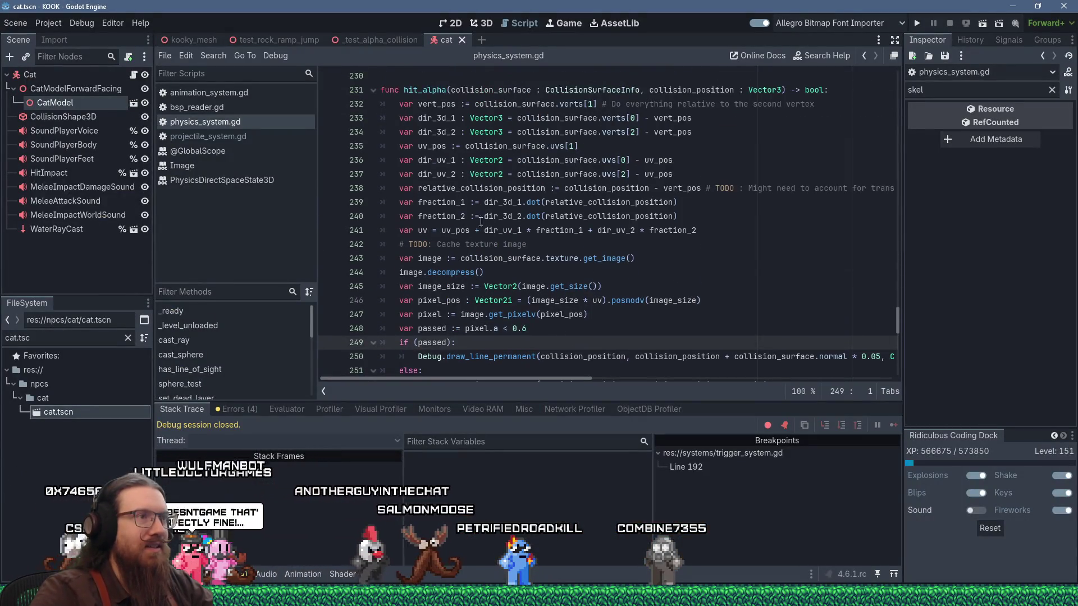
click(733, 206)
text(/ )
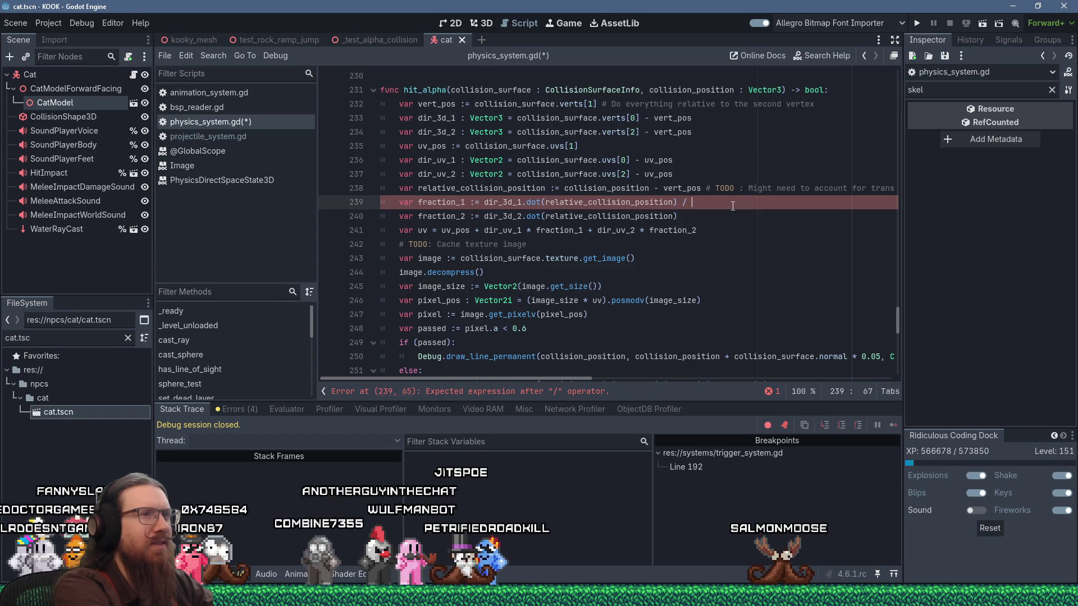
text(* )
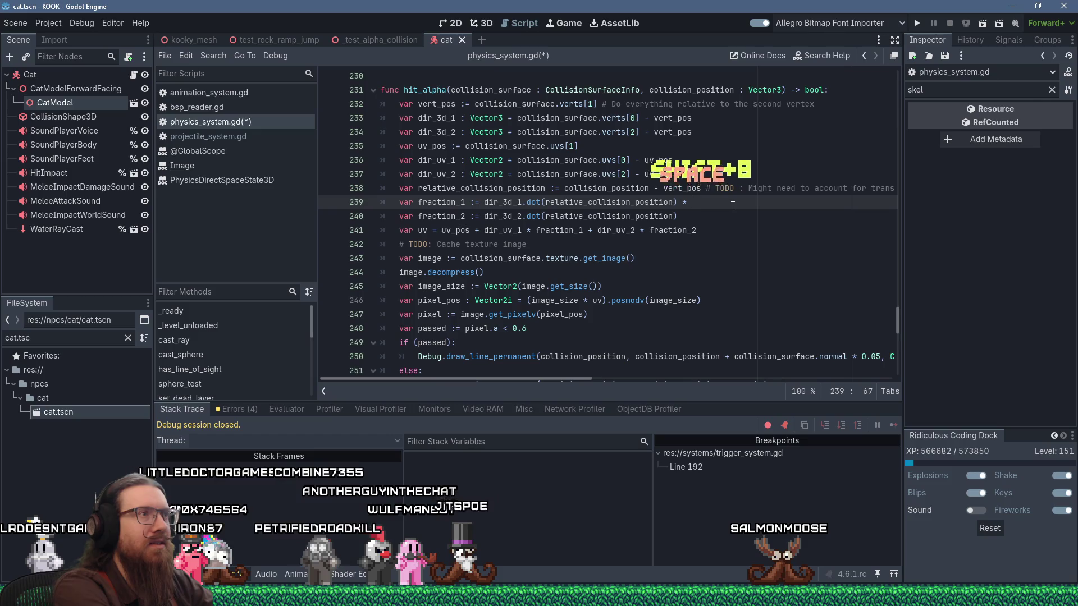
text(dir_3d)
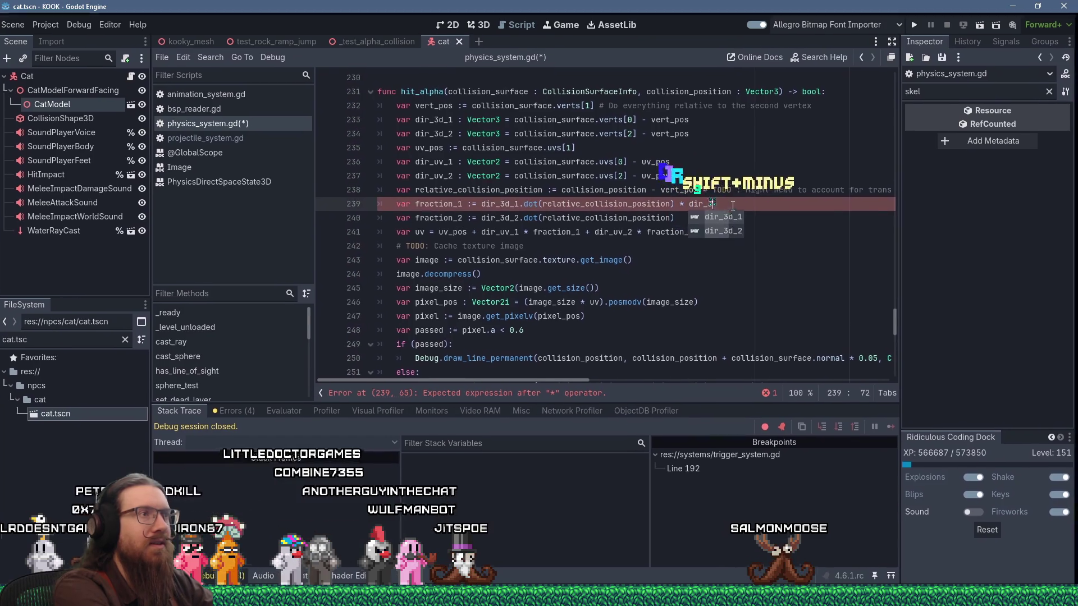
text(_1.inv)
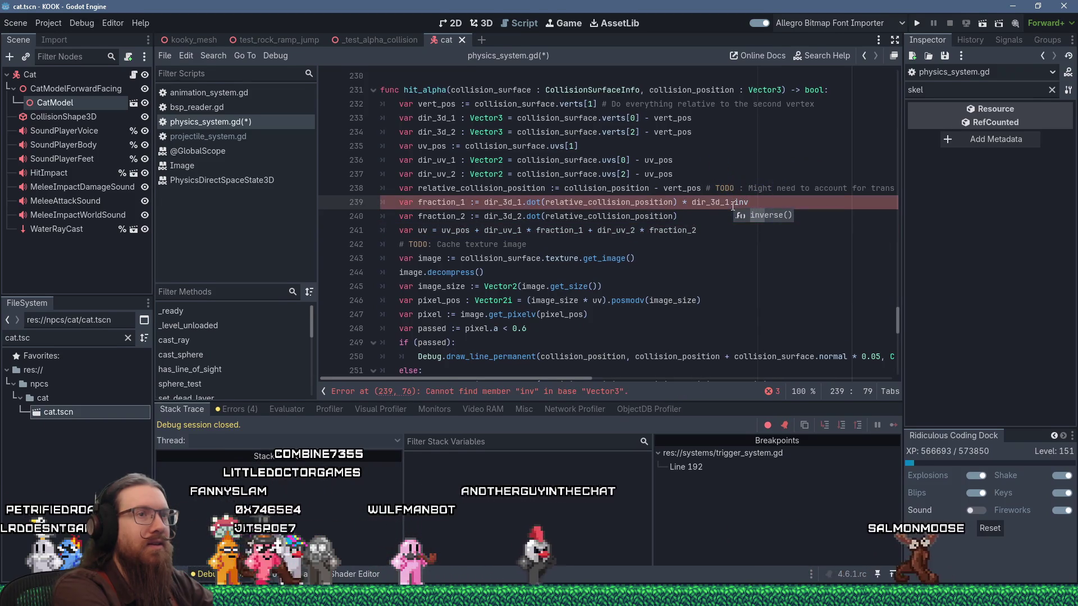
key(BackSpace)
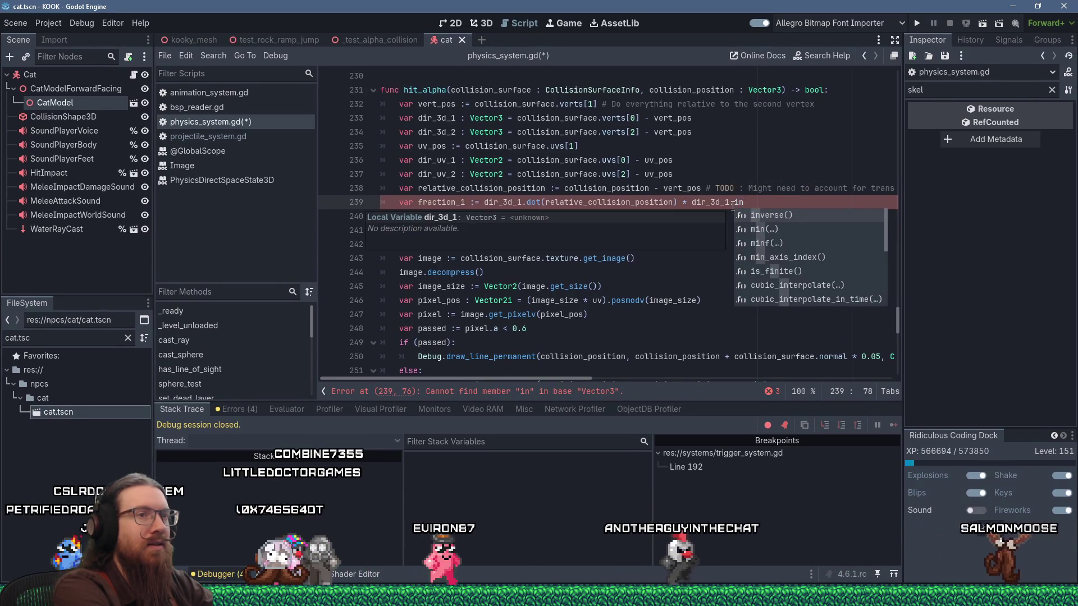
key(Left)
key(Left)
key(Left)
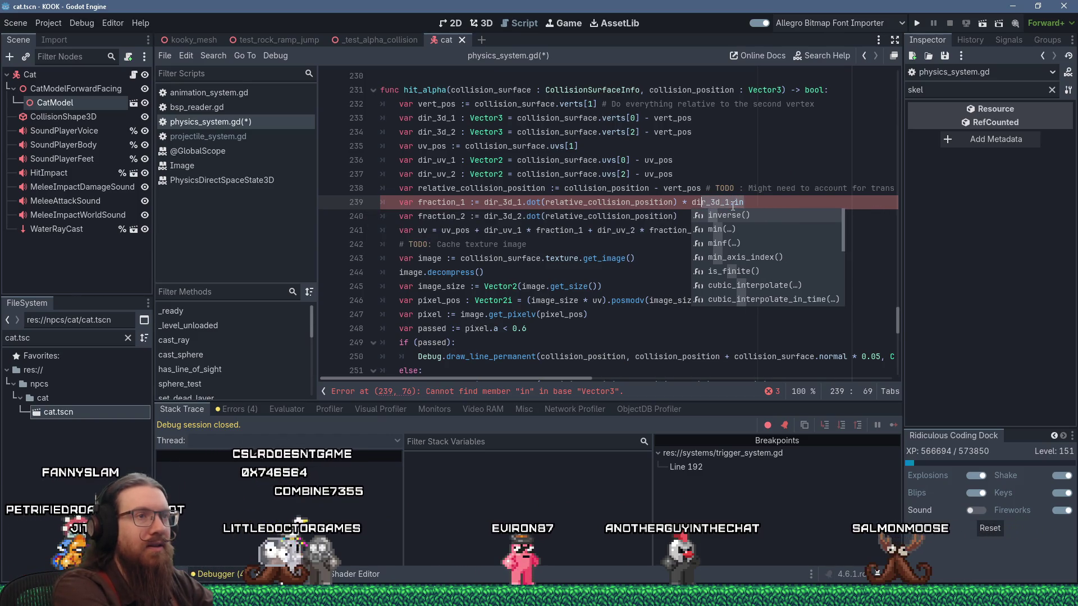
key(shift+BackSpace)
key(BackSpace)
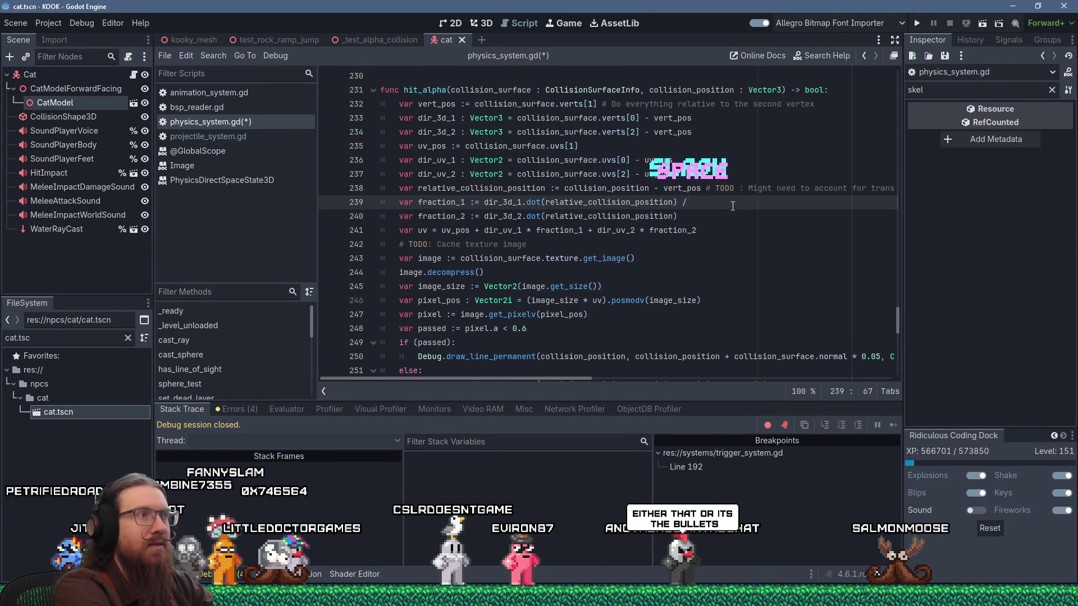
Divide fraction_1 by dir_3d_1.length() and fraction_2 by dir_3d_2.length().
text(2)
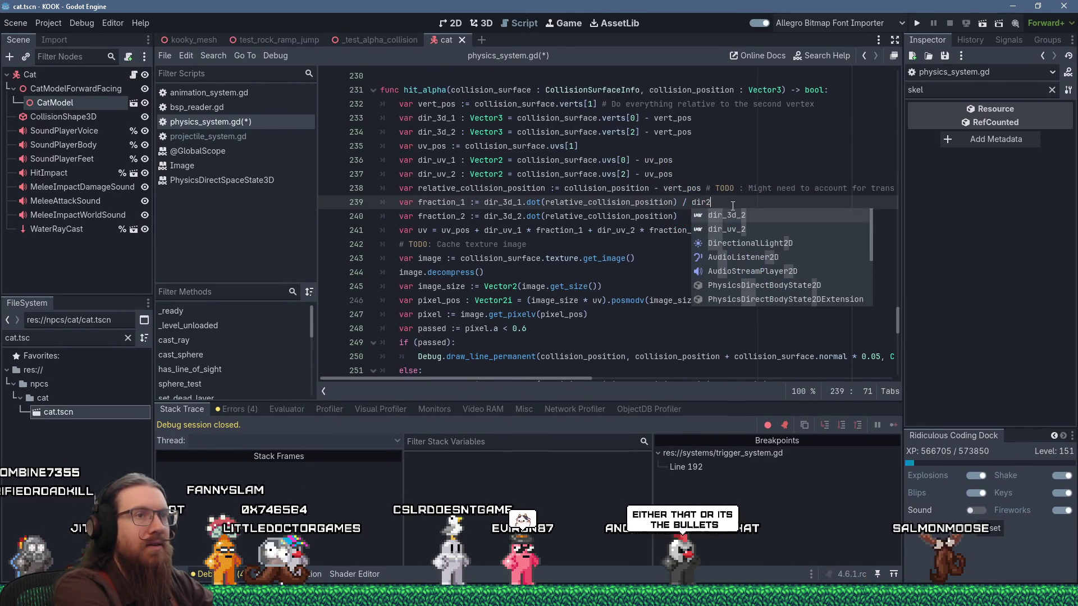
key(BackSpace)
text(1)
key(Return)
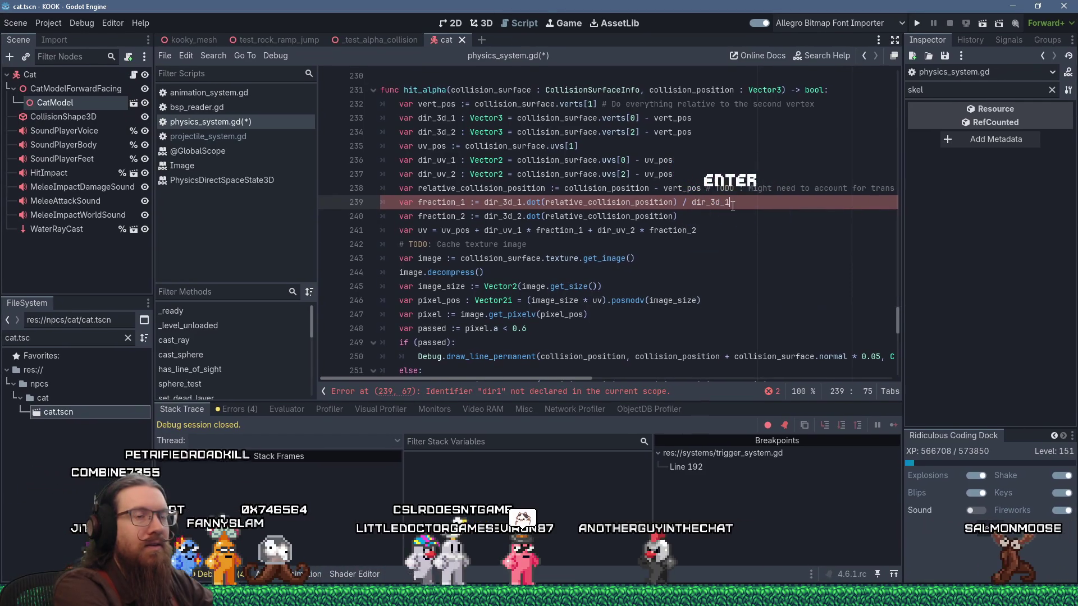
text(.length()
key(Return)
key(Down)
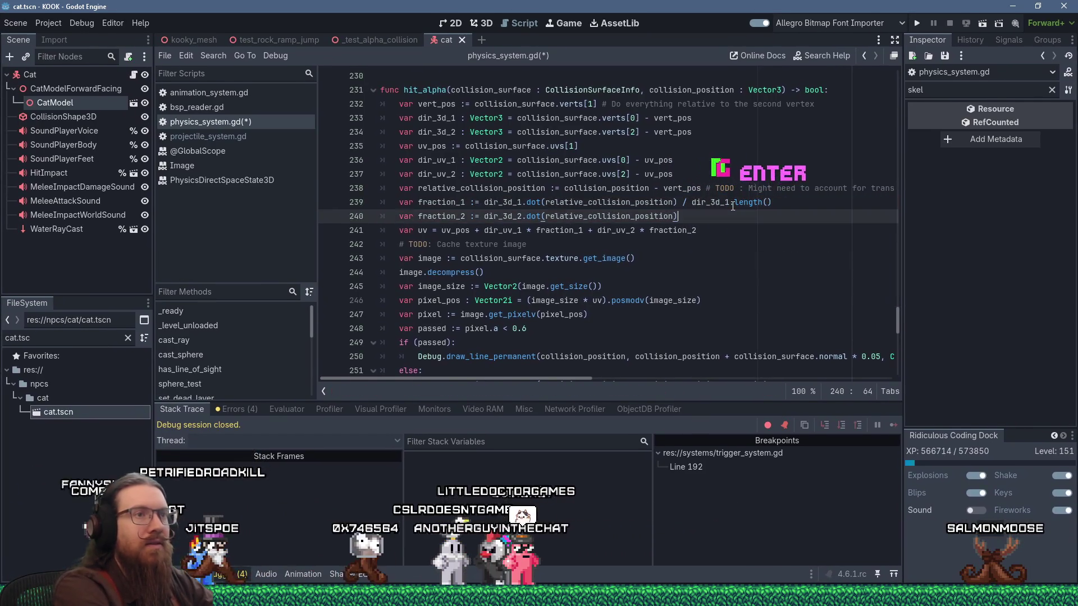
text( / dir_3d_2.le)
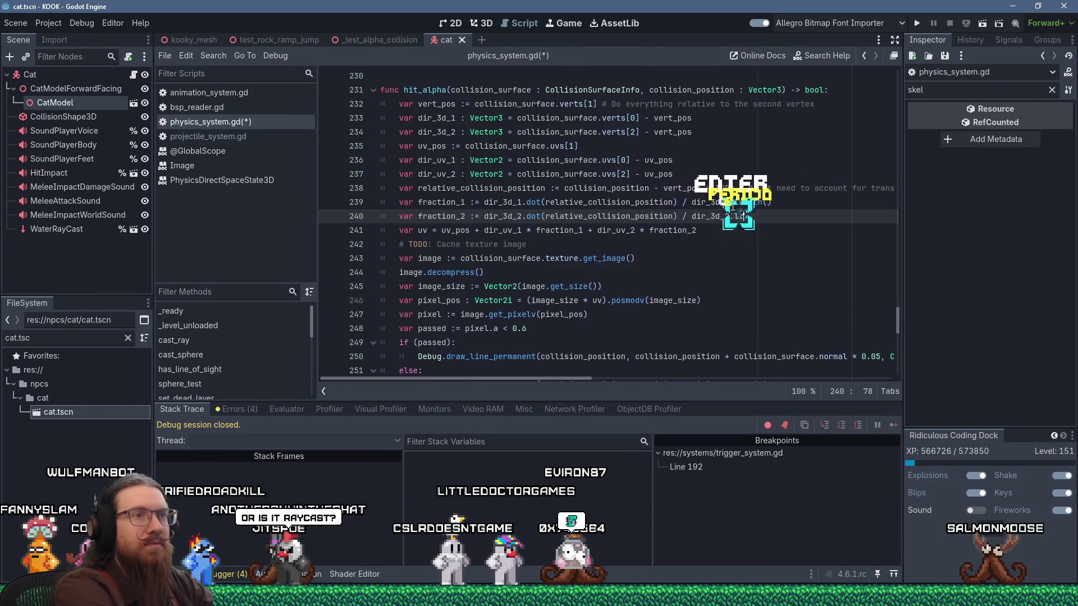
text(ngth())
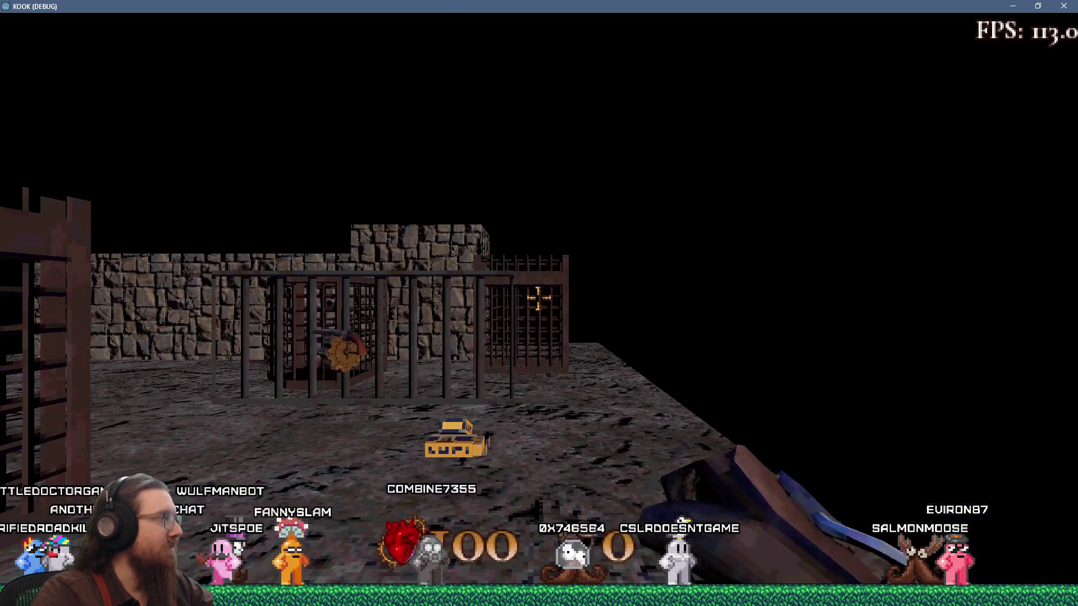
Fire a first volley of revolver shots at the cages from a short distance back.
key(w)
key(s)
click(537, 298)
click(537, 298)
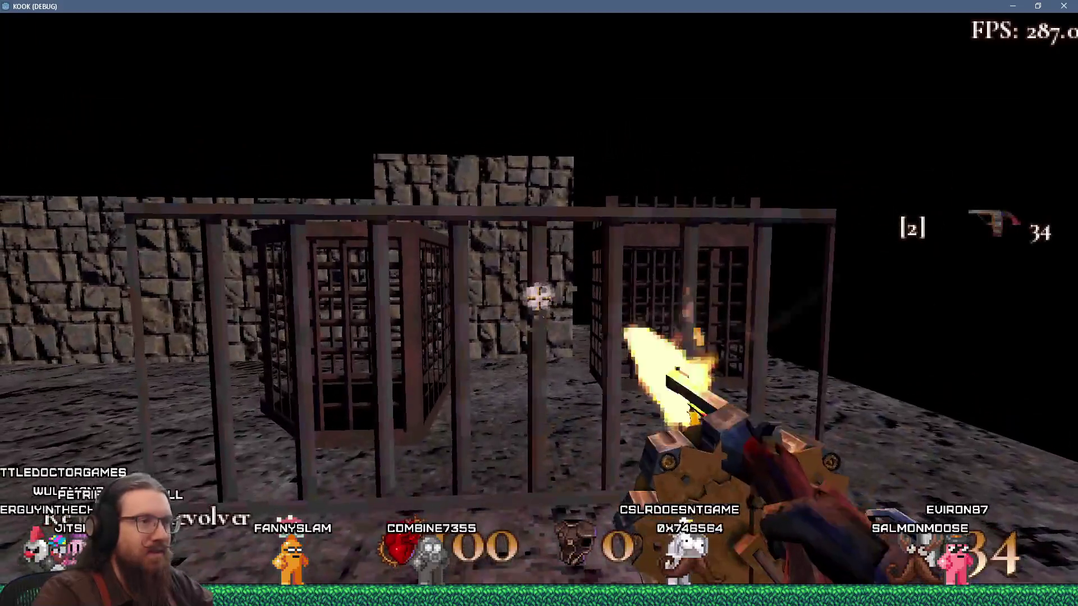
click(538, 298)
click(538, 298)
click(537, 298)
click(537, 298)
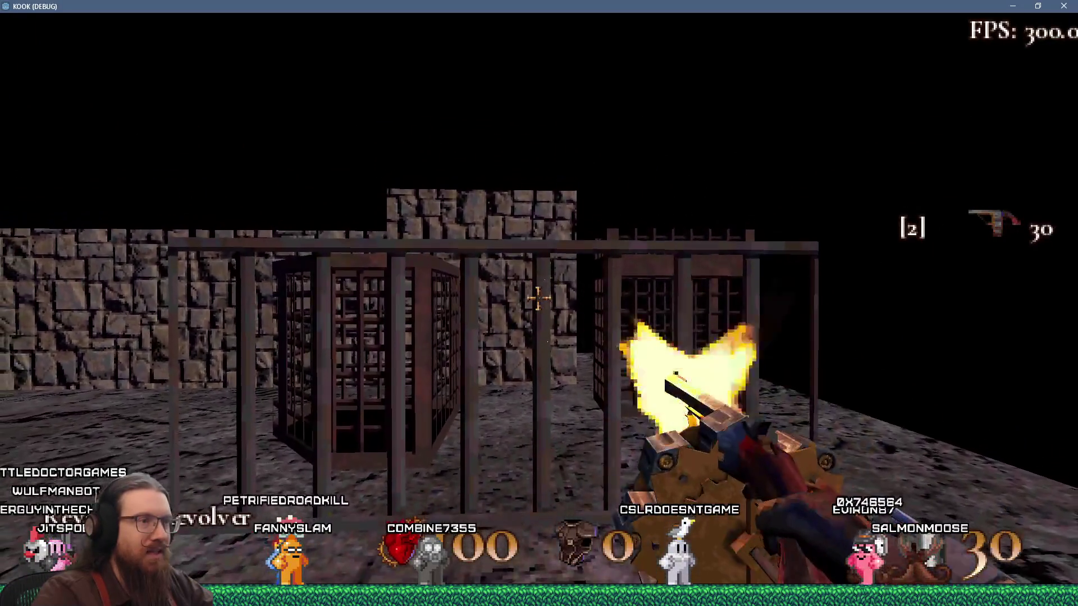
click(538, 298)
click(538, 298)
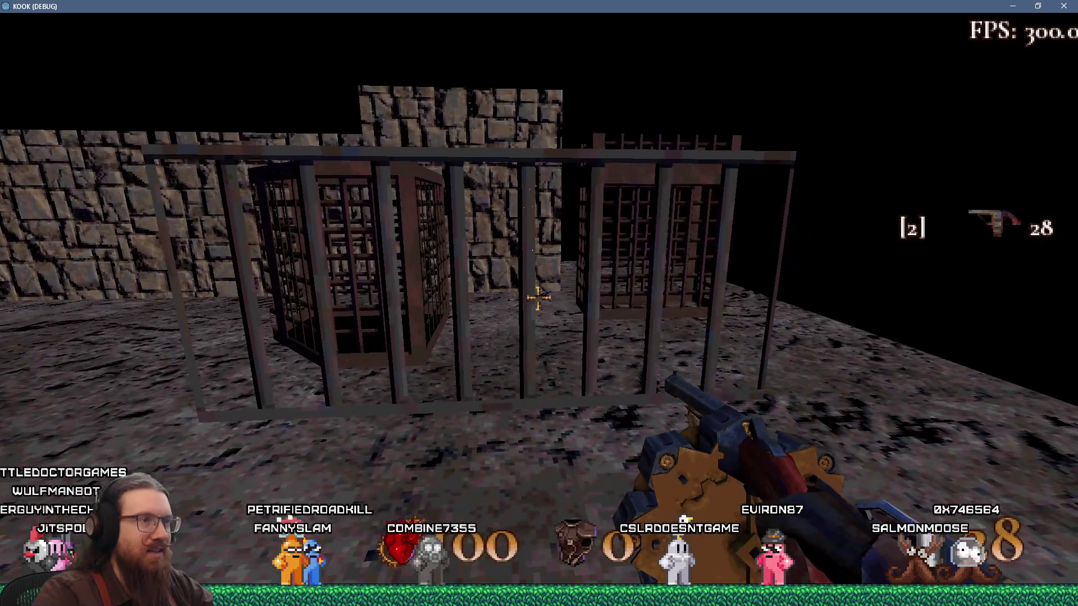
key(w)
click(538, 298)
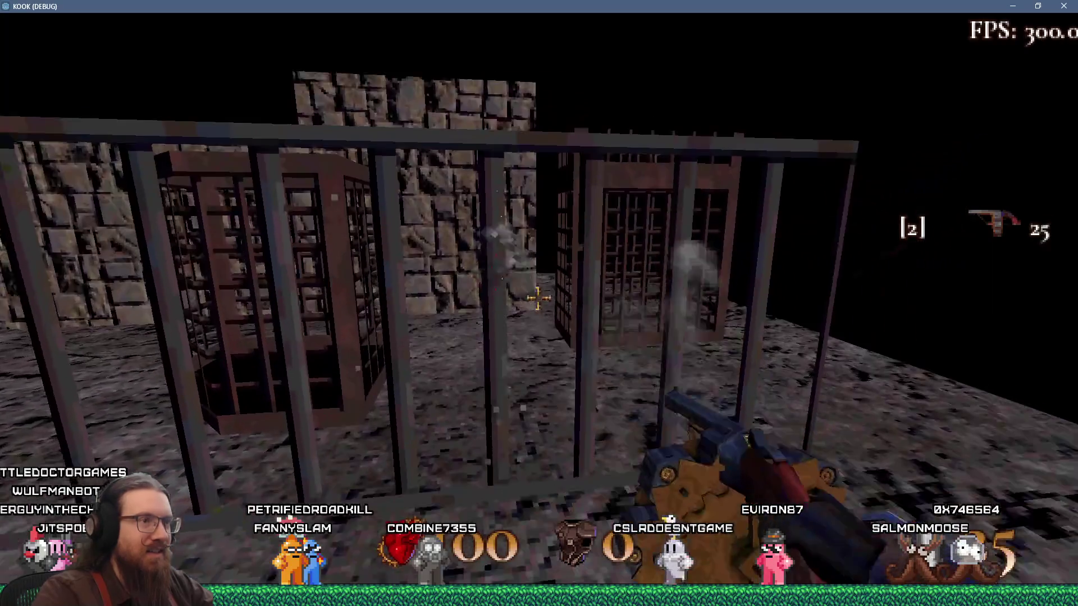
Move up to the cage bars and fire repeatedly at them at close range.
key(w)
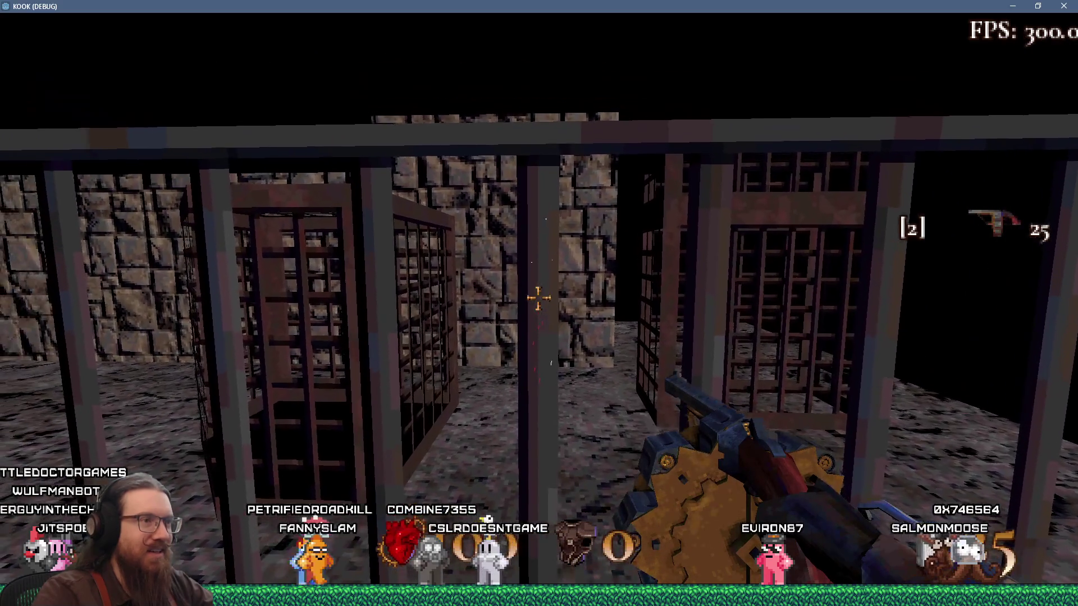
click(537, 298)
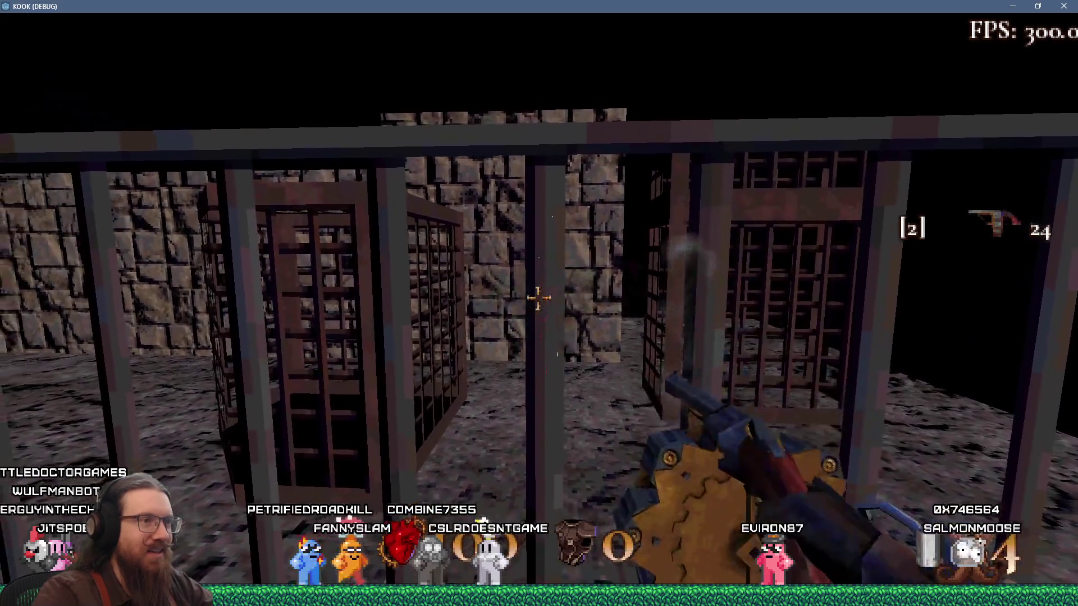
click(538, 298)
click(538, 298)
click(538, 298)
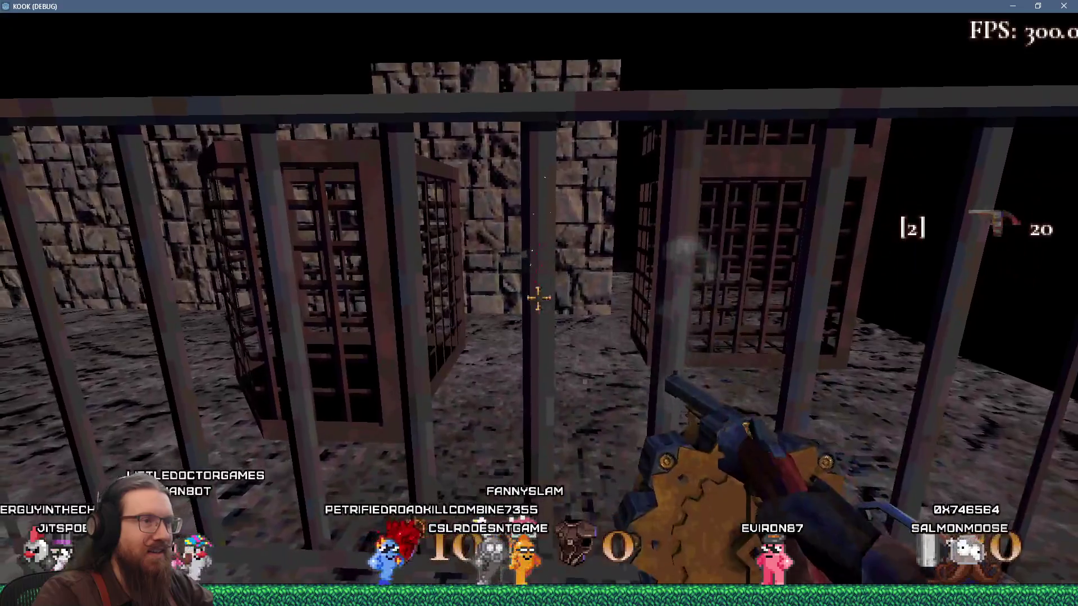
click(538, 298)
click(537, 298)
click(537, 298)
click(537, 298)
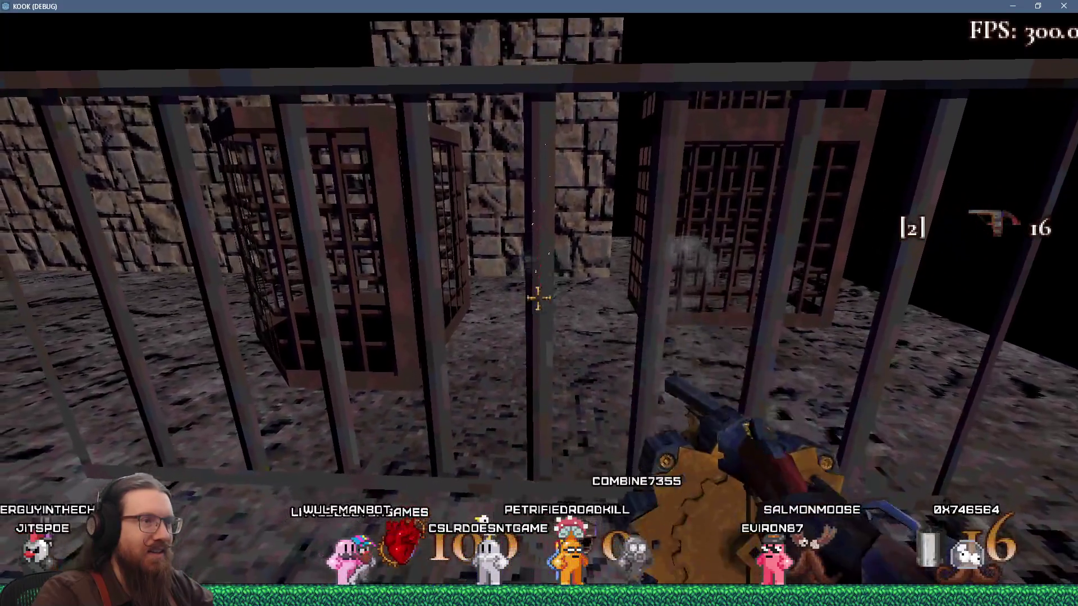
click(537, 298)
click(537, 298)
click(537, 298)
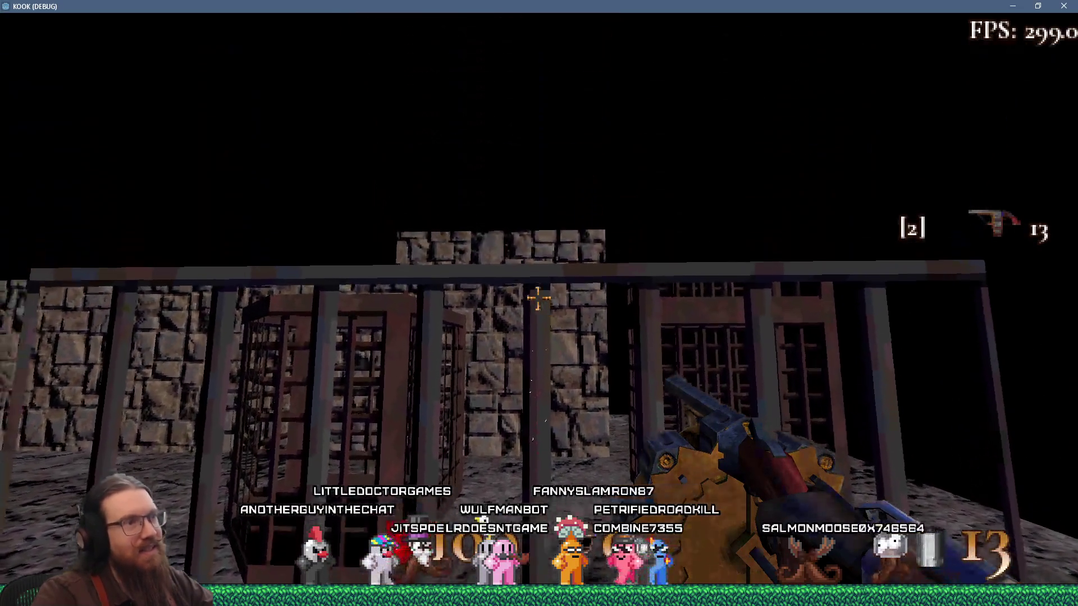
Keep shooting at the cage bars and wall top until 'Insufficient ammo.' appears.
click(538, 298)
click(537, 298)
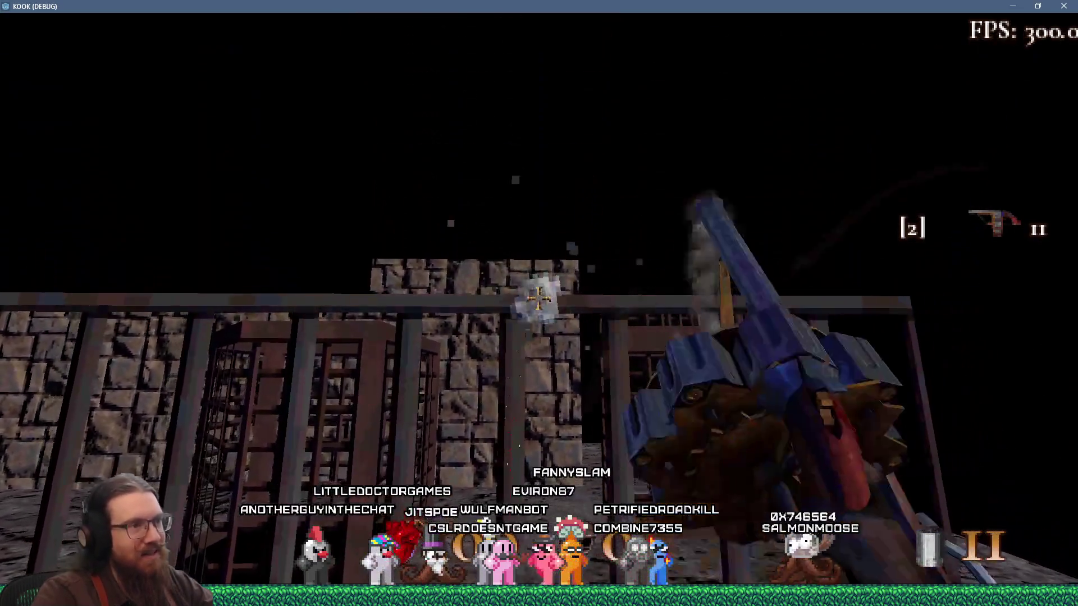
click(538, 298)
click(537, 298)
click(537, 298)
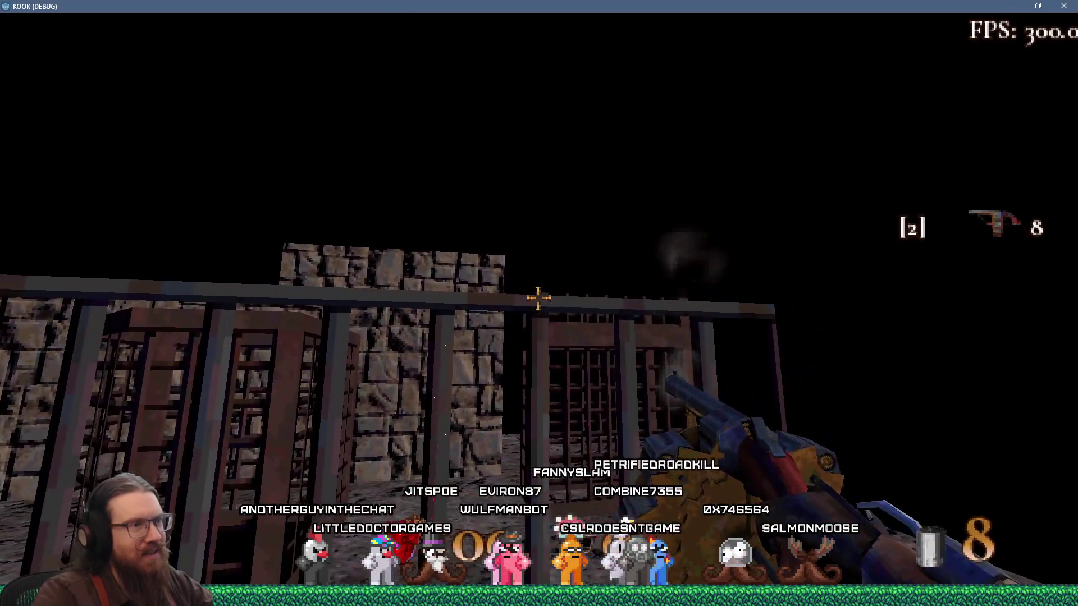
click(538, 298)
click(537, 298)
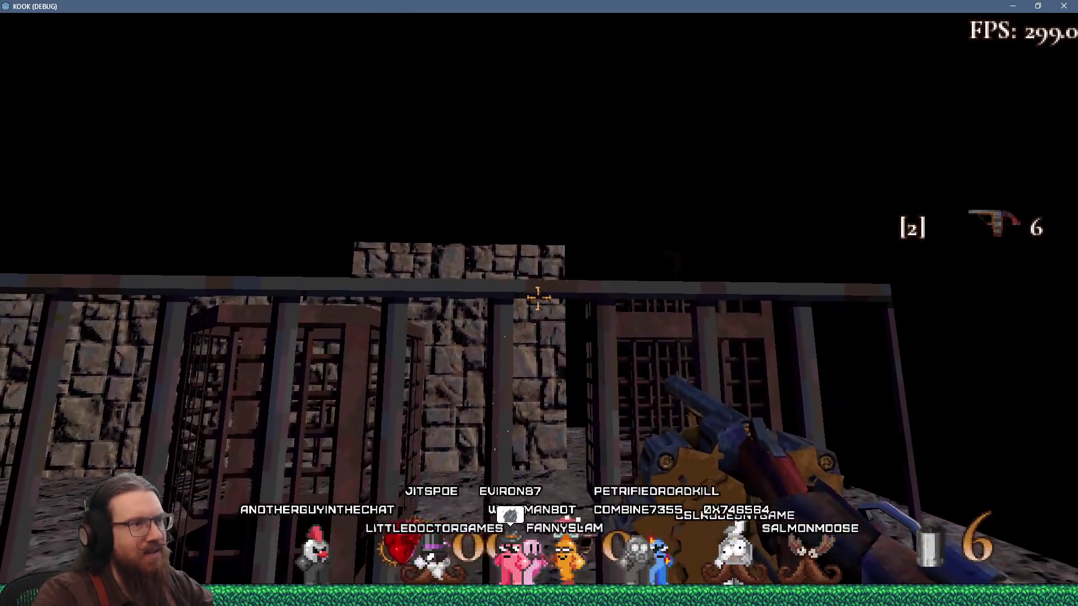
click(538, 298)
click(537, 298)
click(538, 298)
click(537, 298)
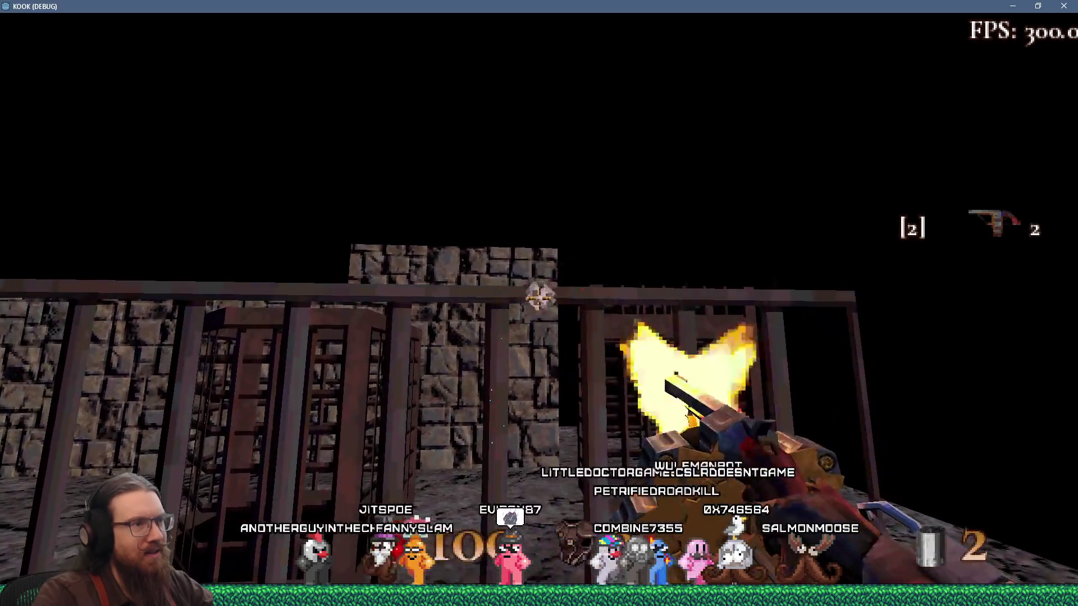
click(537, 298)
click(537, 298)
click(537, 298)
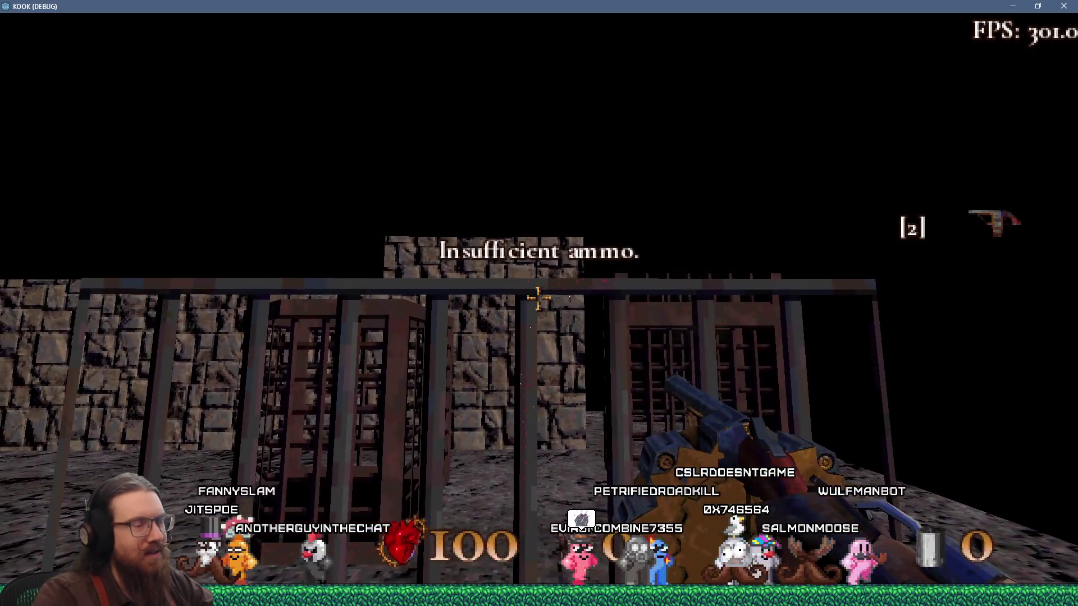
Toggle the debug console off, then approach the cages and fire several shots at the bars.
key(grave)
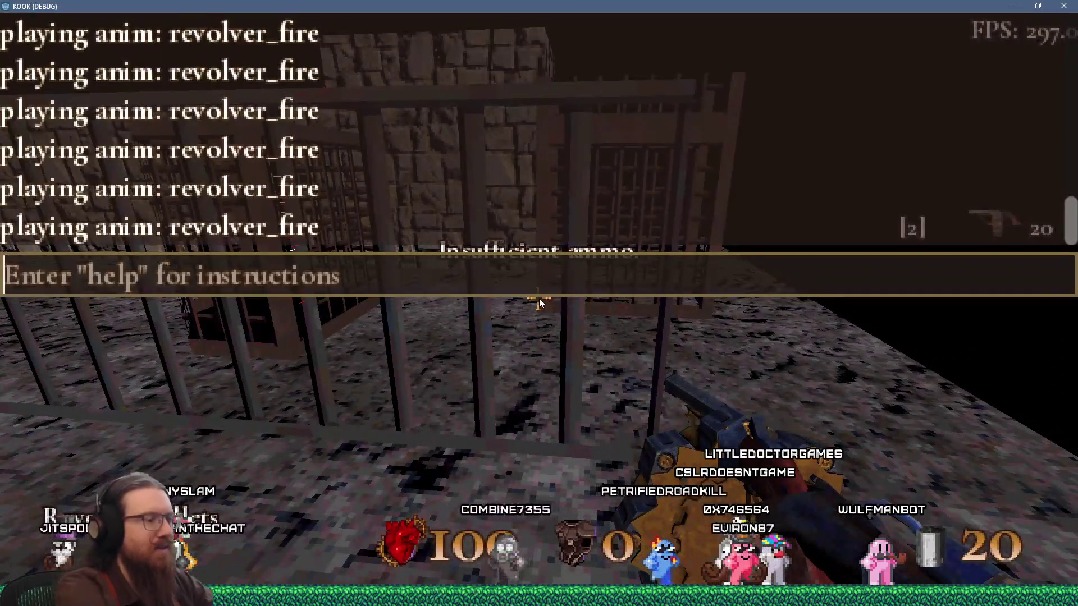
text(infiniteammo)
key(grave)
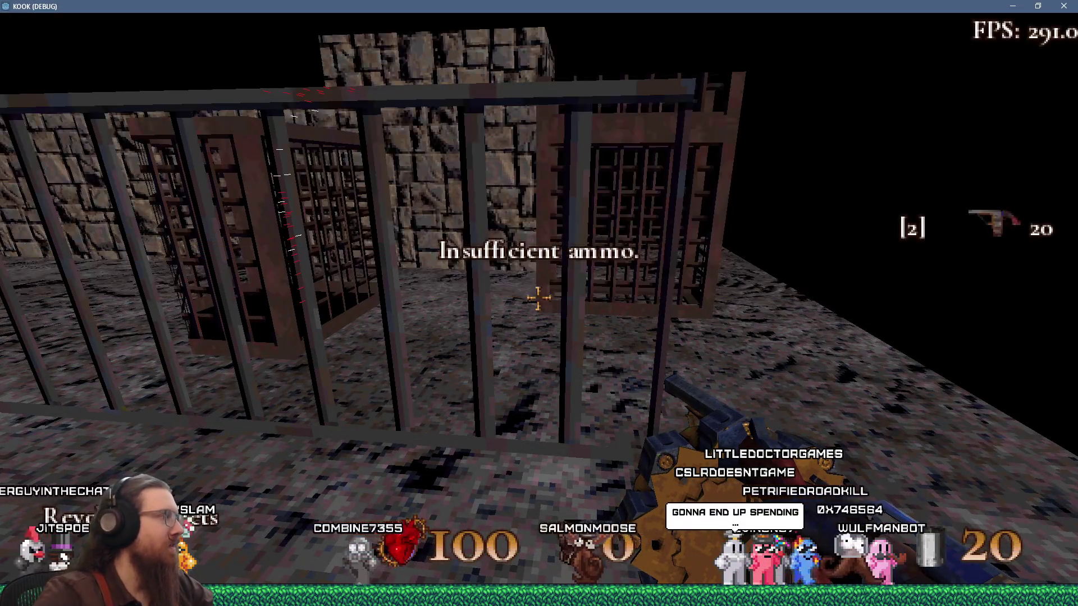
key(s)
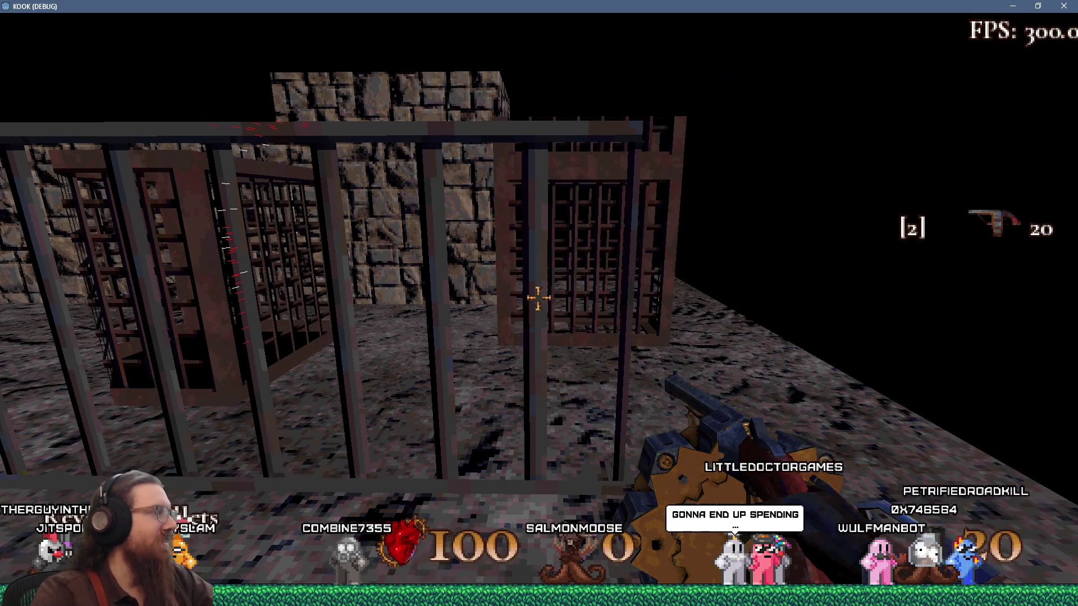
key(s)
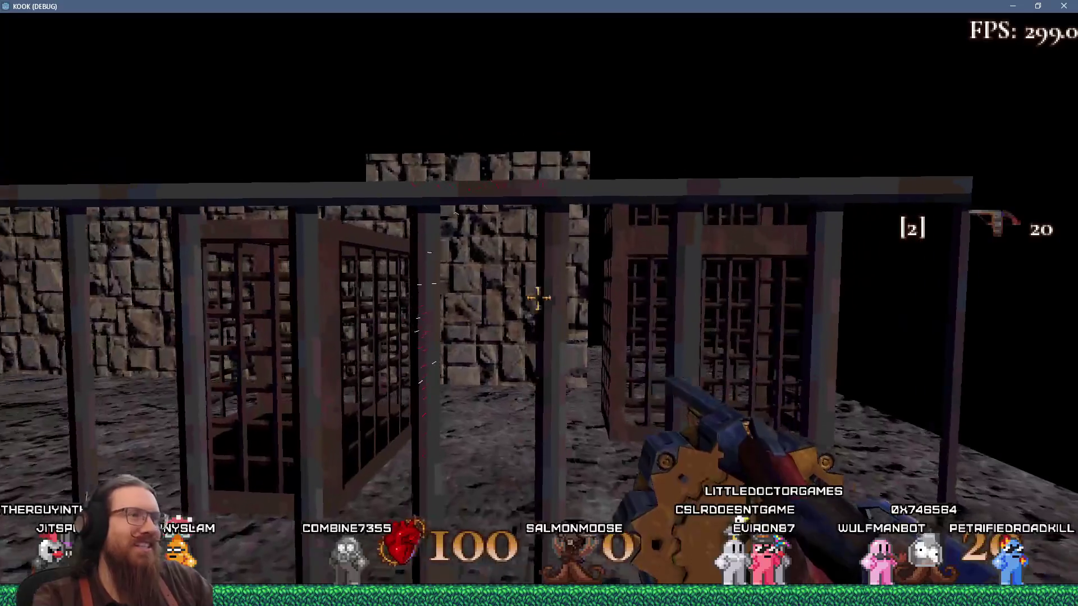
key(w)
click(538, 298)
key(w)
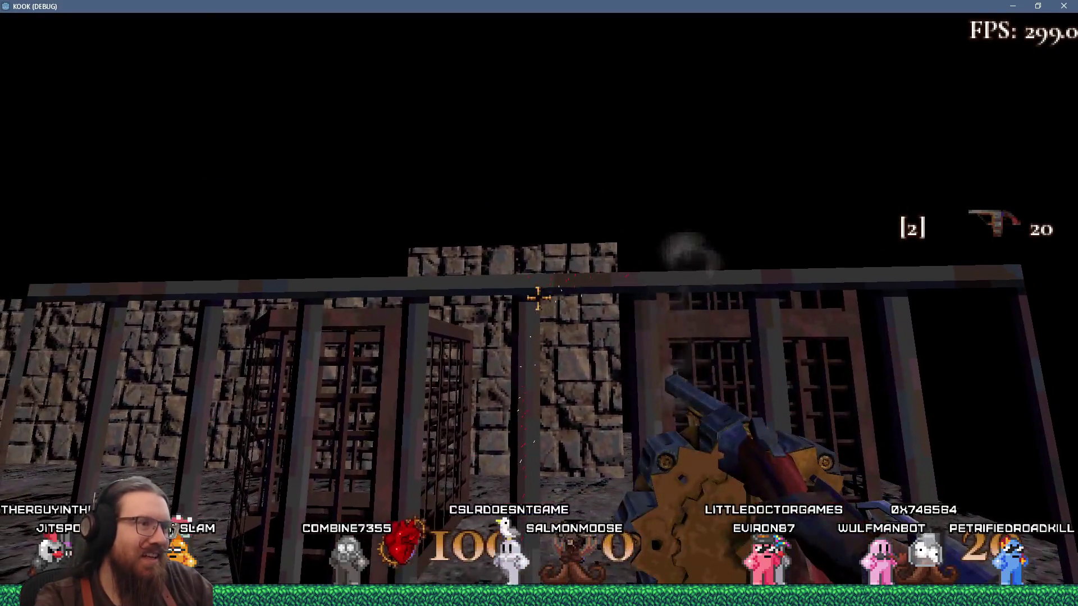
key(w)
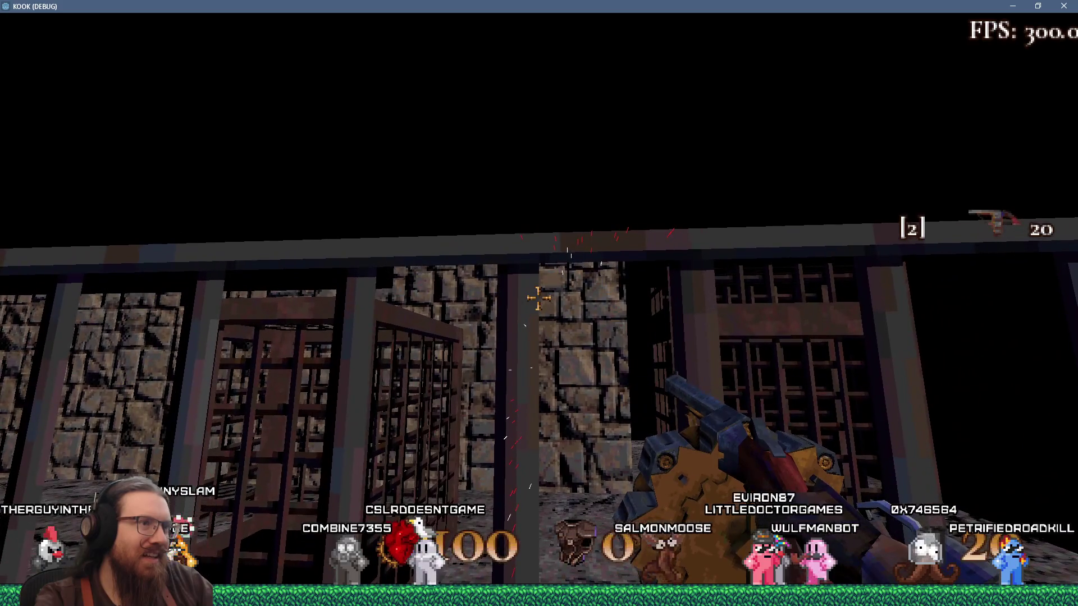
key(s)
click(539, 298)
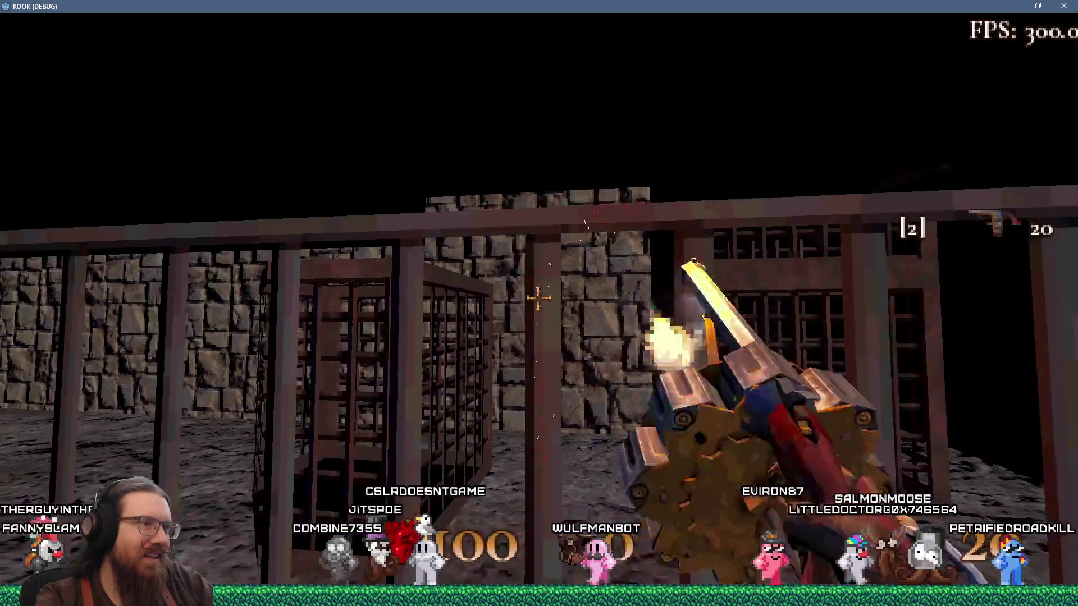
key(w)
click(538, 299)
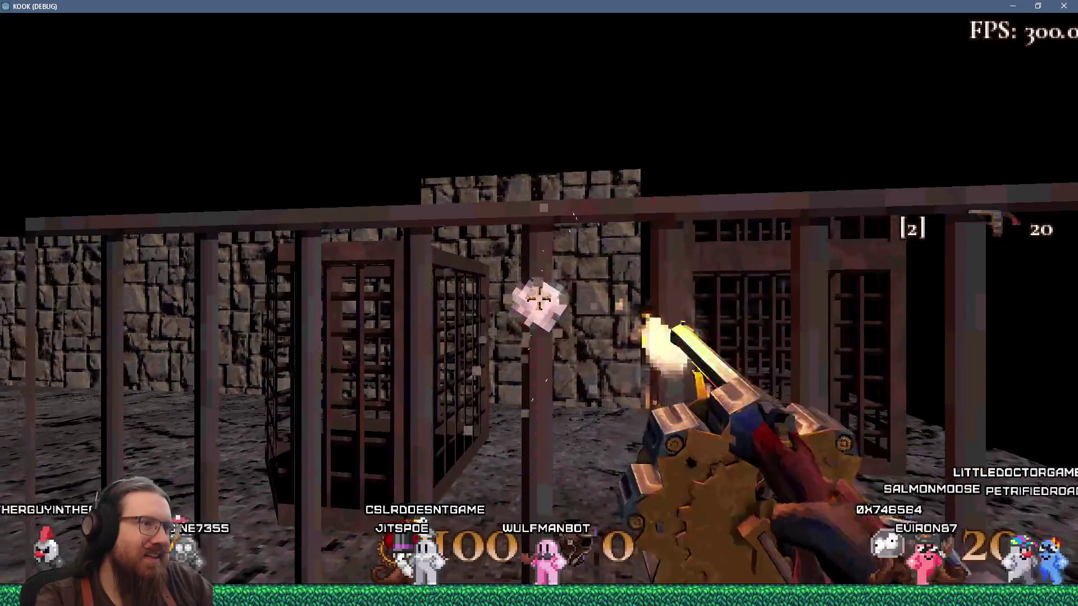
click(539, 298)
Strafe and back off to shoot the bars from farther away, then open the debug console.
key(d)
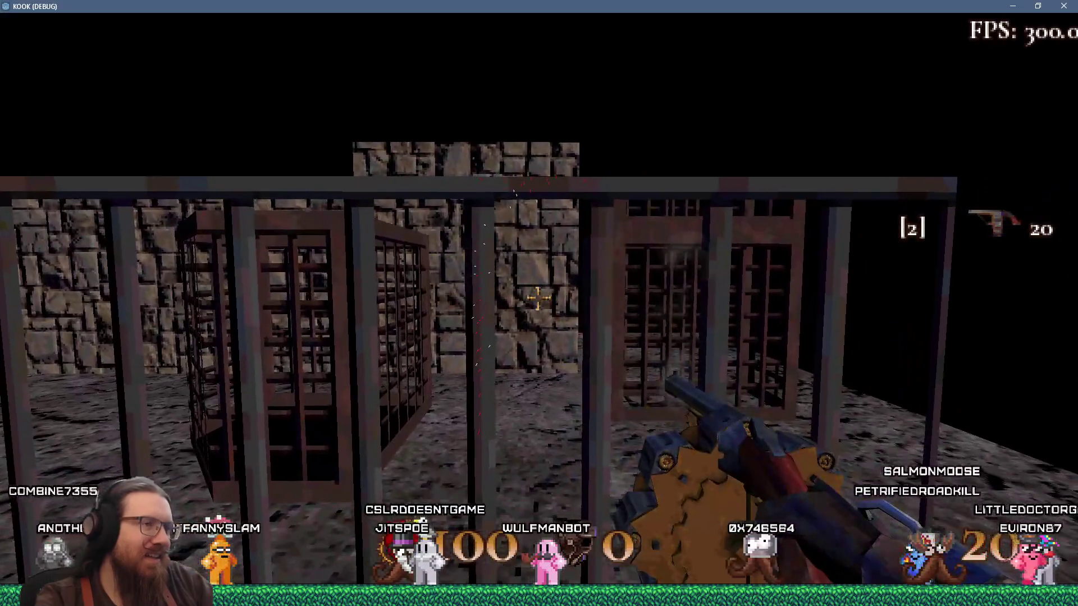
key(w)
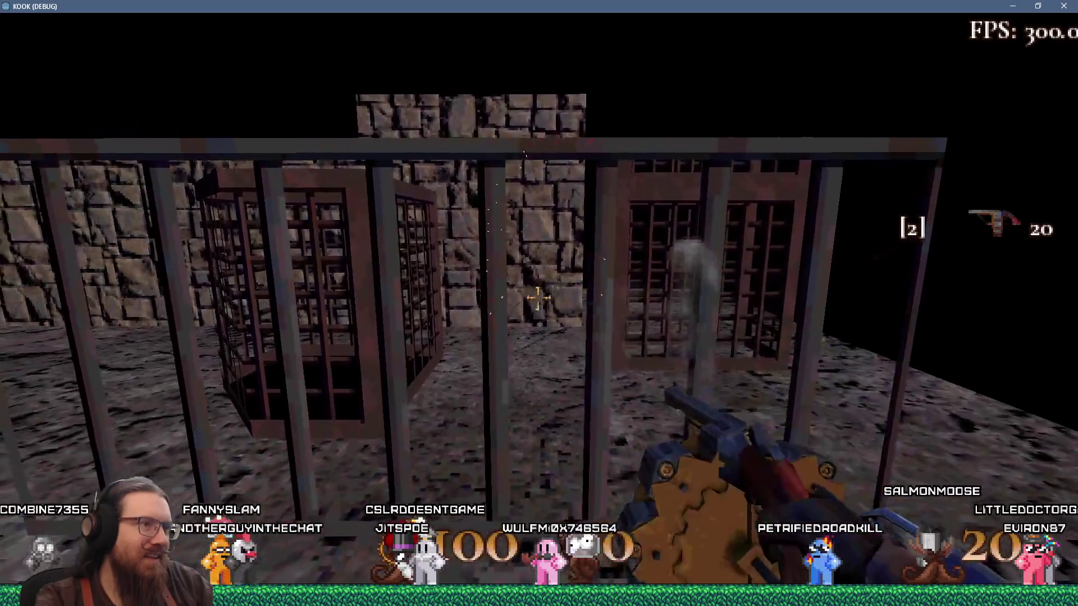
key(s)
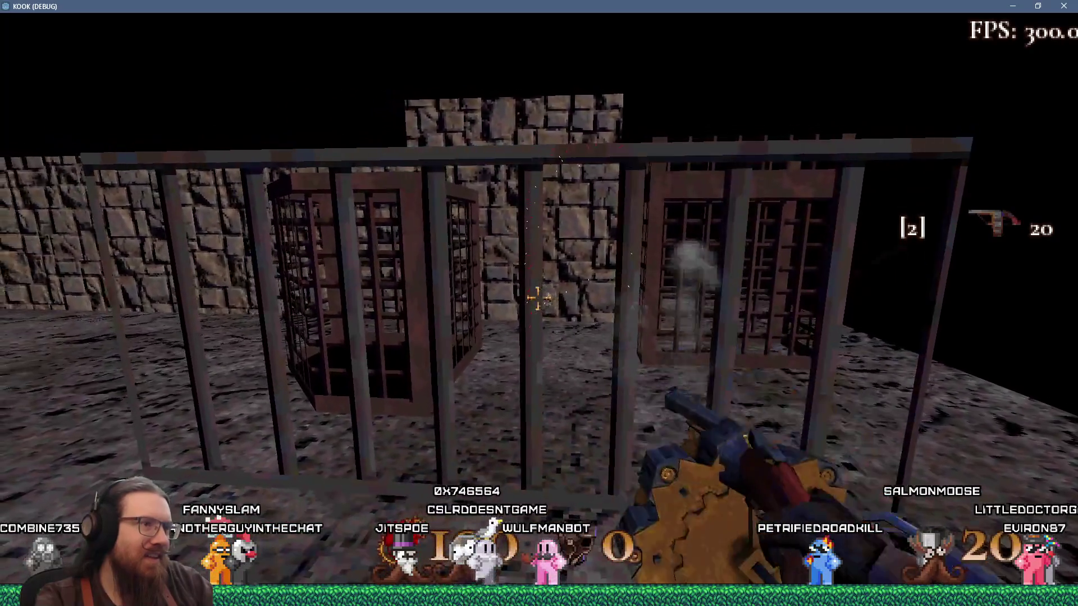
key(w)
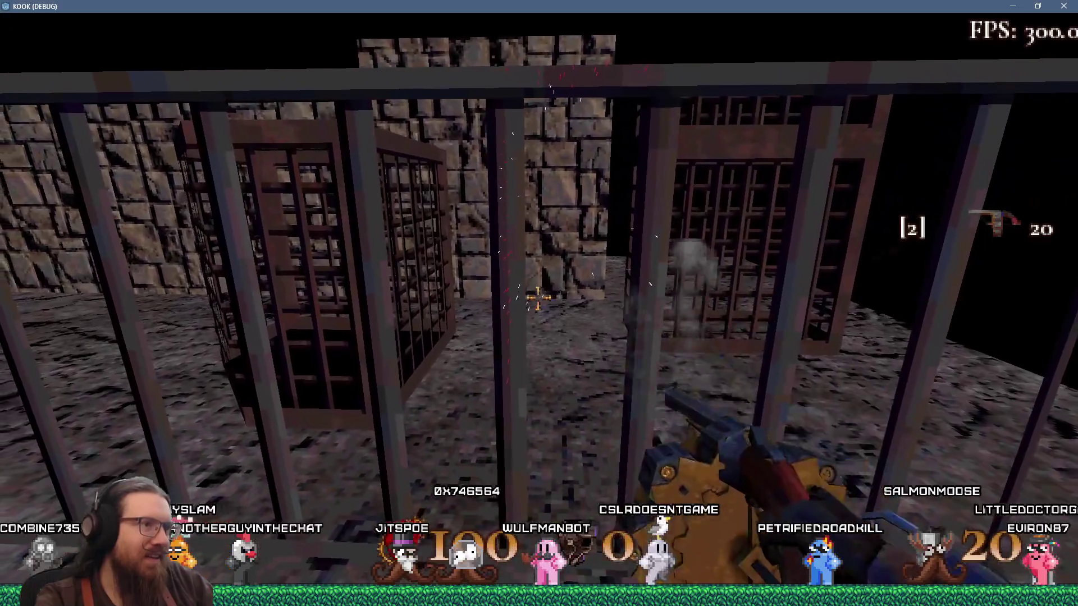
click(538, 298)
key(s)
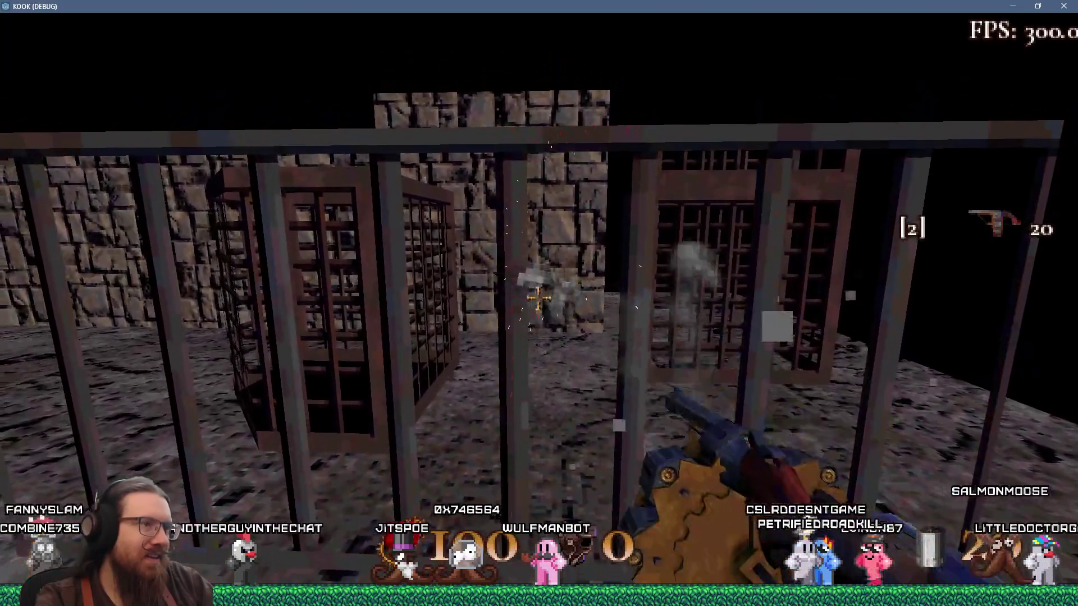
click(538, 298)
key(s)
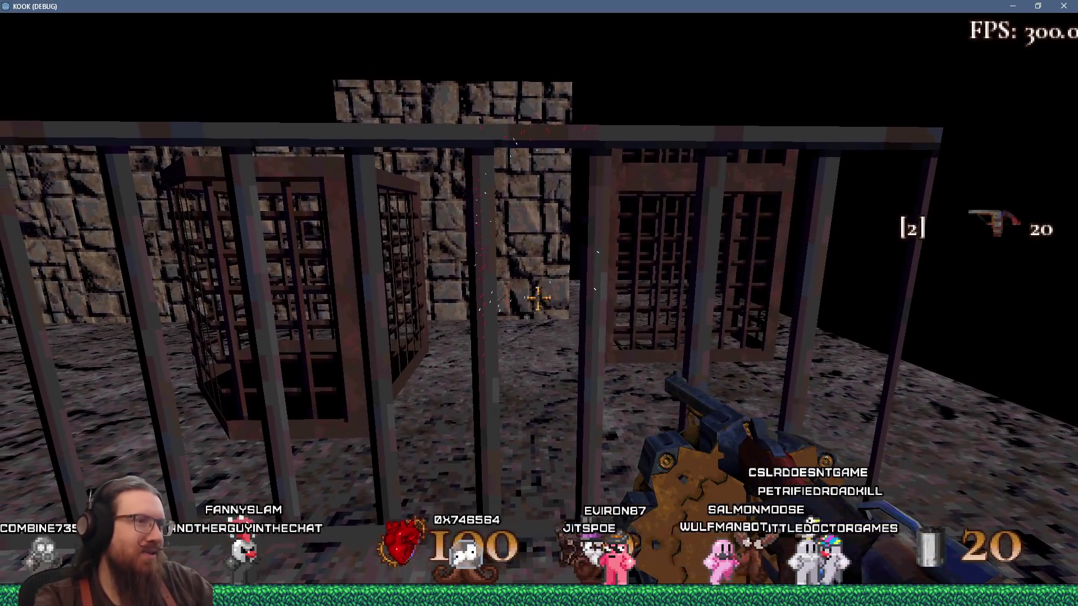
key(w)
key(s)
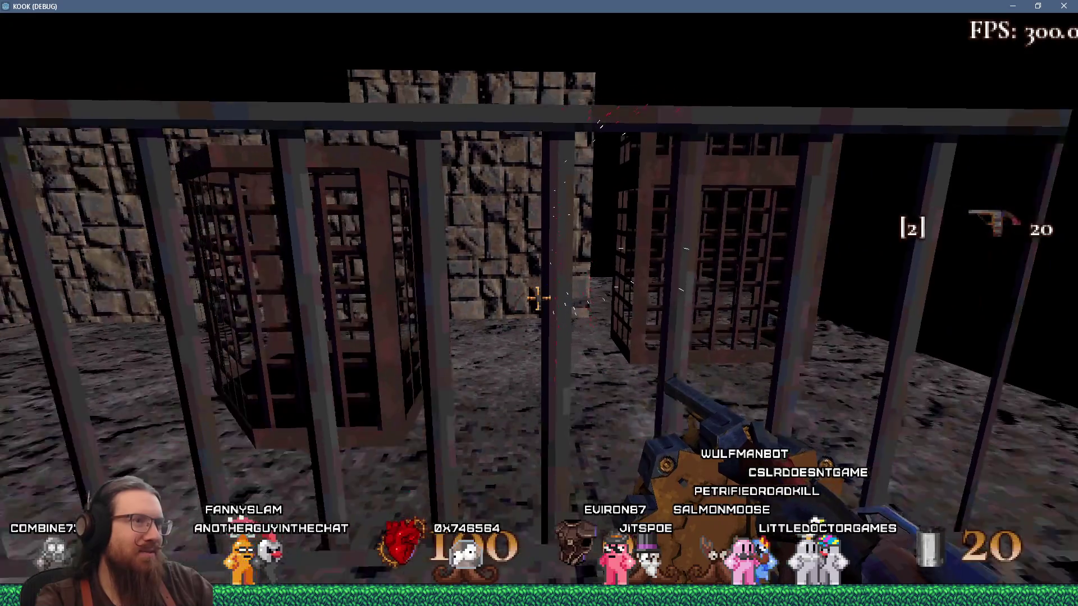
key(w)
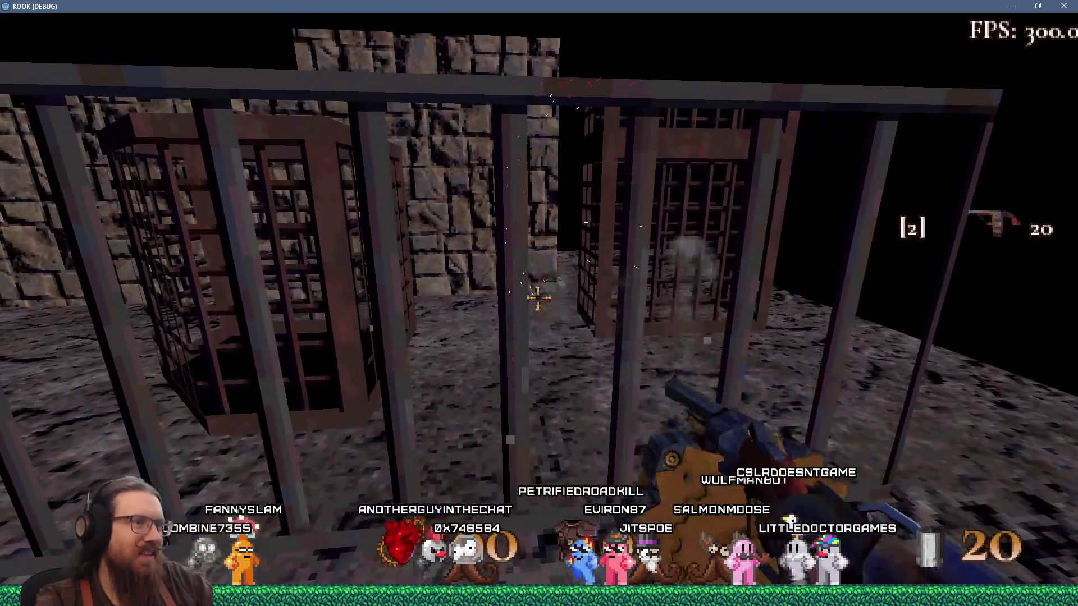
key(d)
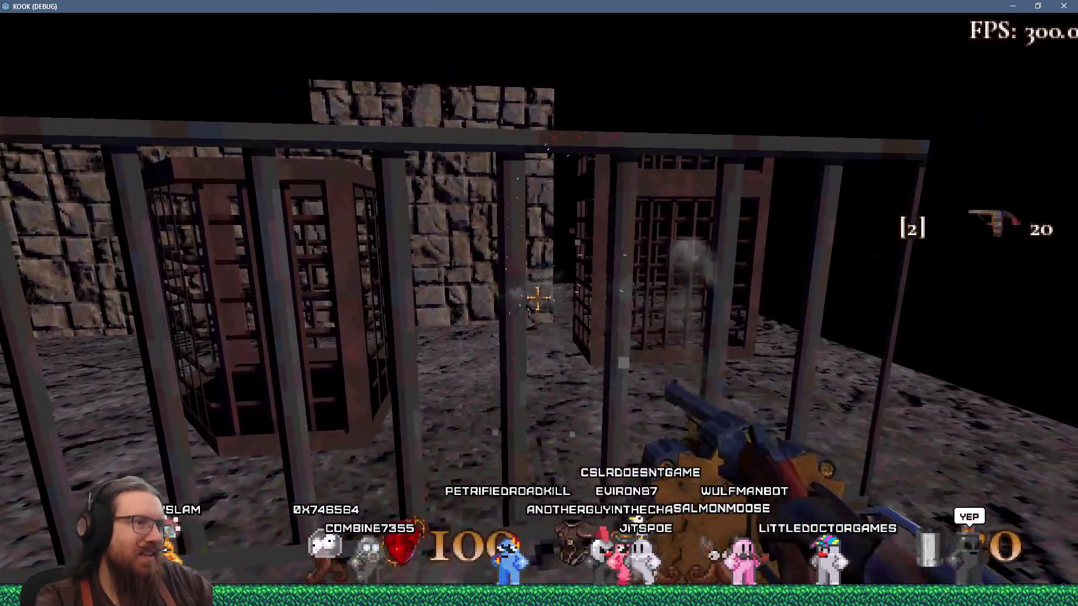
key(a)
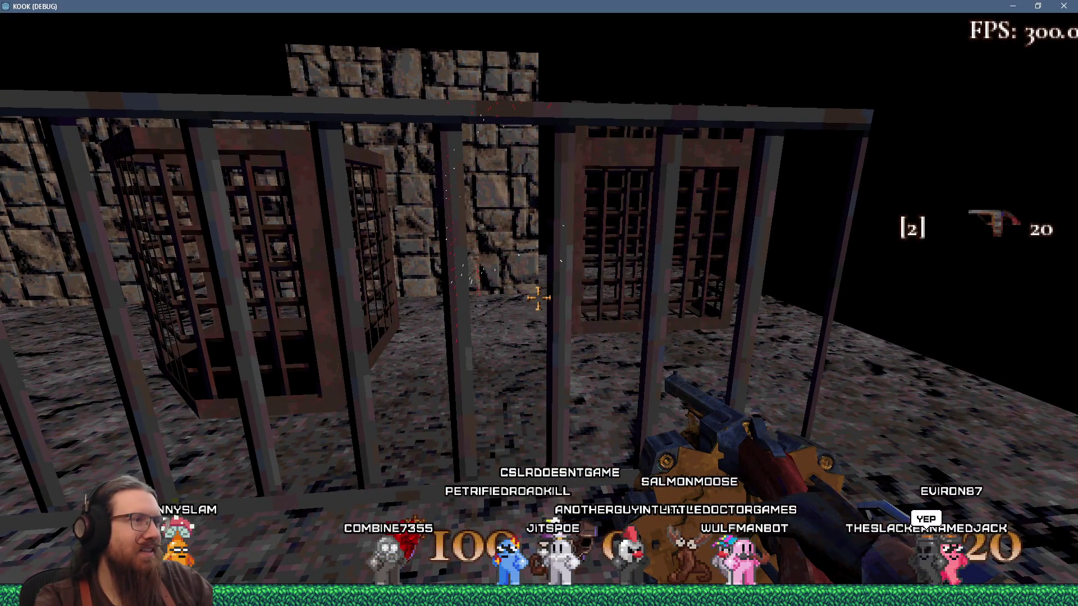
key(s)
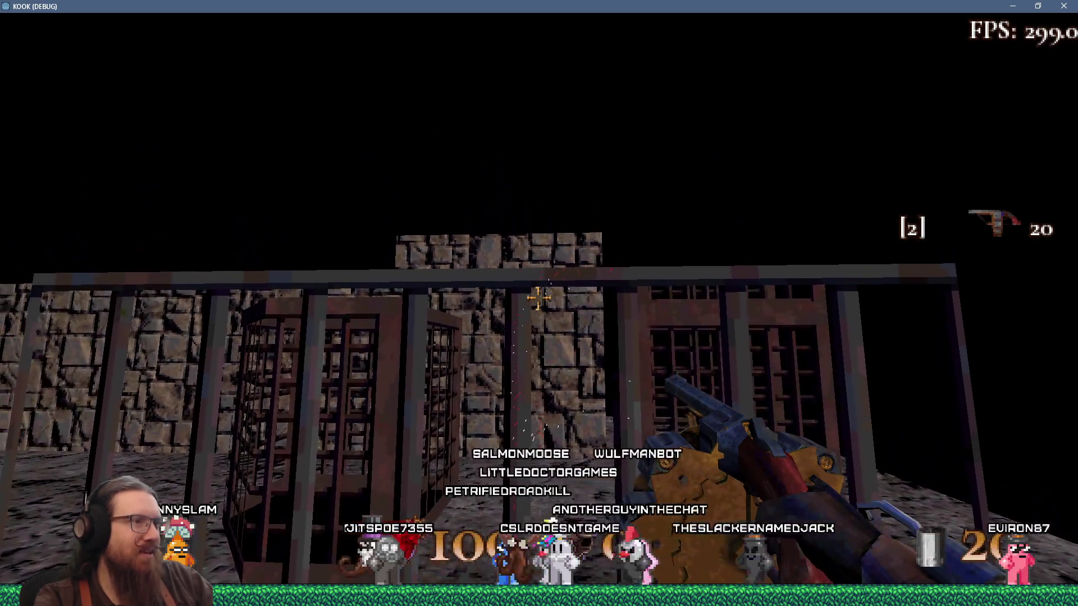
key(grave)
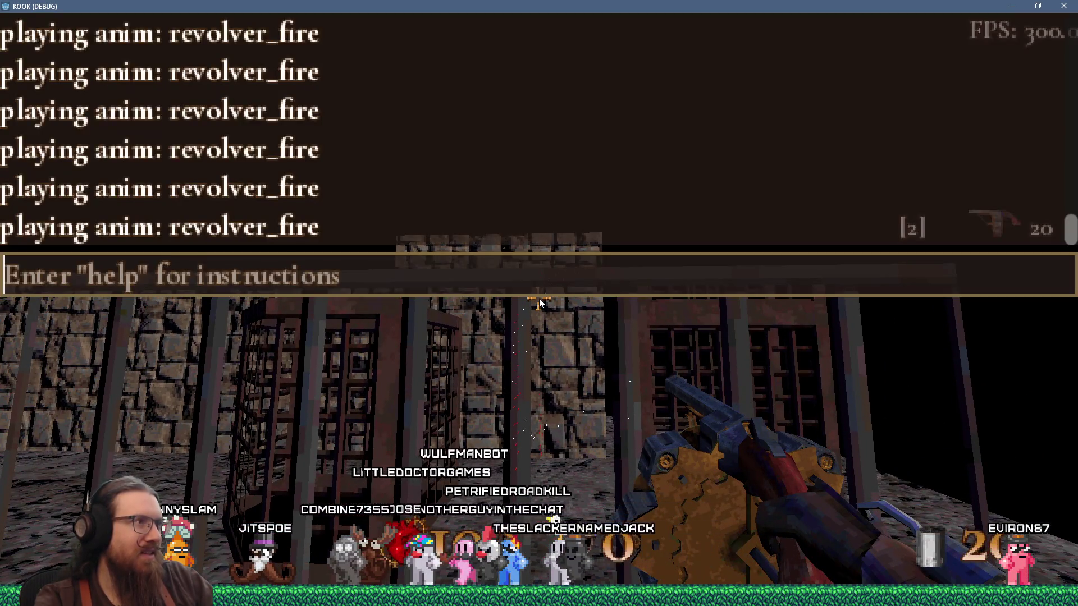
In the Godot editor, read the type tooltips for dir_3d_1 and fraction_1 in hit_alpha.
key(alt+Tab)
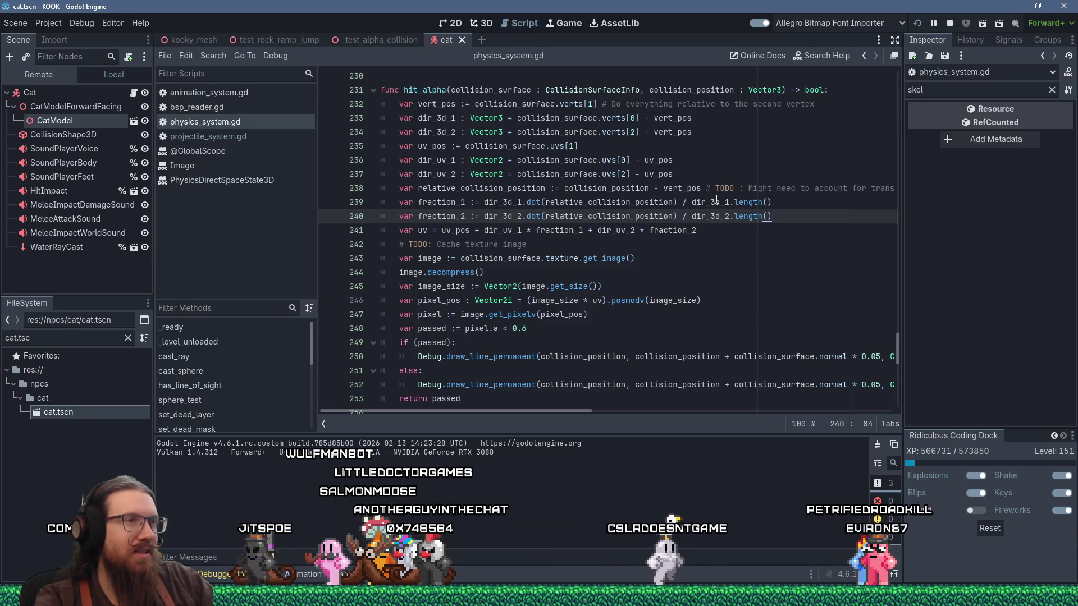
mouse_move(719, 201)
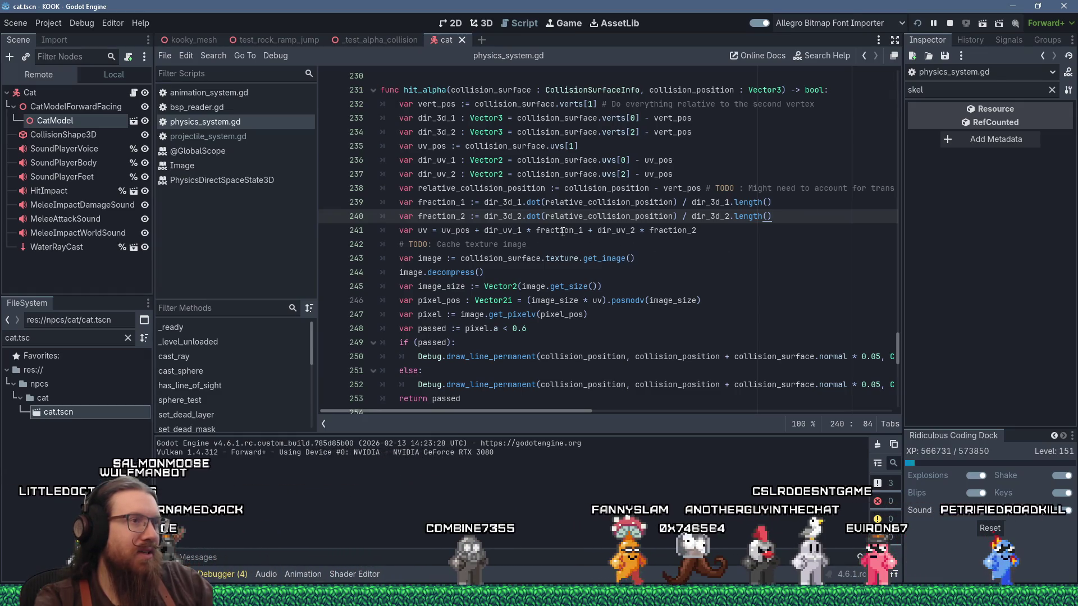
mouse_move(555, 232)
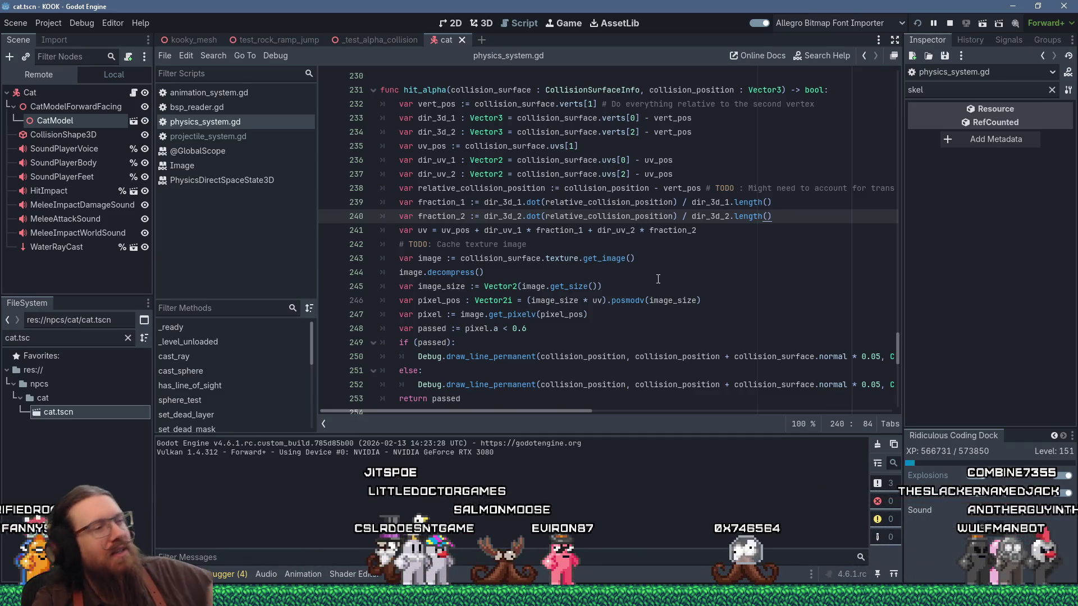
key(alt+Tab)
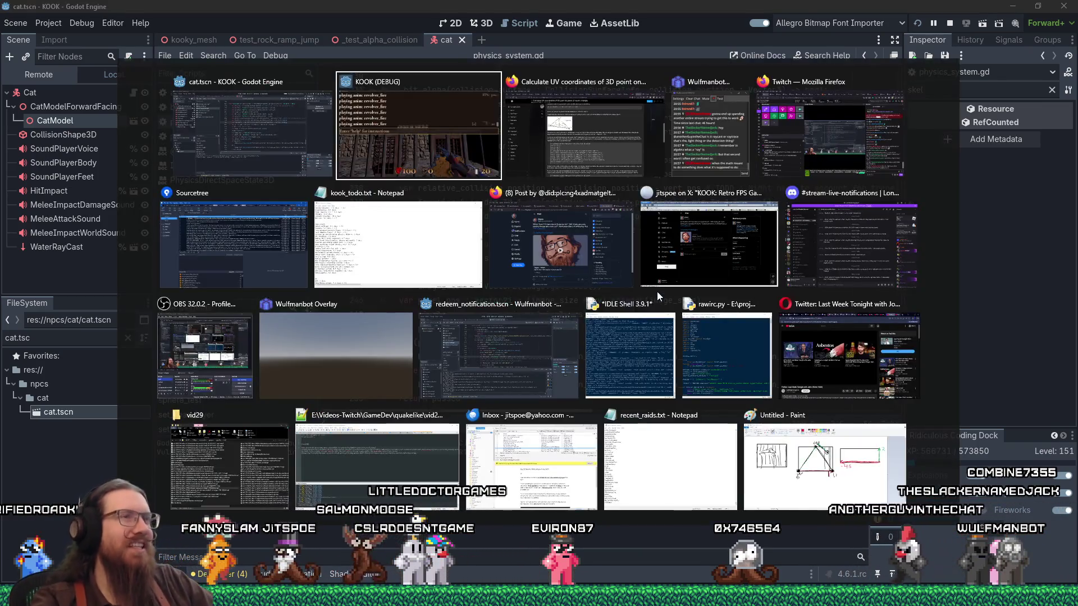
Quit the KOOK game with the console 'quit' command and bring up the Paint diagram.
text(quit)
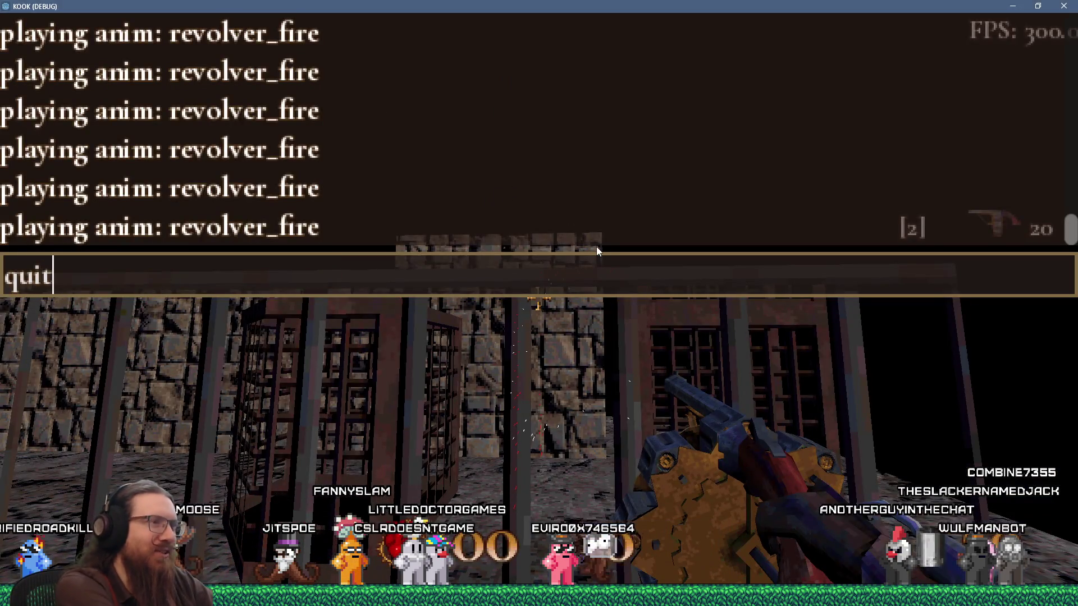
key(Return)
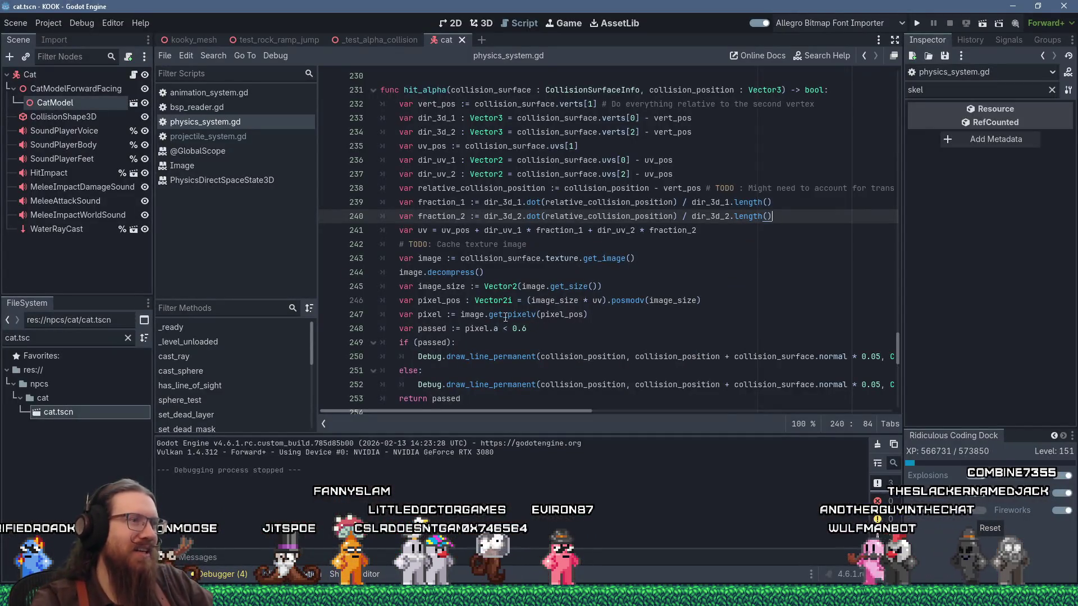
key(alt+Tab)
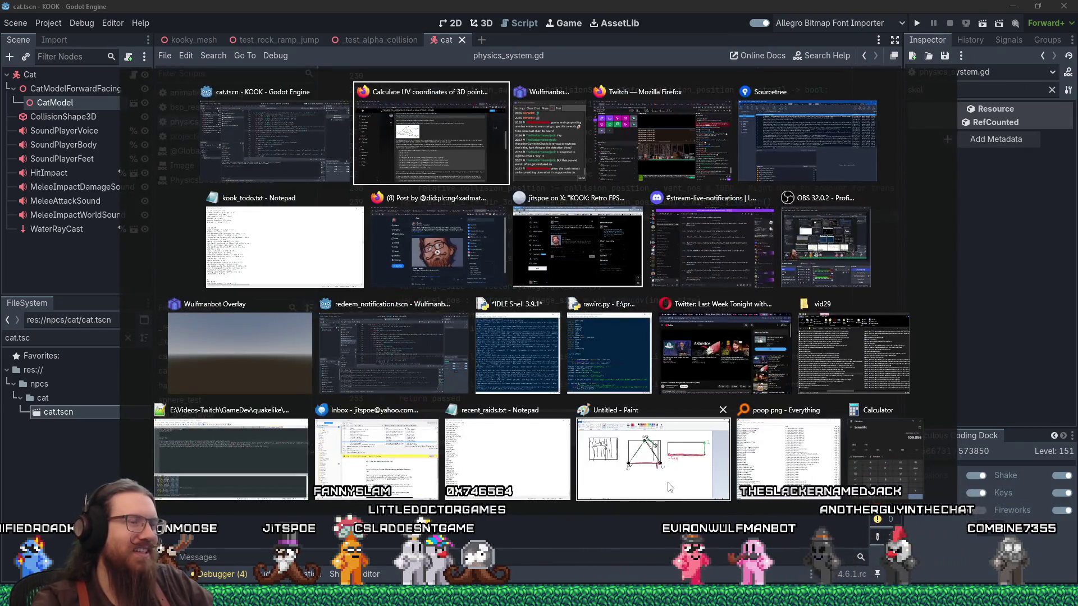
click(668, 486)
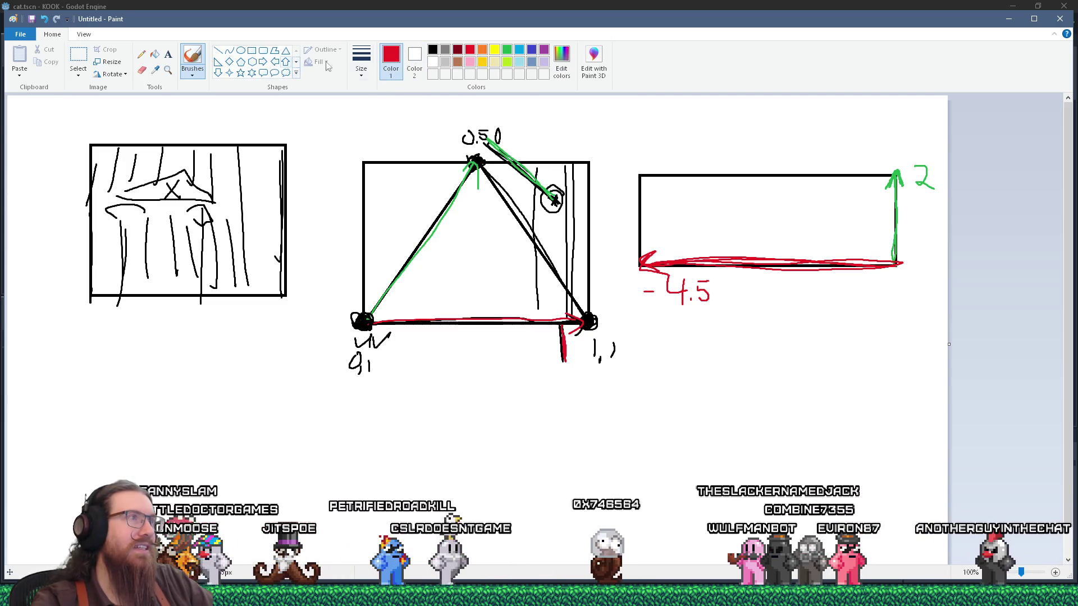
Review the dir_3d_1, dir_3d_2 and uv_pos definitions on lines 233–235, then return to Paint.
key(alt+Tab)
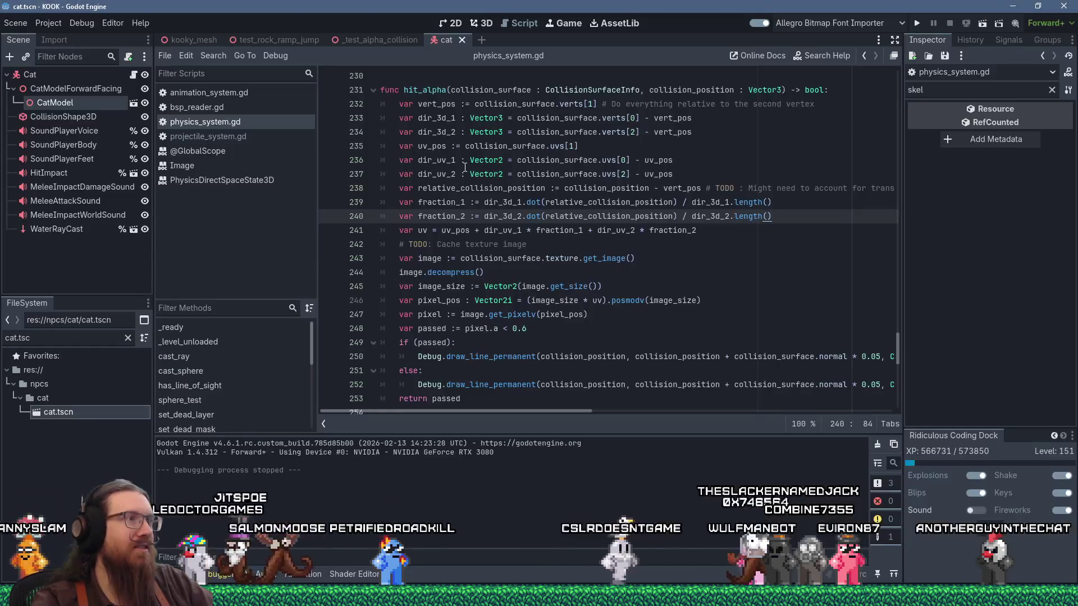
drag(416, 117, 636, 115)
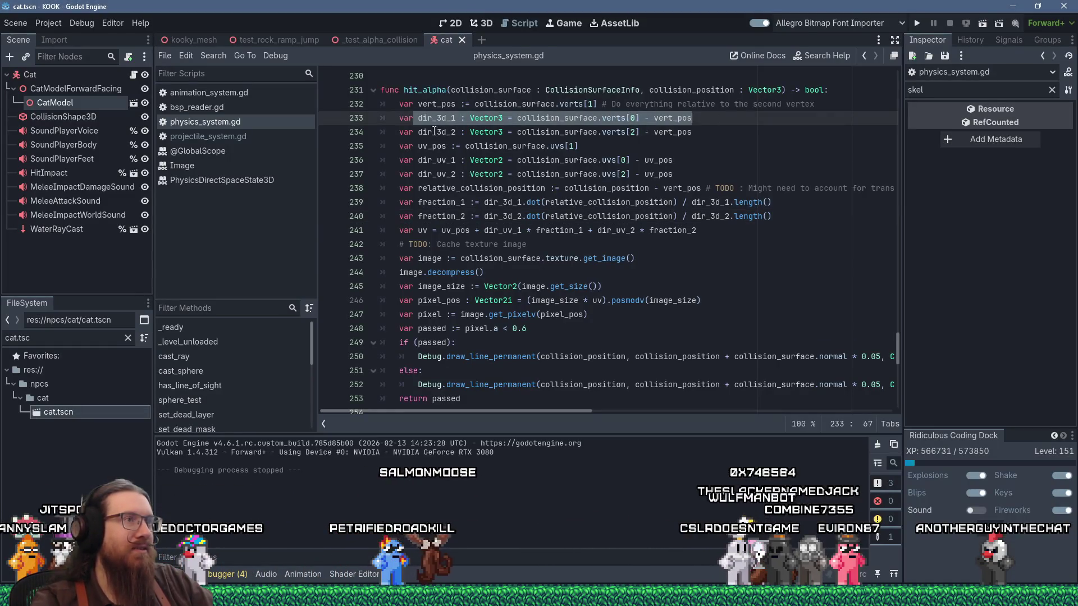
drag(422, 132, 732, 142)
key(alt+Tab)
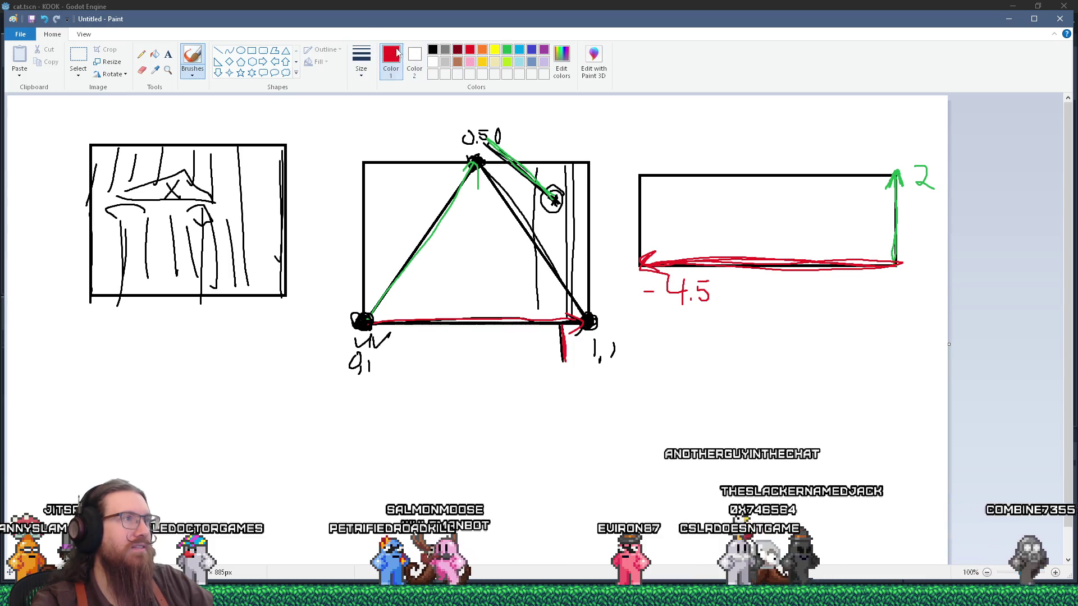
In black, draw a ticked dimension line, a vertical line beside the right rectangle, and a 0.5 label.
click(432, 50)
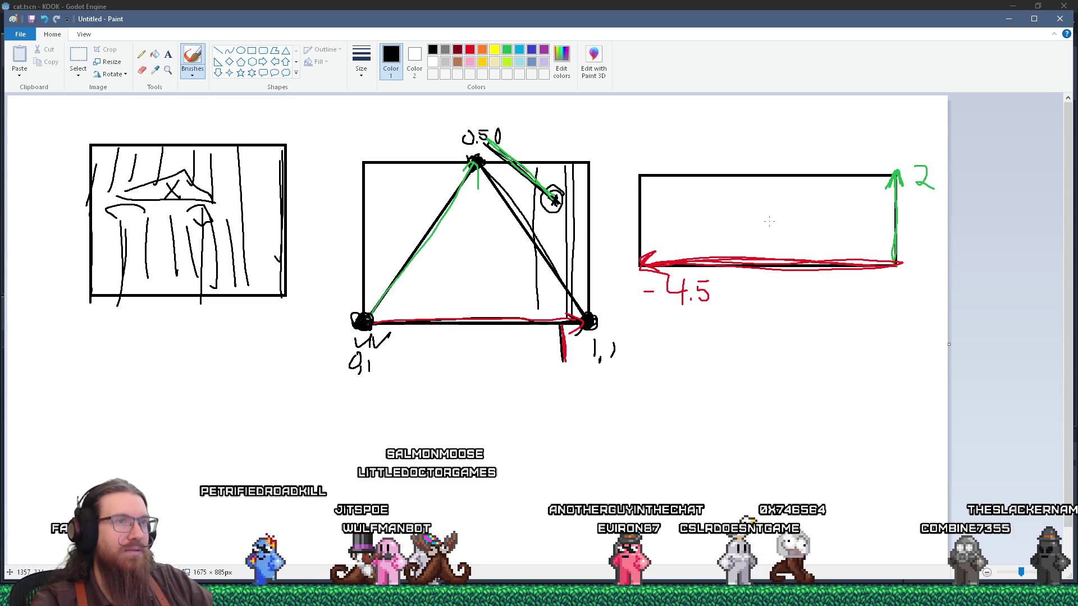
drag(777, 200, 777, 207)
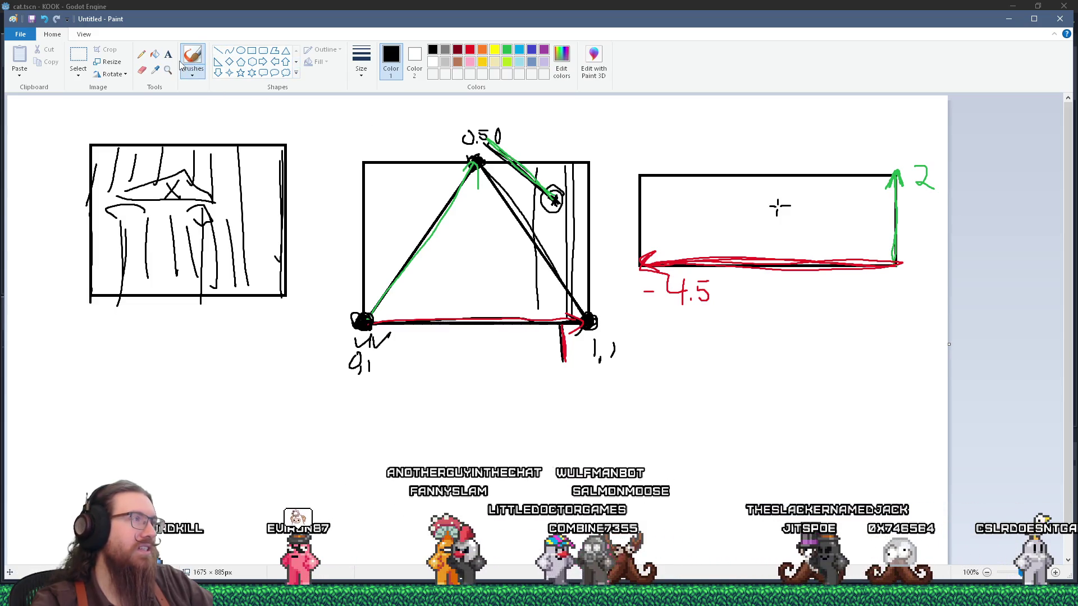
mouse_move(778, 275)
mouse_down()
mouse_move(778, 295)
mouse_move(894, 284)
mouse_up()
drag(791, 279, 779, 288)
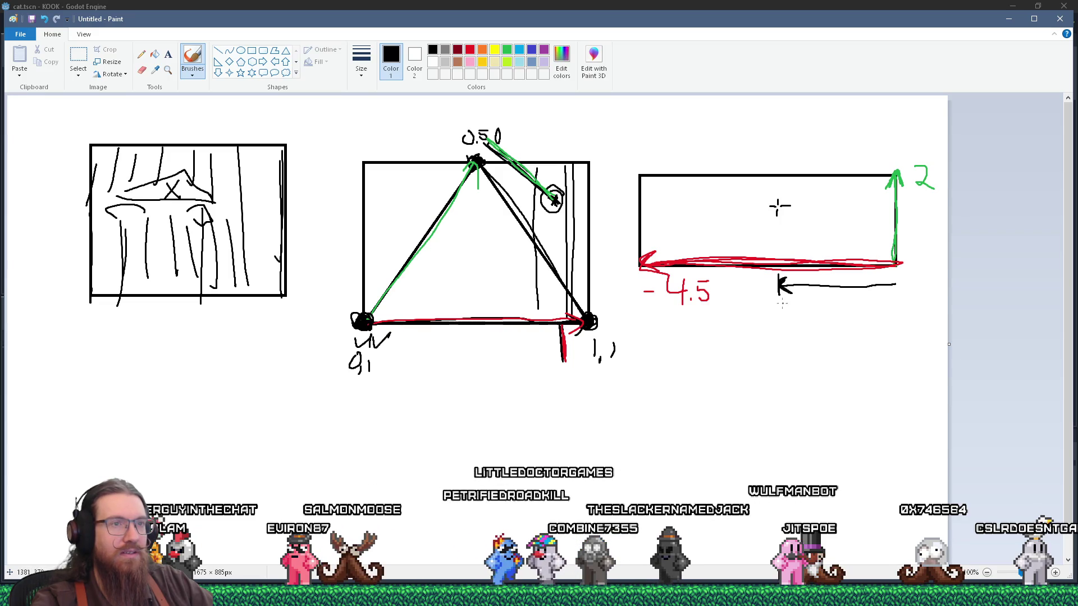
key(ctrl+z)
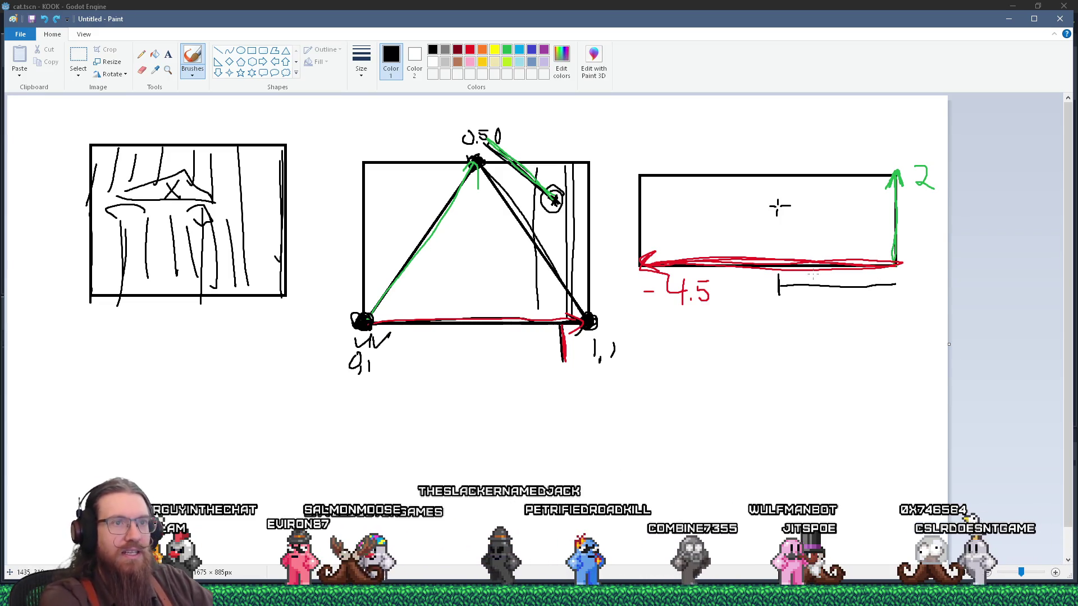
drag(897, 277, 896, 293)
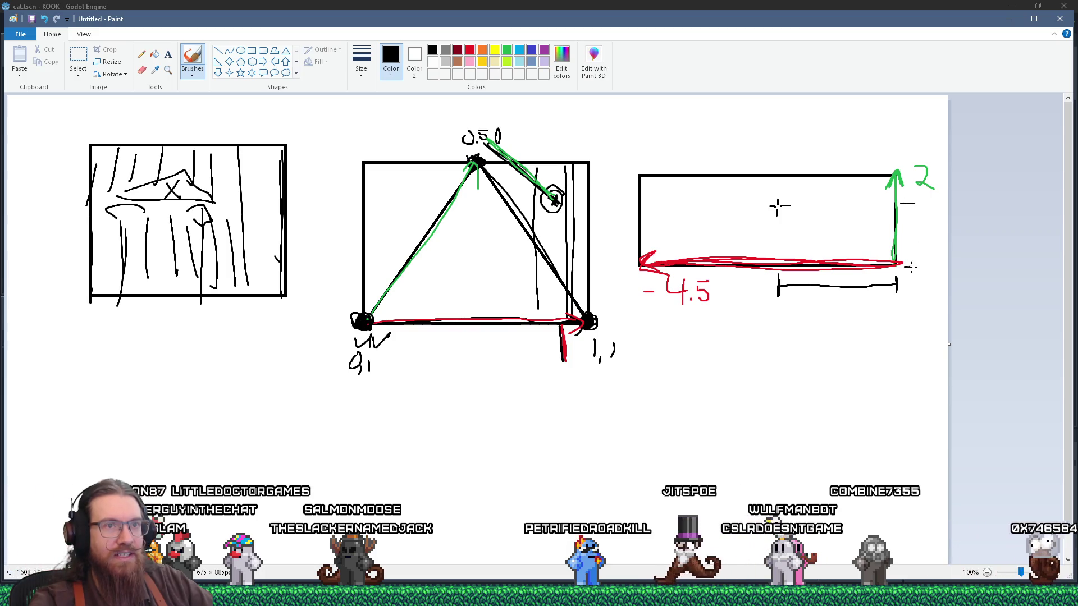
mouse_move(907, 204)
mouse_down()
mouse_move(915, 266)
mouse_move(922, 259)
mouse_up()
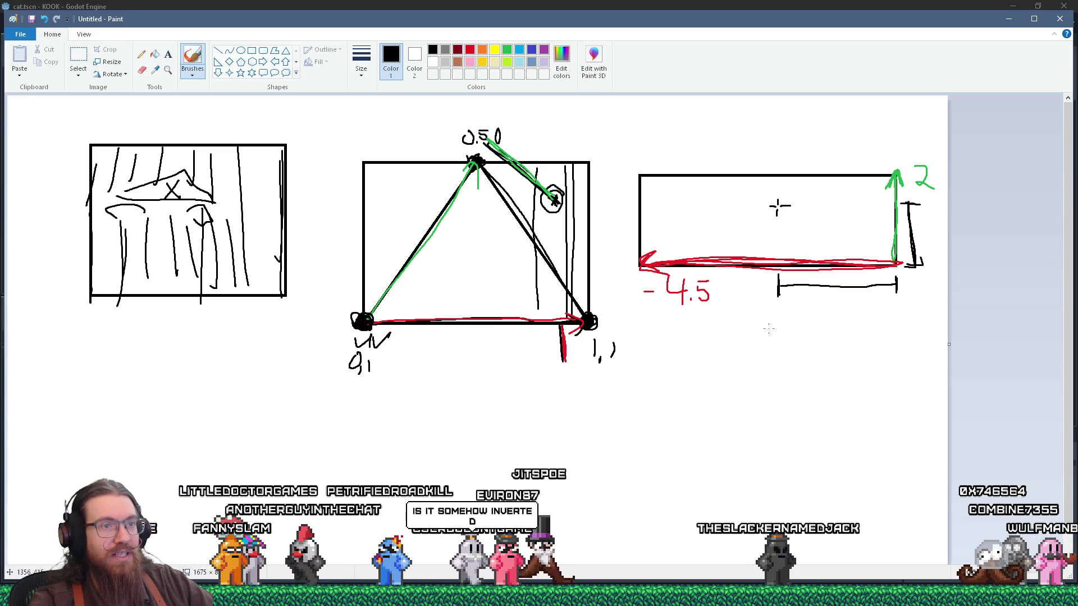
mouse_move(782, 325)
mouse_down()
mouse_move(785, 339)
mouse_move(796, 323)
mouse_up()
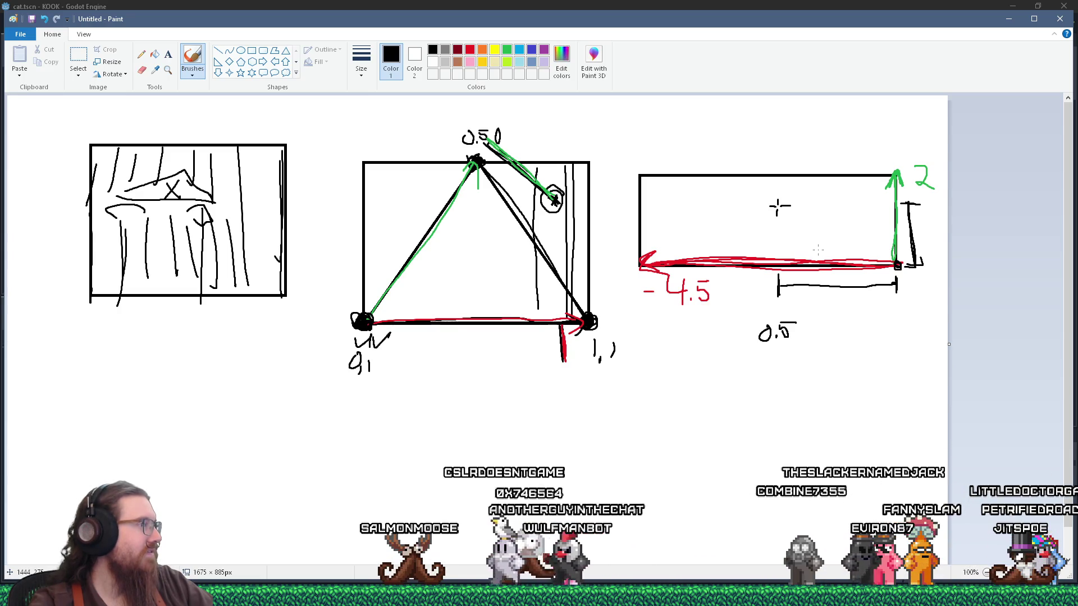
key(alt+Tab)
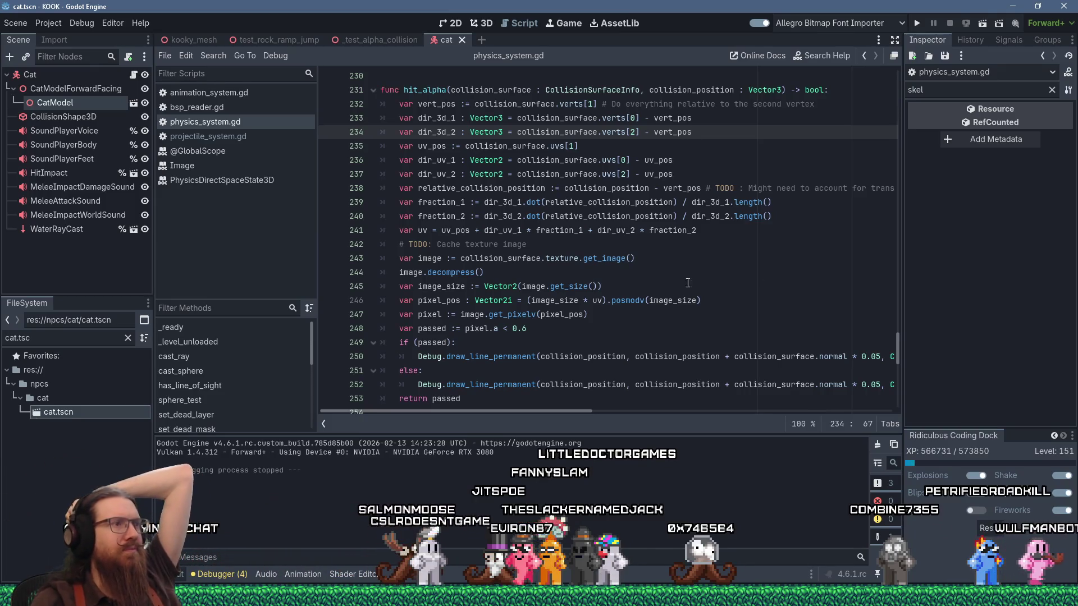
double_click(441, 203)
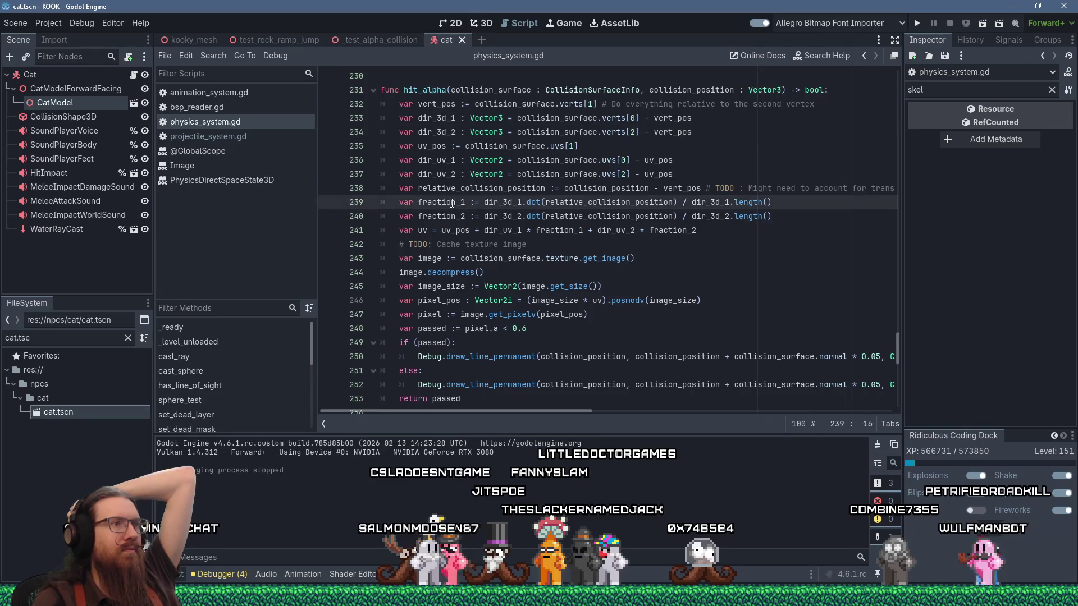
double_click(504, 231)
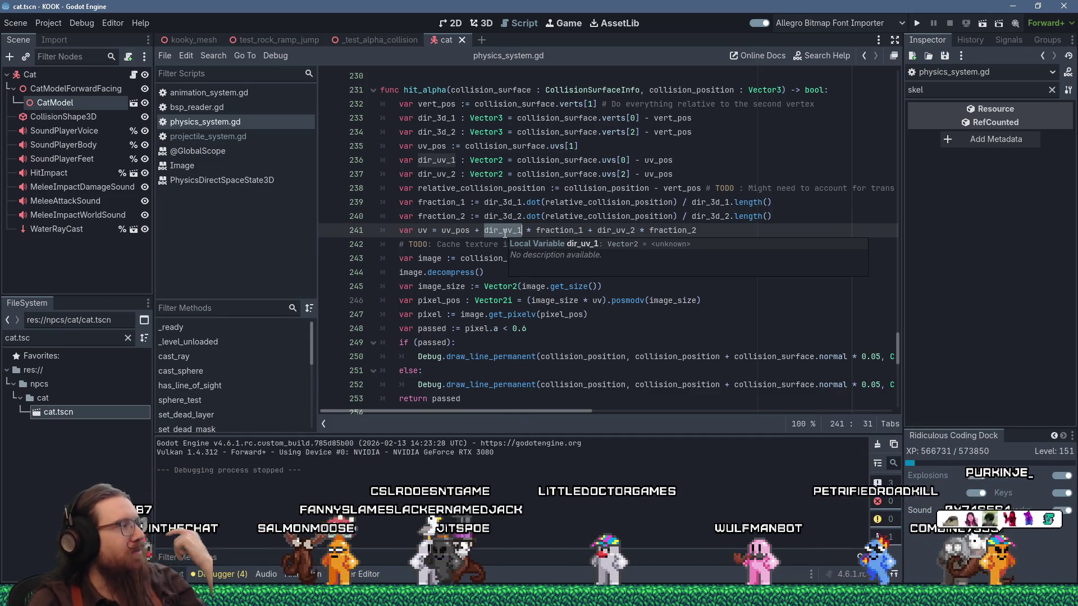
mouse_move(503, 234)
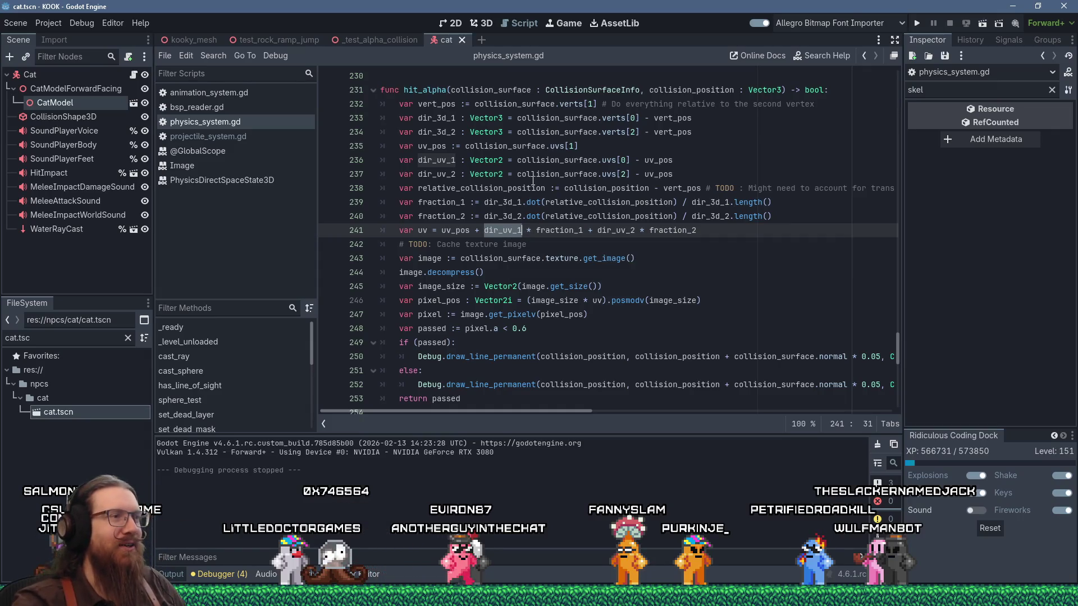
click(449, 86)
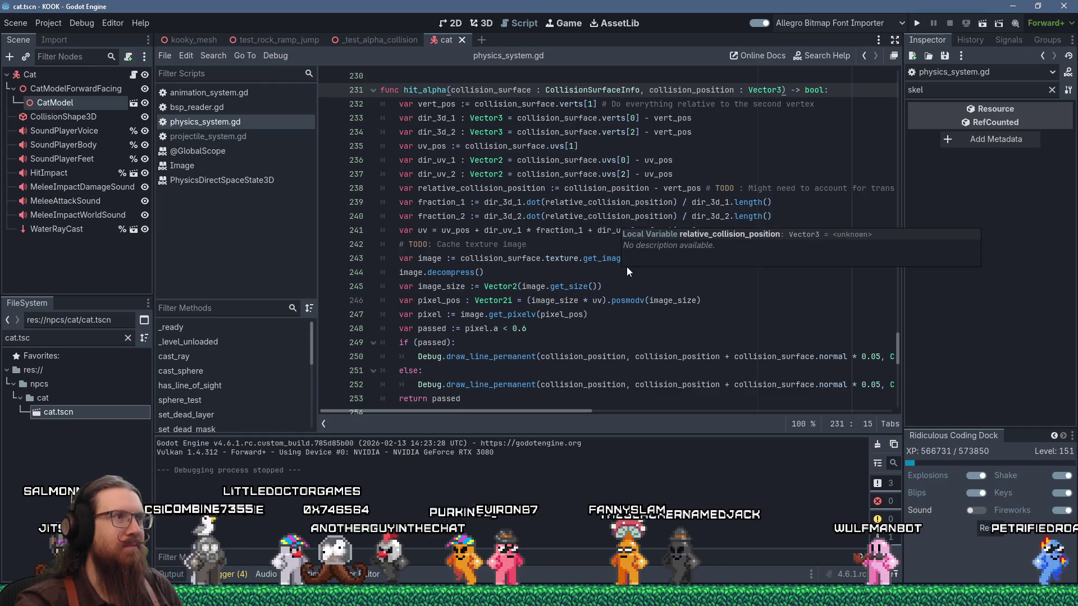
scroll(616, 224, up, 2)
key(Up)
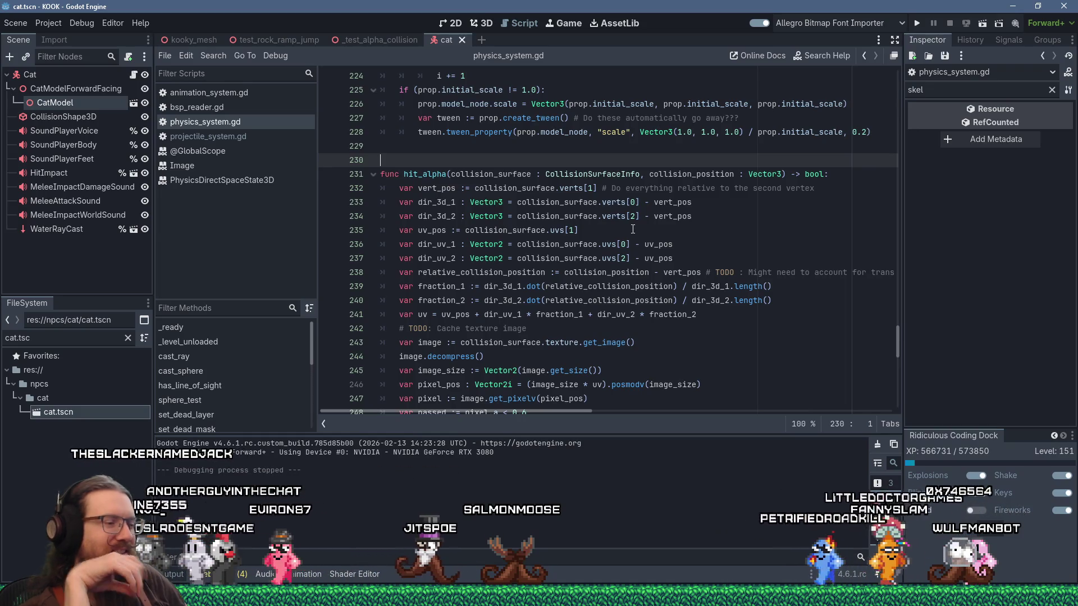
Add the comment '# I really don't understand why this one doesn't work...' above hit_alpha.
key(Return)
text(# I realis)
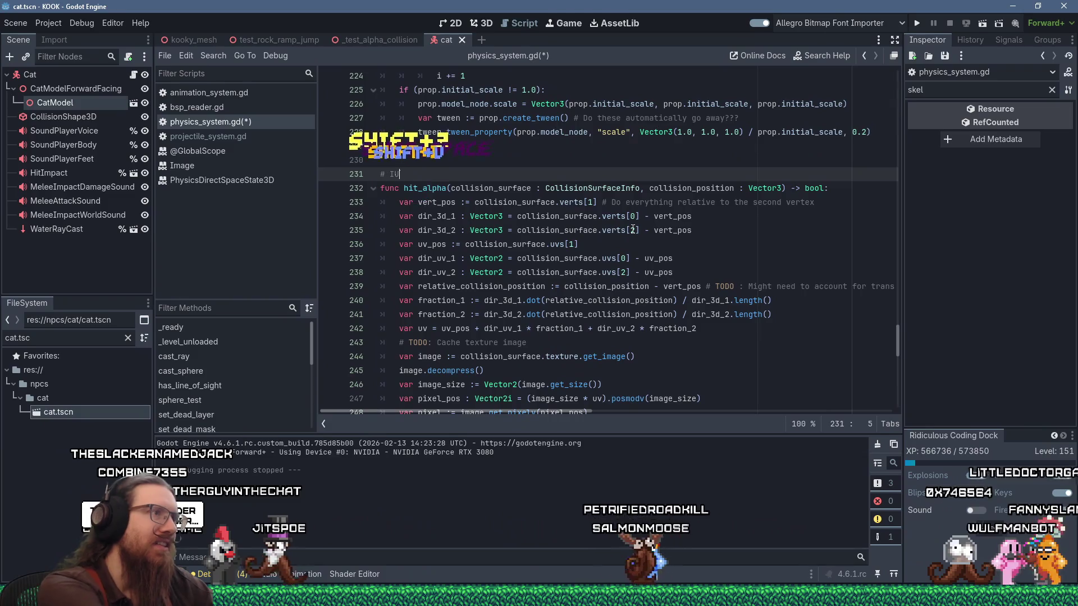
key(BackSpace)
text(ly don't underst)
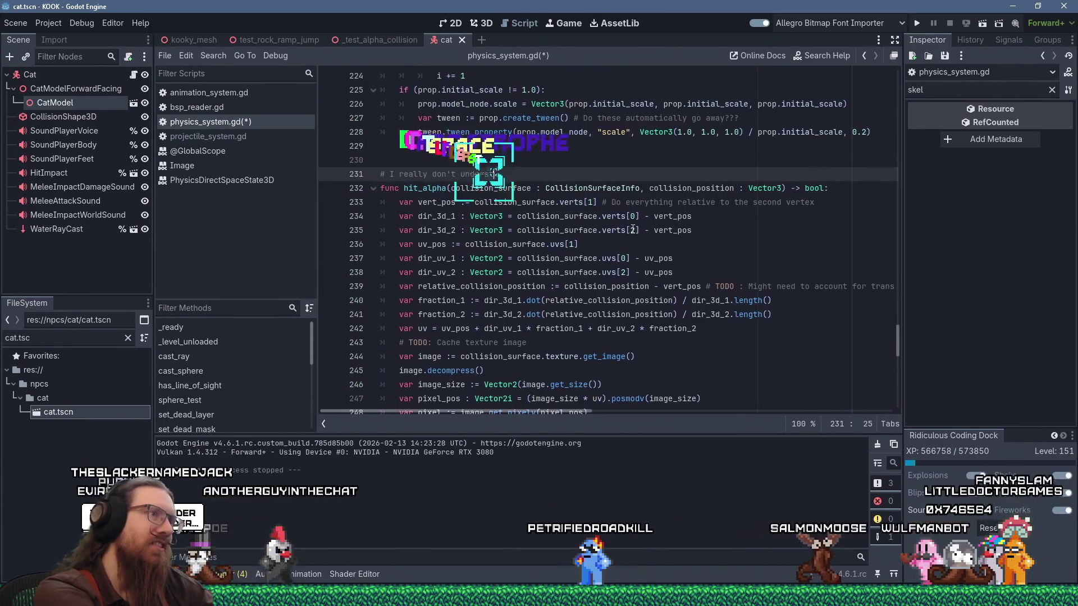
text(and why this one doesn't work....)
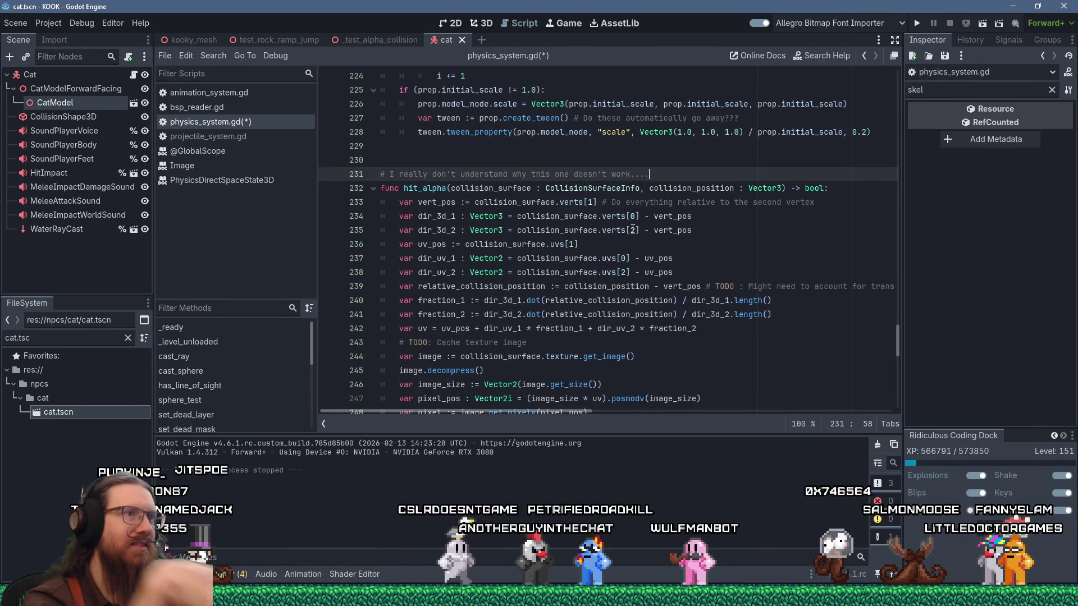
key(BackSpace)
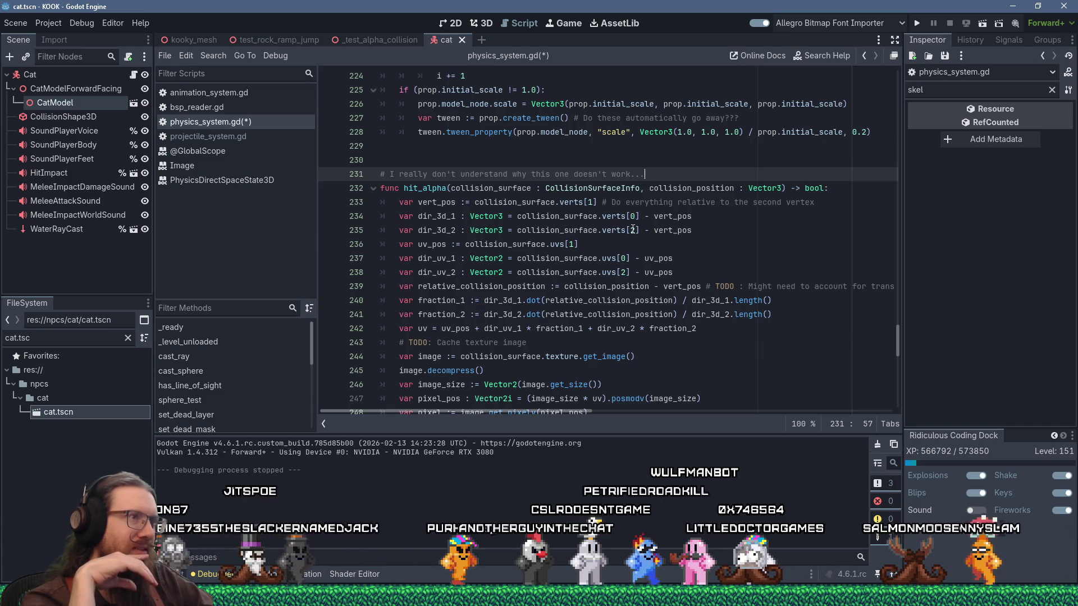
Scroll through hit_alpha and place the cursor at the end of the uv calculation line.
scroll(575, 297, down, 1)
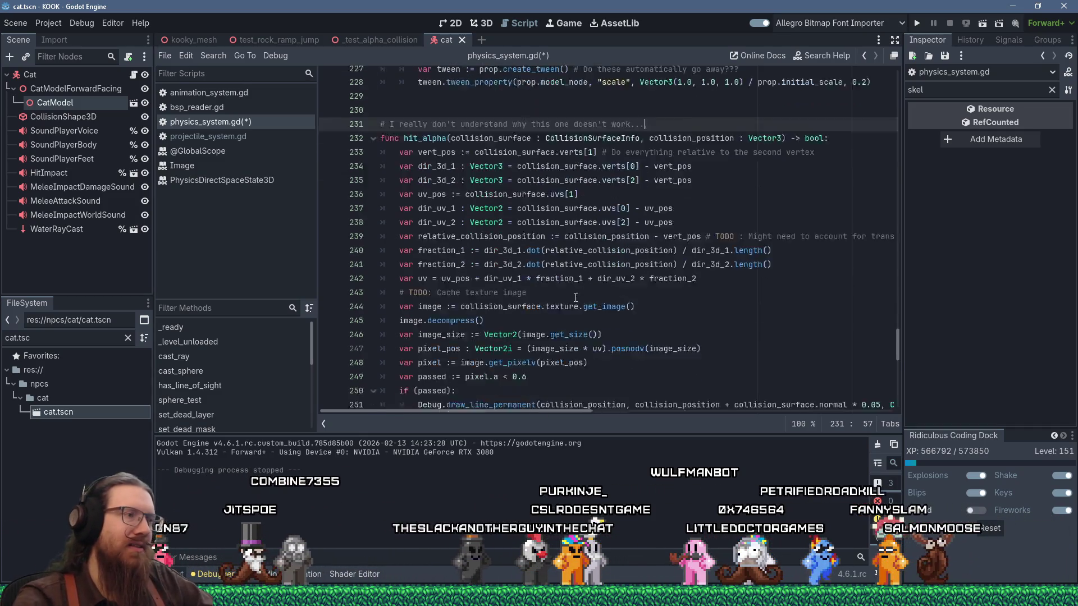
scroll(575, 297, down, 2)
scroll(575, 297, up, 2)
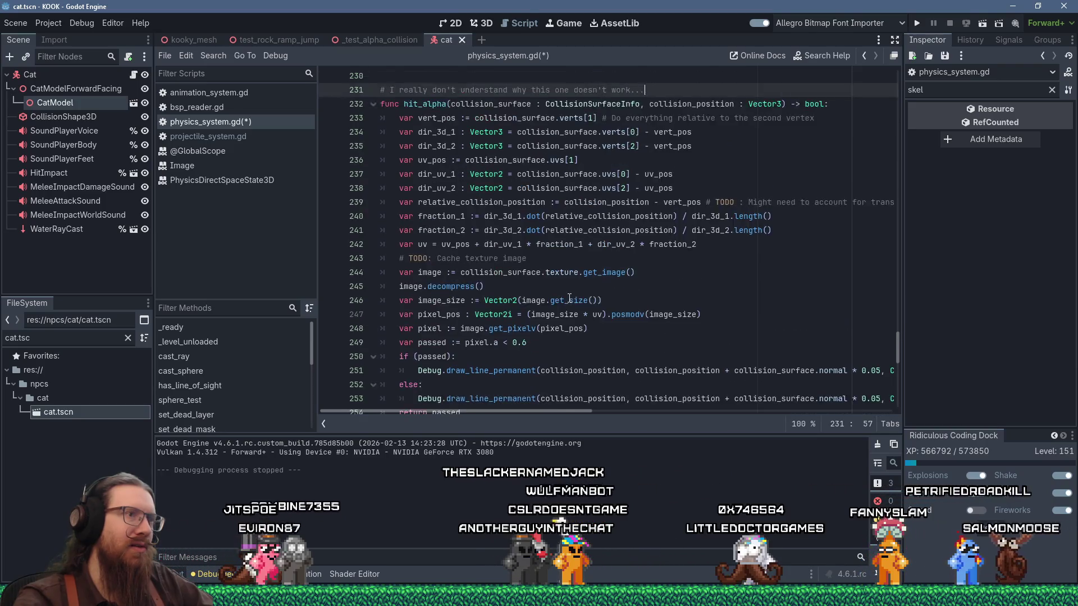
click(746, 286)
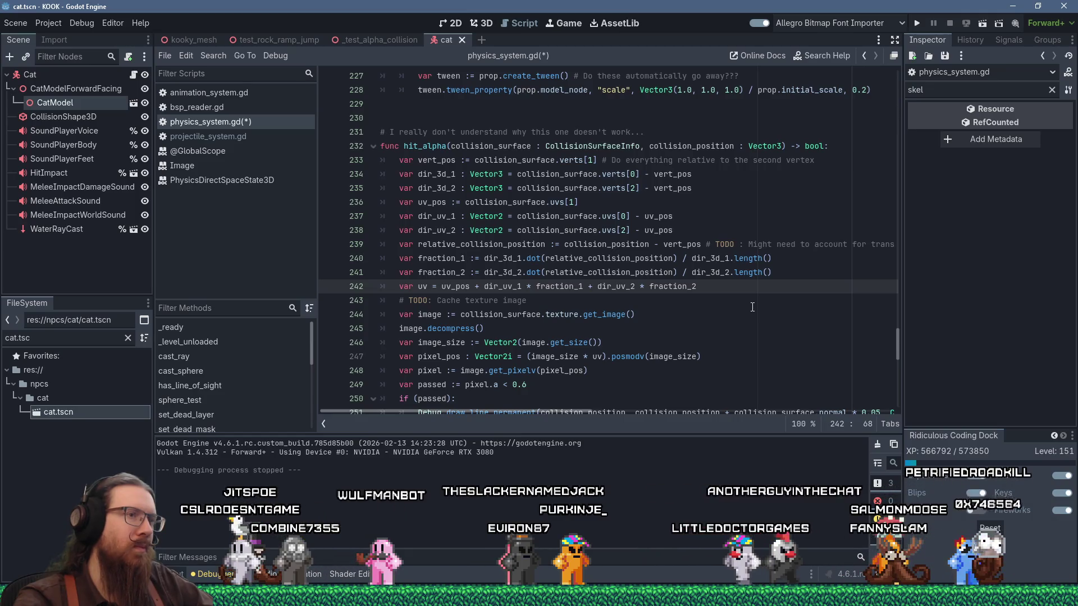
scroll(752, 307, down, 2)
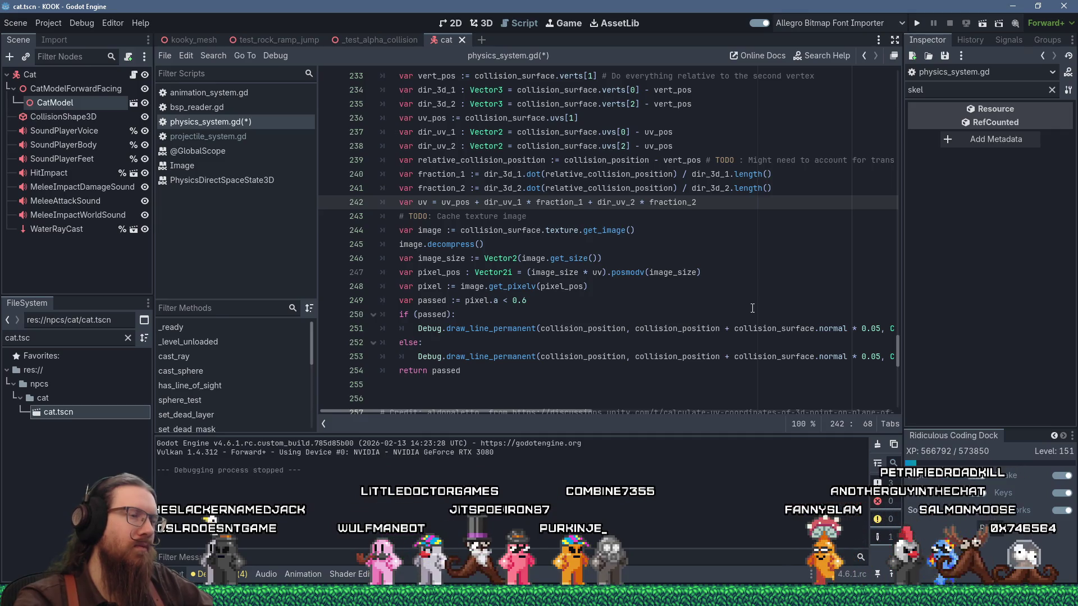
scroll(752, 308, up, 1)
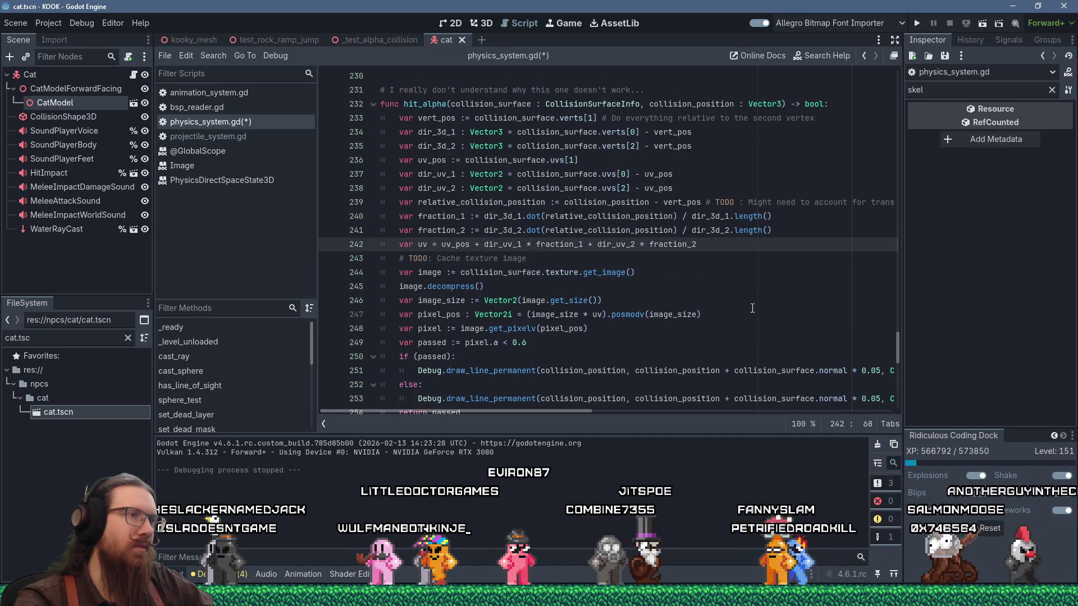
scroll(752, 308, down, 2)
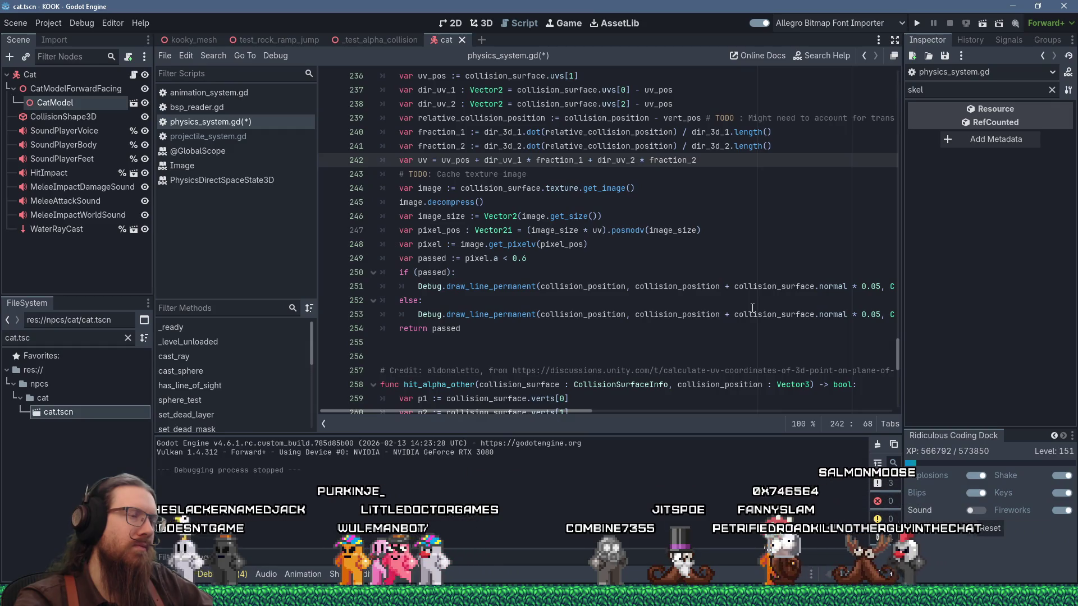
Insert 'return hit_transparent_part_of_texture(collision_surface.texture)' on a new line after line 242.
mouse_move(748, 318)
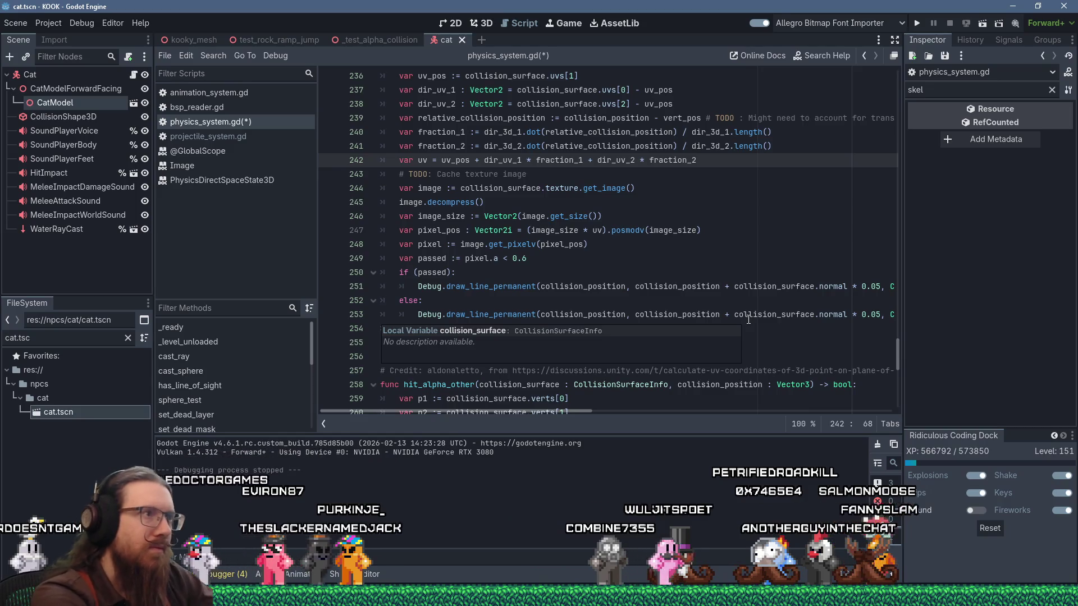
key(Return)
text(hit_transp)
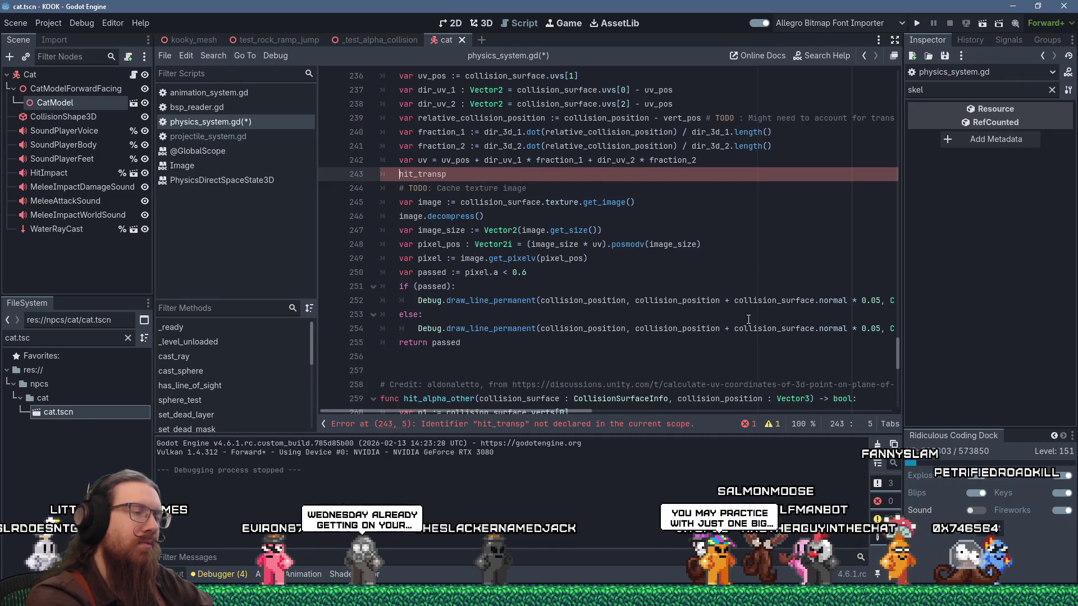
text(r)
key(BackSpace)
text(return)
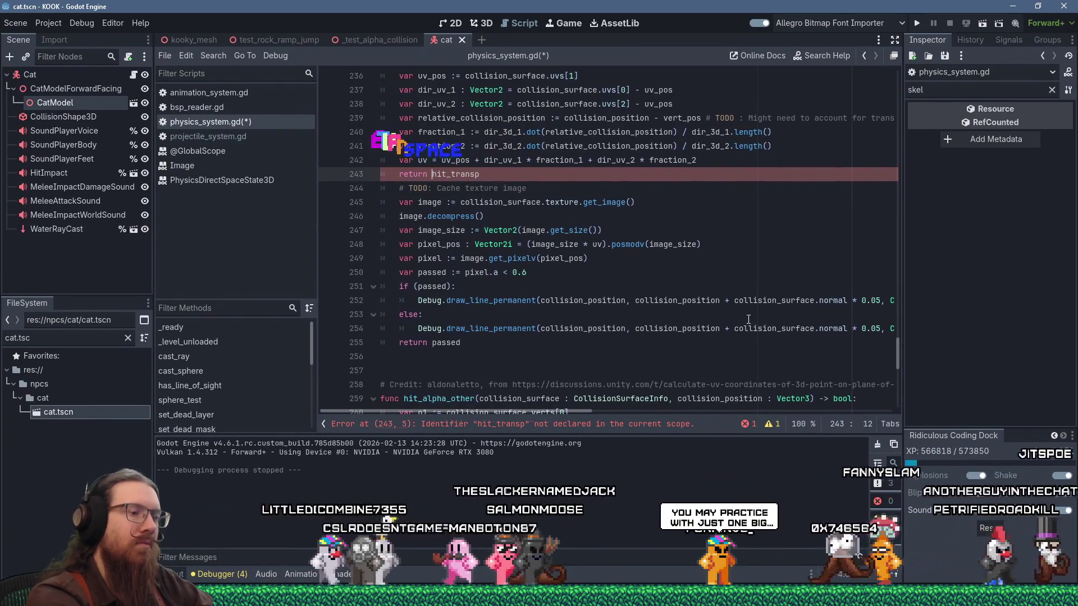
key(End)
text(arent_part_)
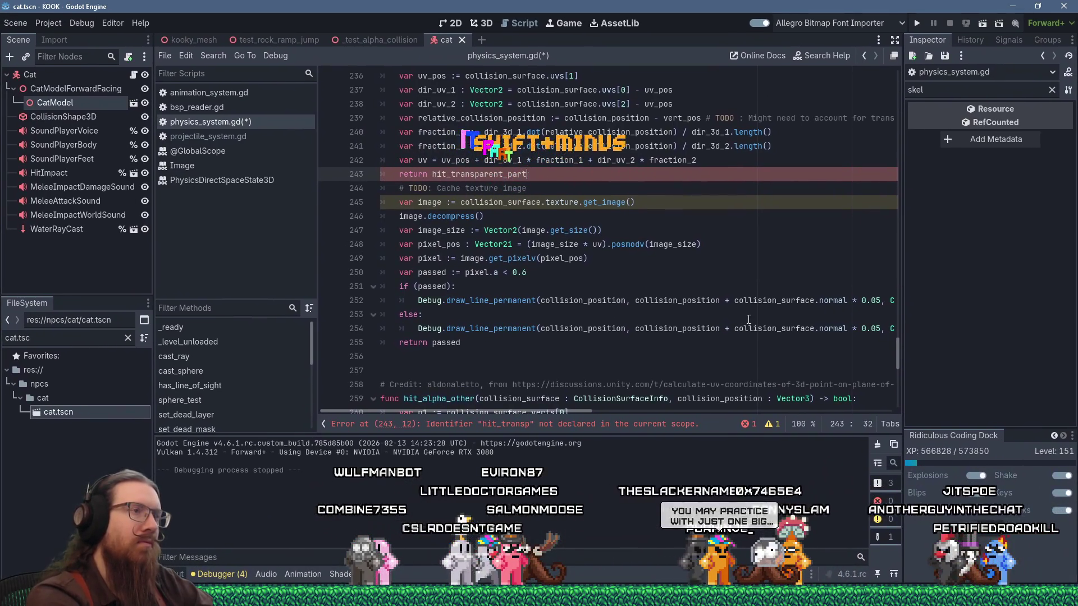
key(BackSpace)
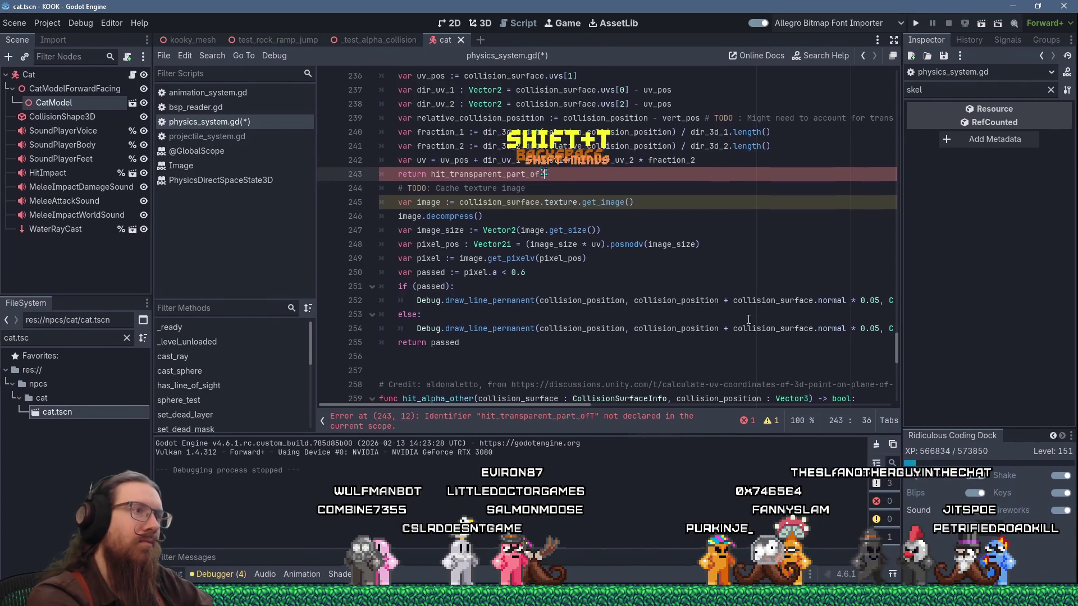
text(_texture()
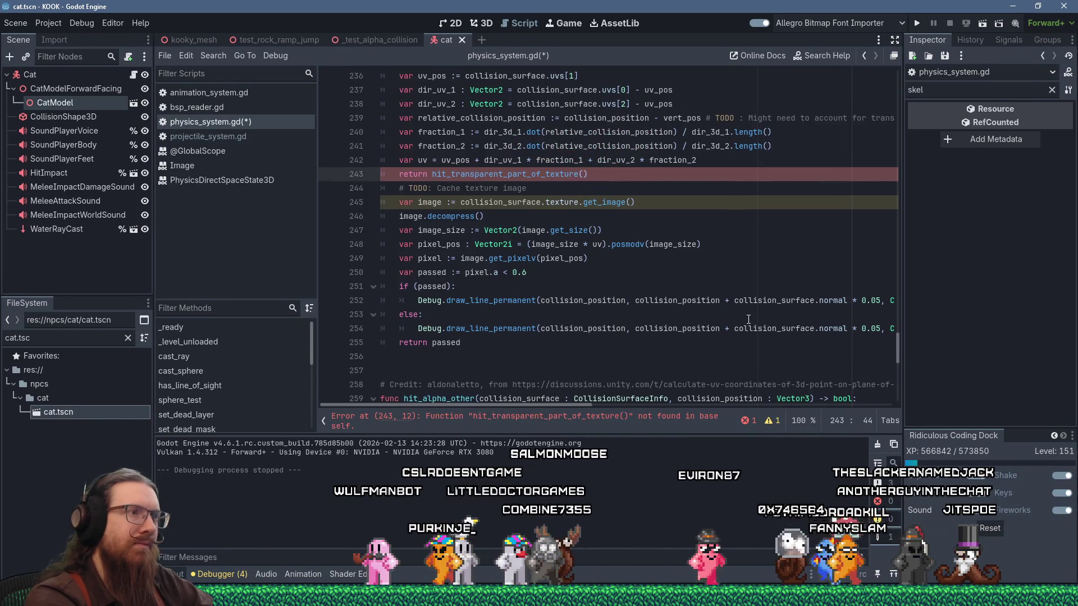
text(collision_sru)
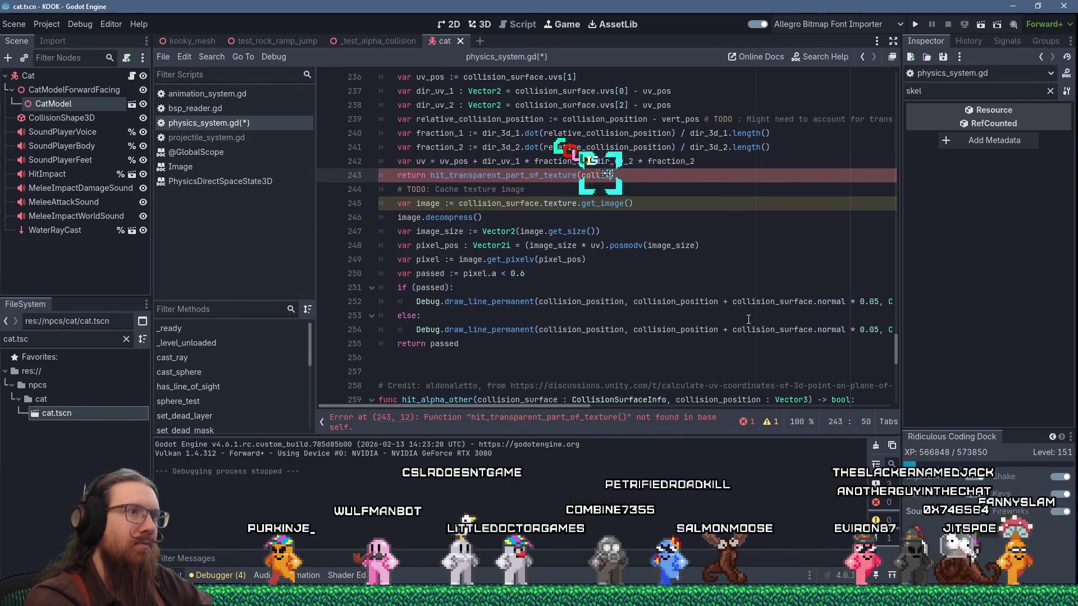
key(BackSpace)
key(BackSpace)
text(urface.texture)
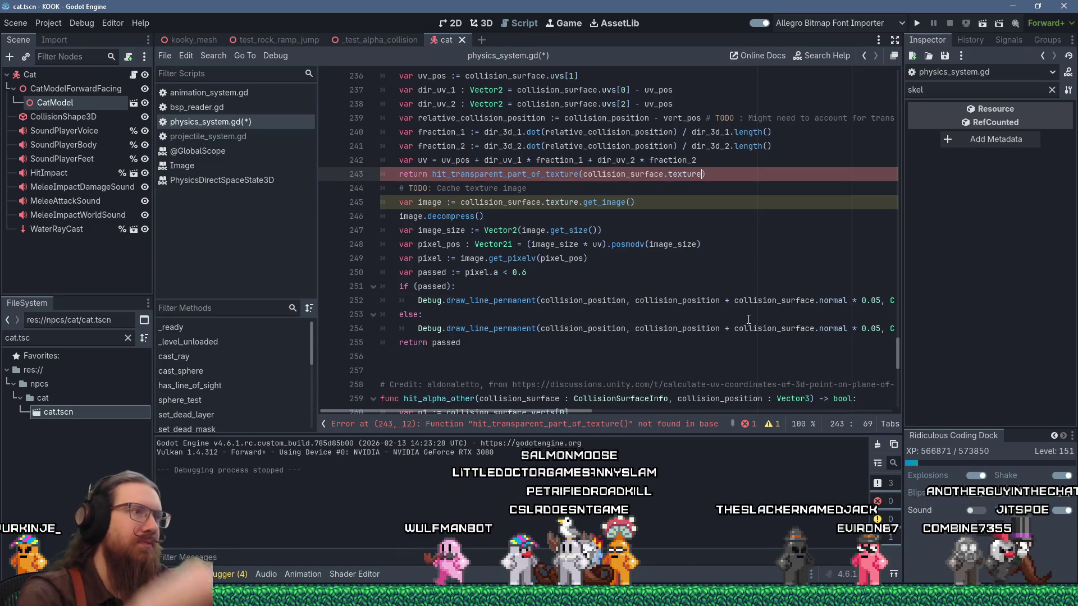
Remove the old alpha-check lines from hit_alpha.
mouse_move(481, 341)
mouse_down()
mouse_move(393, 185)
mouse_move(382, 78)
mouse_move(346, 270)
mouse_up()
key(ctrl+c)
right_click(411, 271)
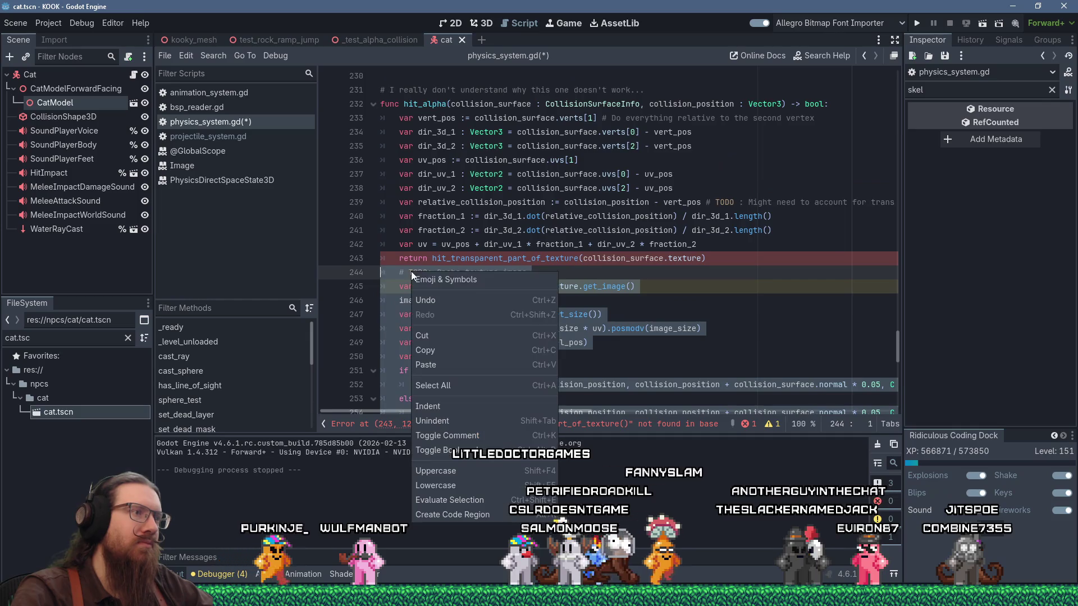
click(433, 339)
Above hit_alpha, add func hit_transparent_part_of_texture(texture : Texture2D, uv : Vector2) with the alpha-check code pasted in.
scroll(450, 333, up, 5)
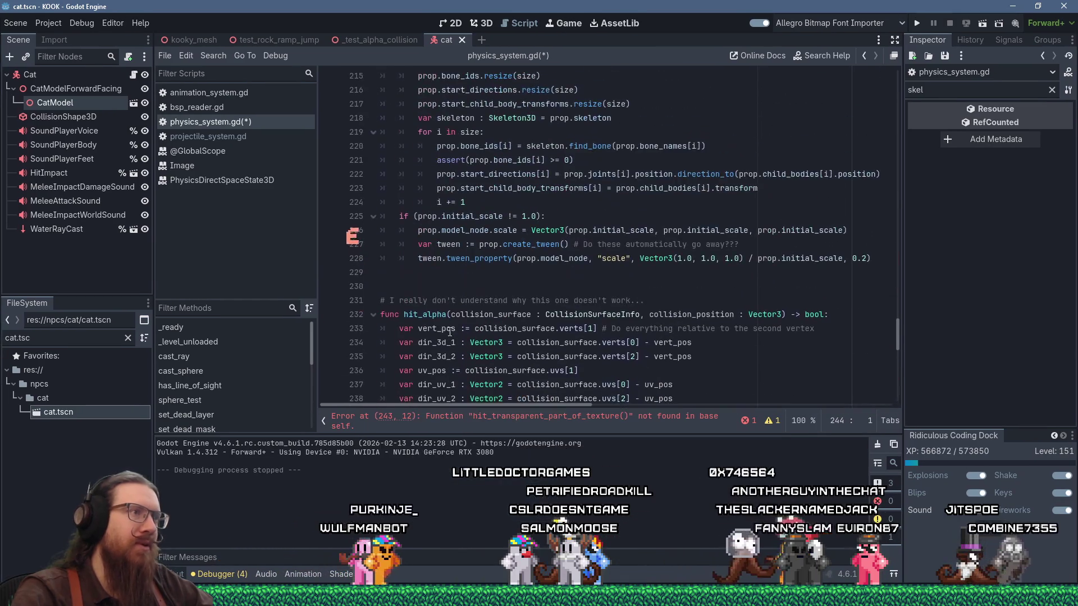
click(426, 284)
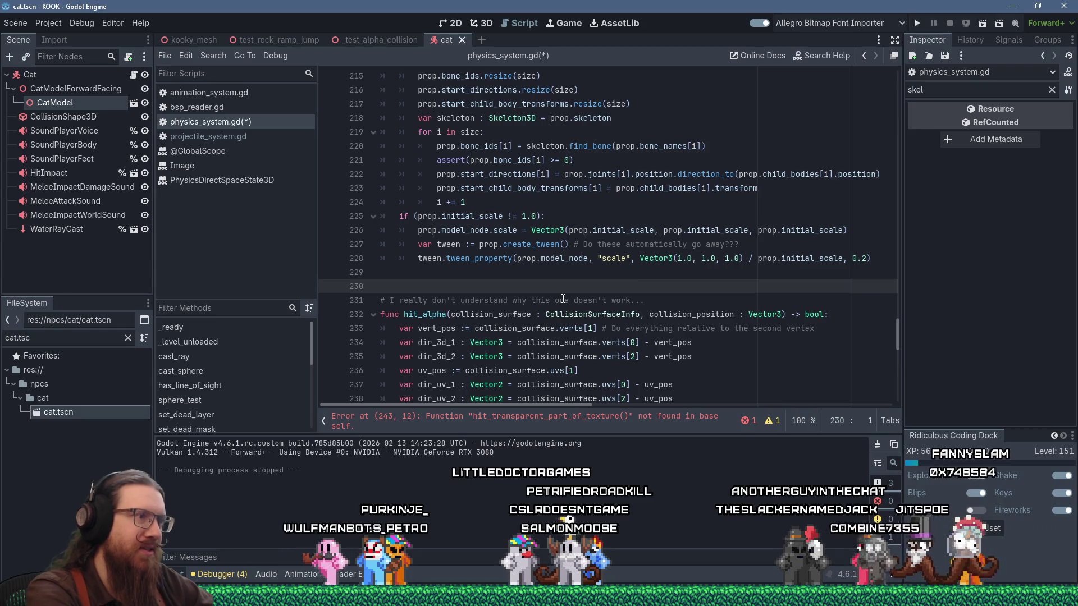
key(Return)
key(Return)
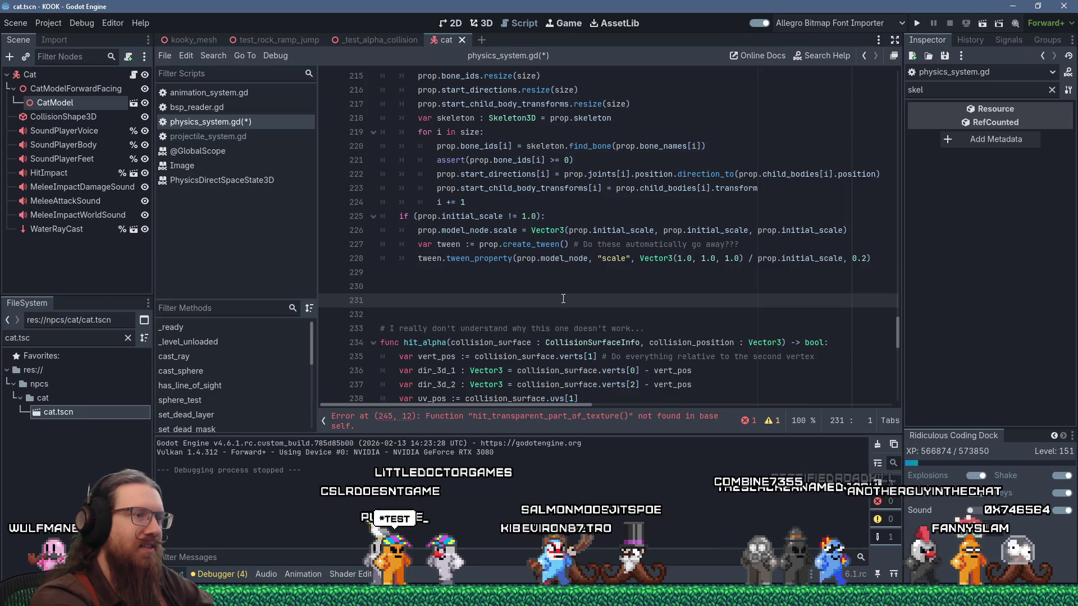
text(func hit_transparent_part_of_text)
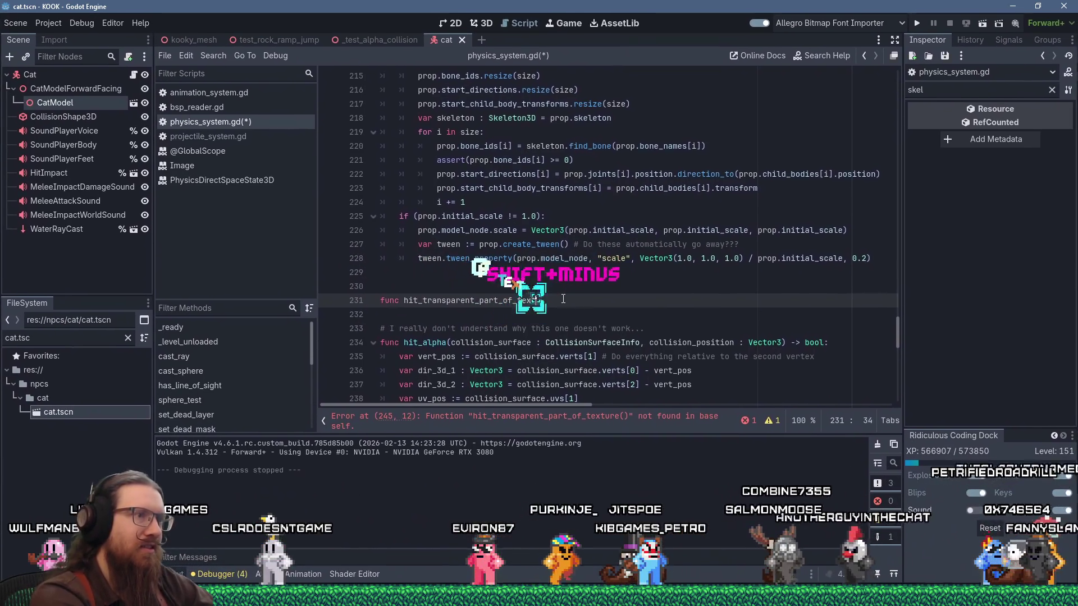
text(ure(texture : Tex)
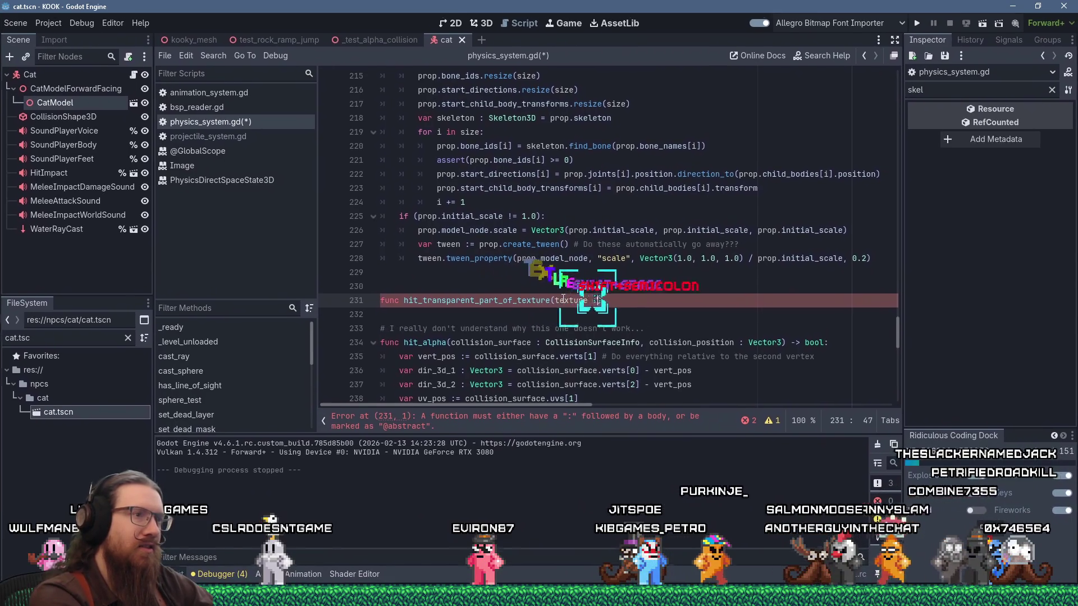
text(ture2D)
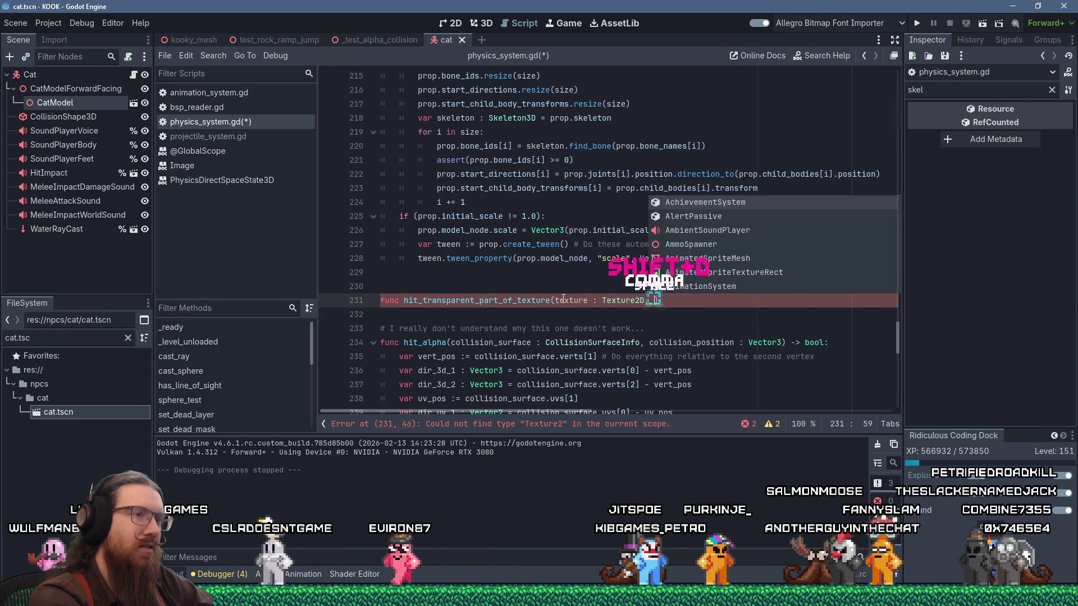
text(, uv : Vector)
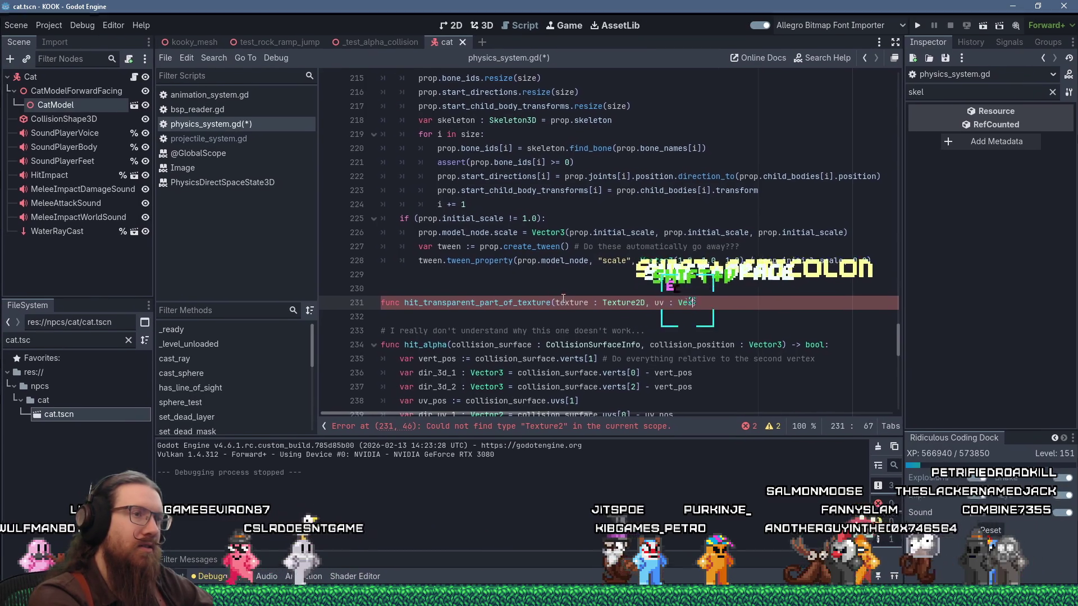
text(2)
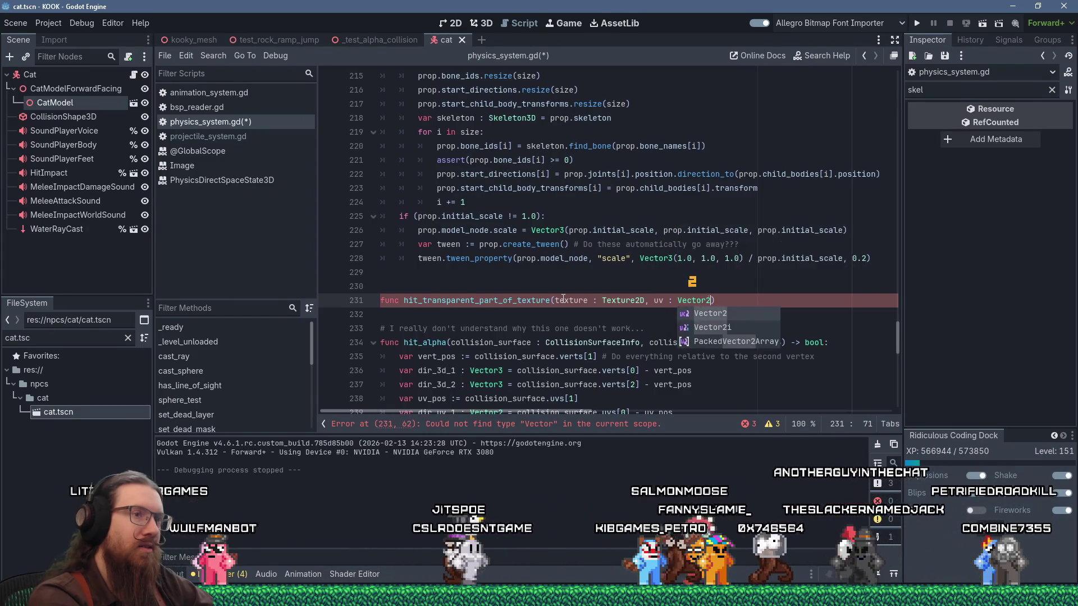
text())
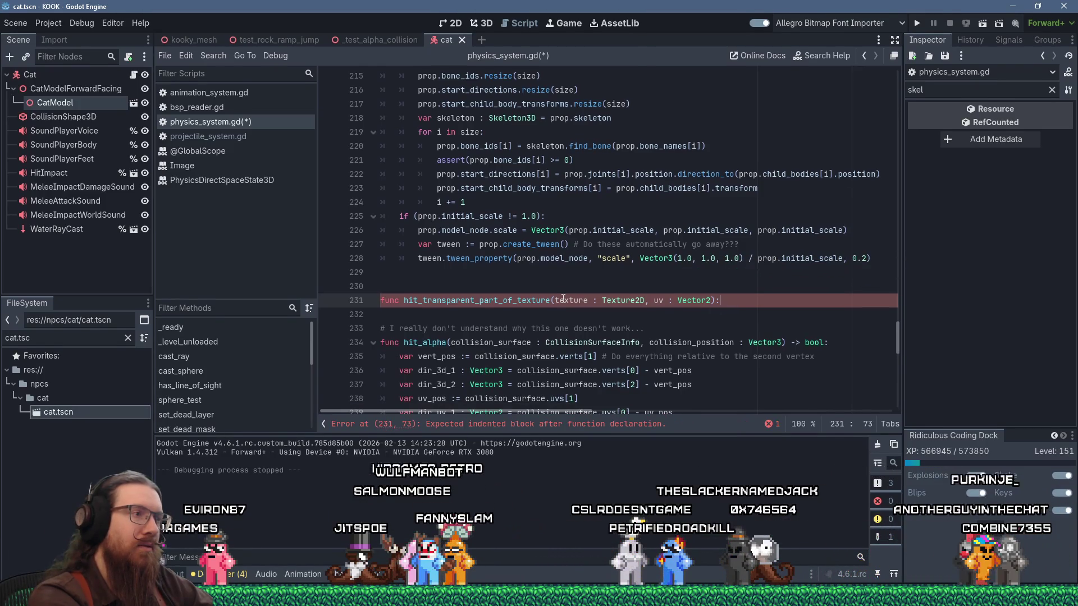
key(Return)
key(ctrl+v)
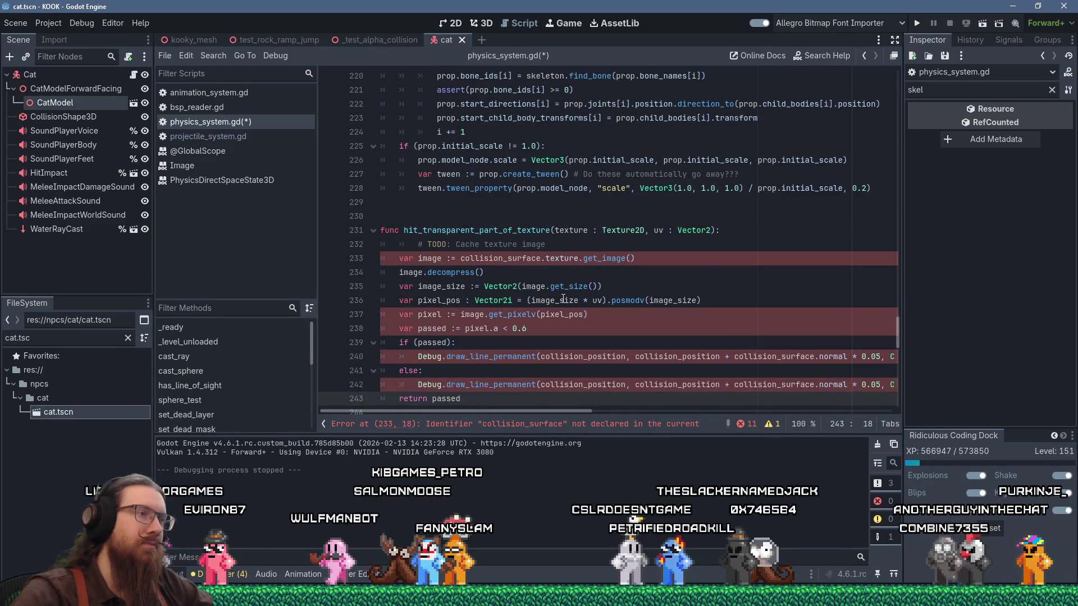
Insert 'func get_cached_image(texture : Texture2D) -> Image:' on a new line above hit_transparent_part_of_texture.
click(460, 216)
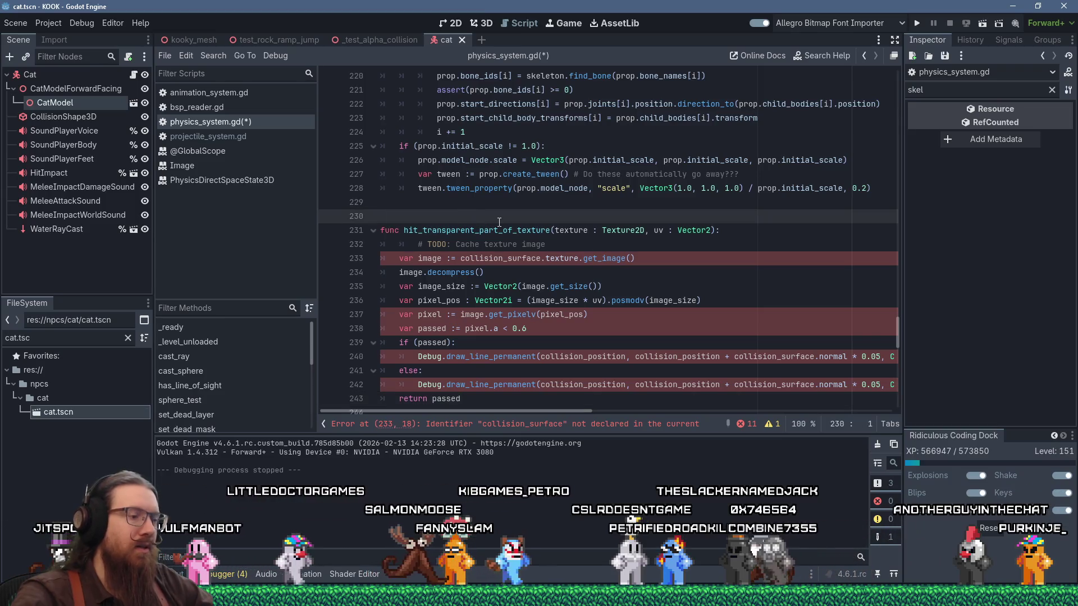
key(Return)
key(Return)
text(func get_cached_im)
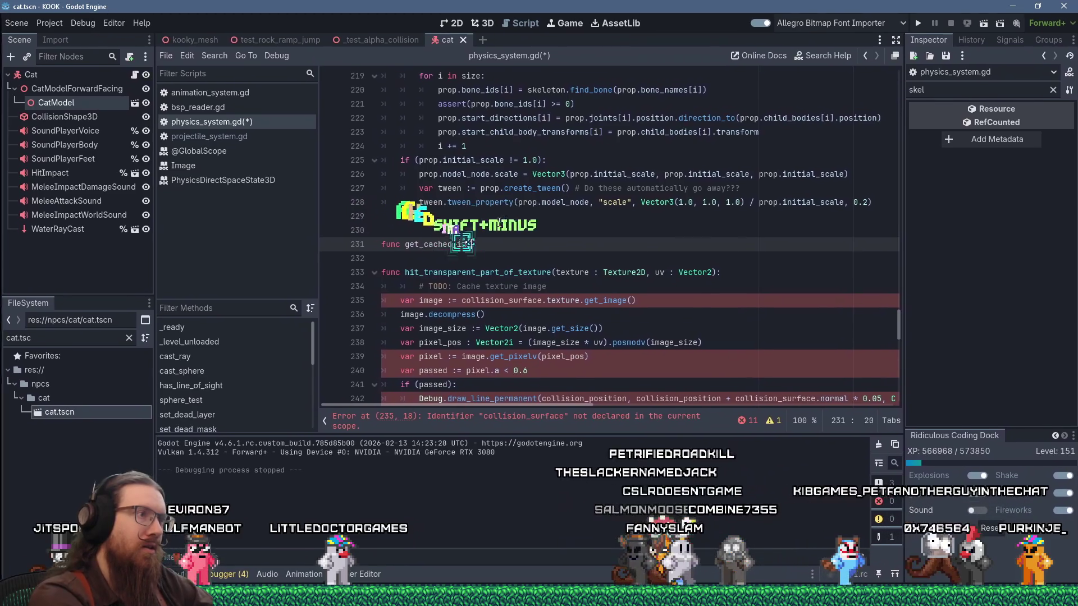
text(age())
key(shift+BackSpace)
text(texture : Texture)
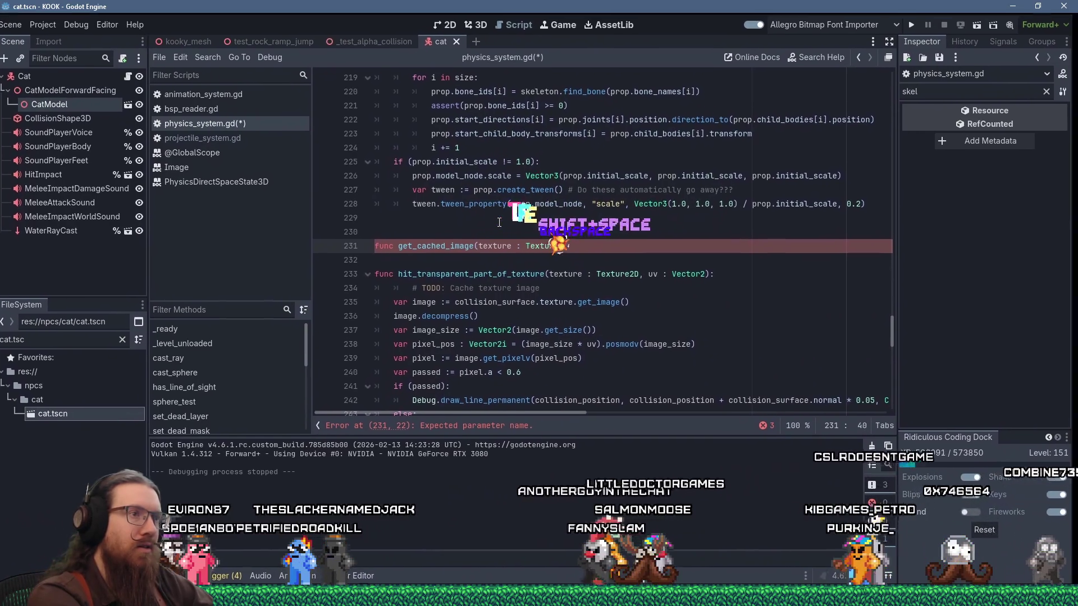
text(2D) -)
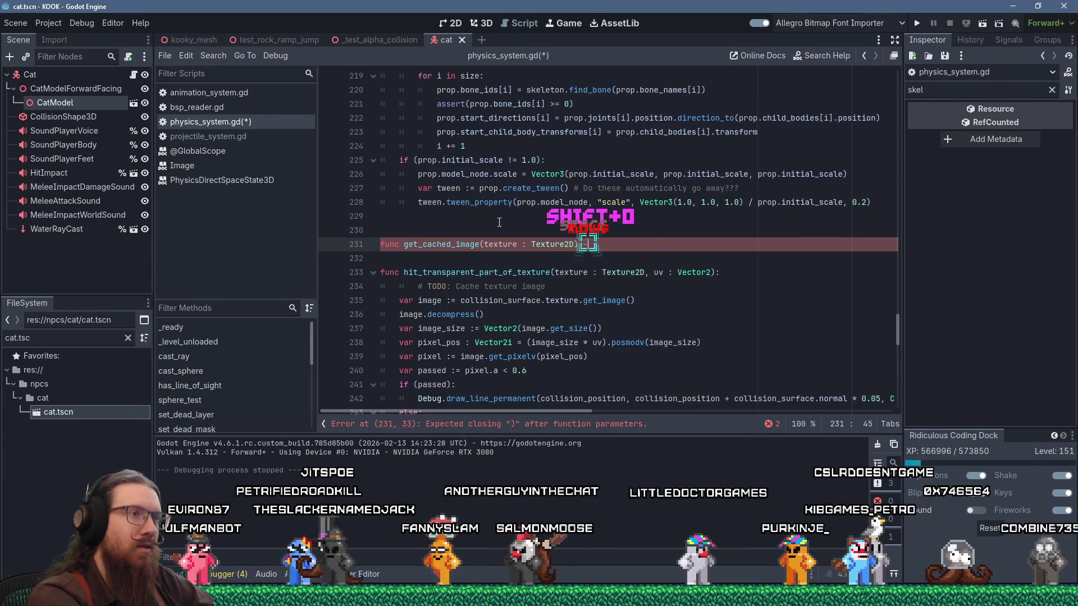
text(> image)
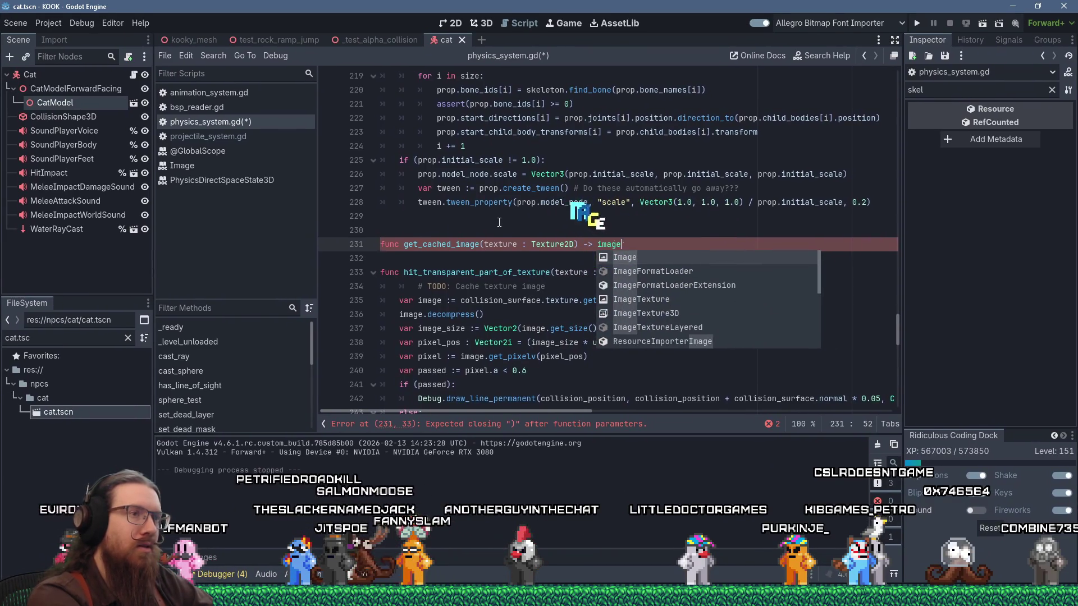
key(Return)
text(:)
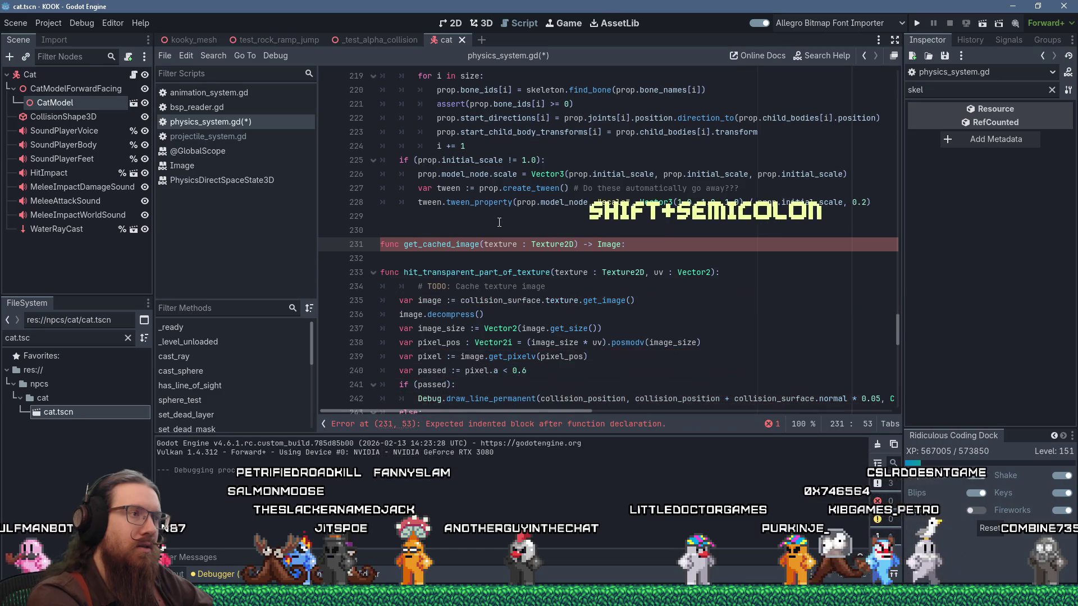
key(Return)
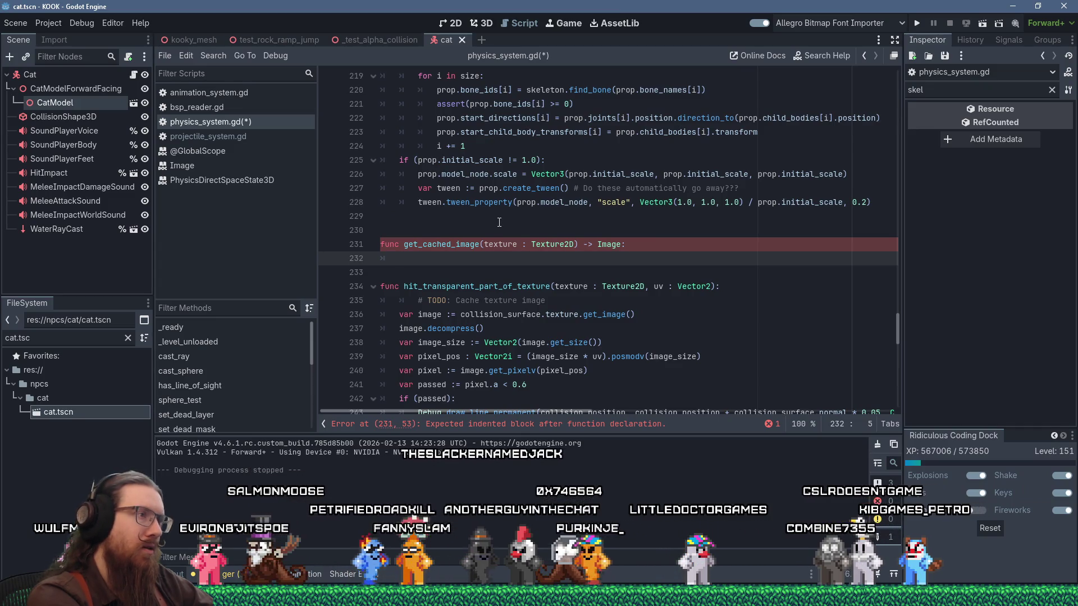
Declare var texture_to_image_map : Dictionary[Texture2D, Image] above get_cached_image.
key(Up)
key(Up)
key(Up)
key(Return)
key(Return)
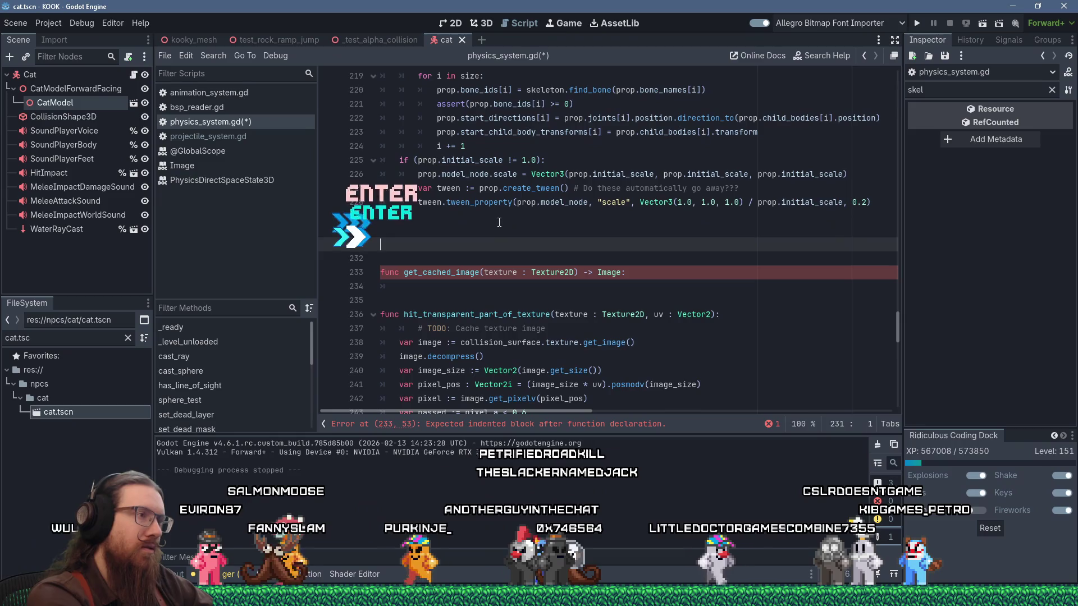
text(var)
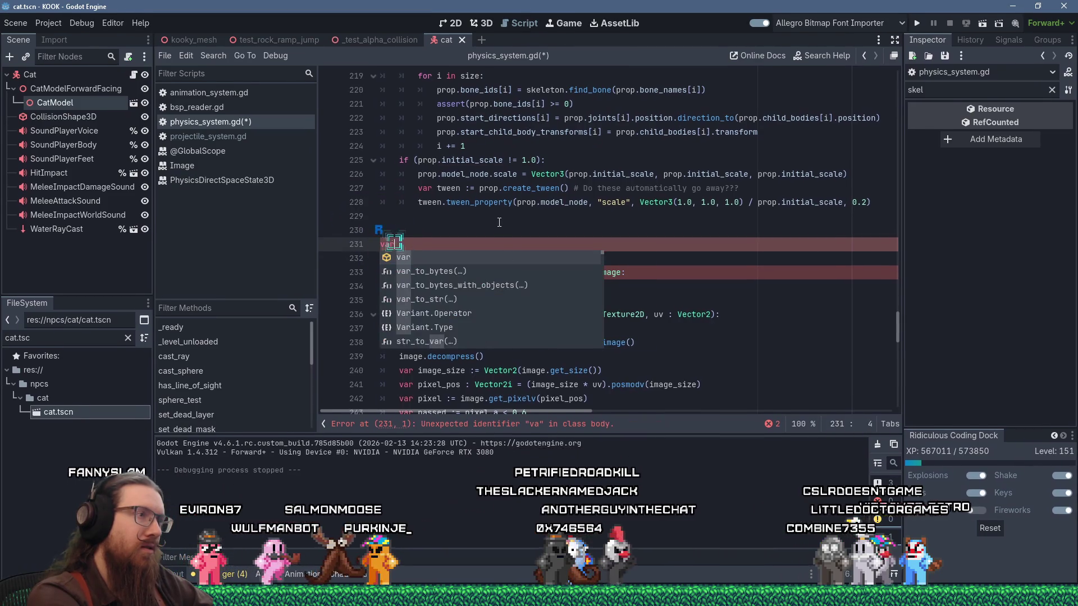
text( texture)
key(Escape)
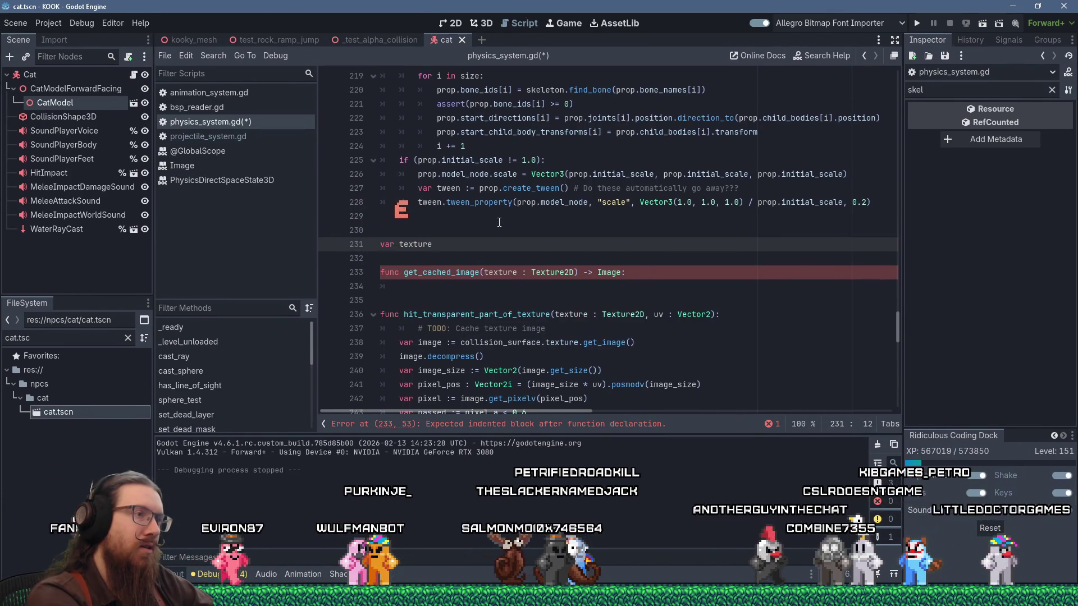
text(_to_)
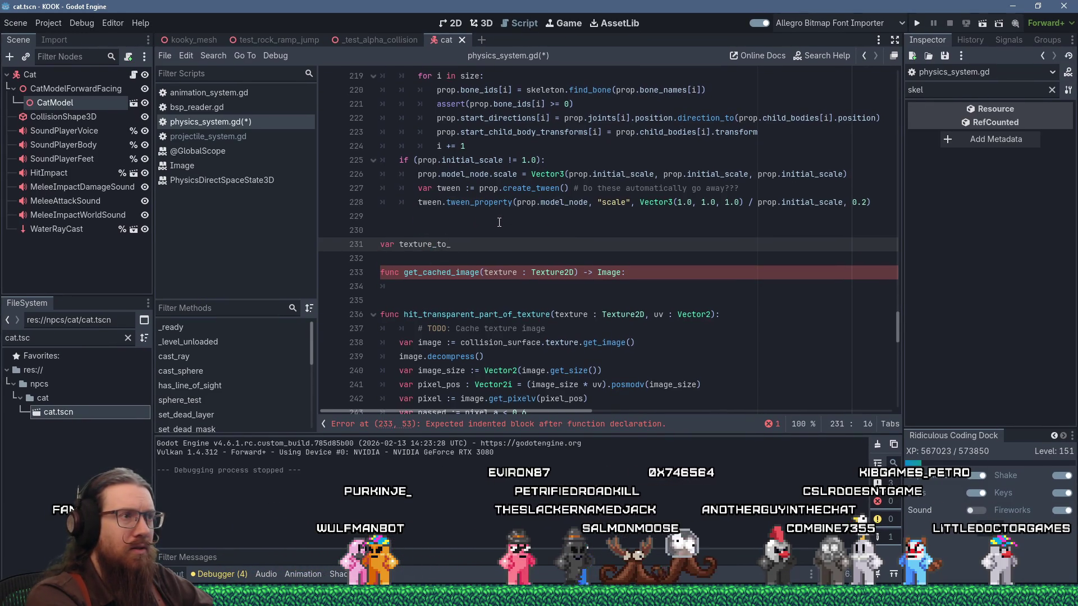
text(image_map)
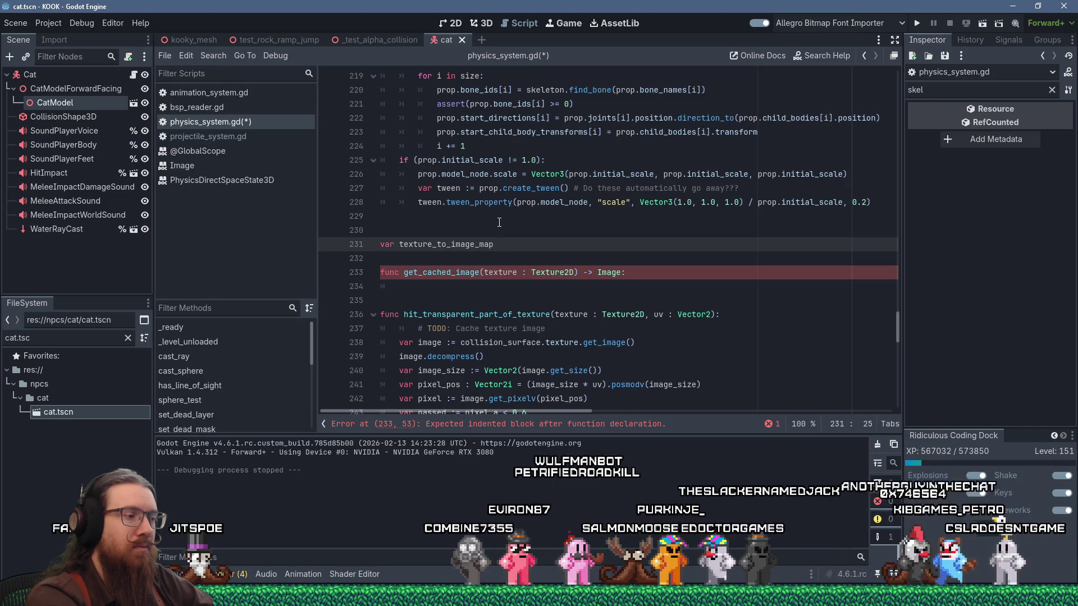
text( : Dictionary[)
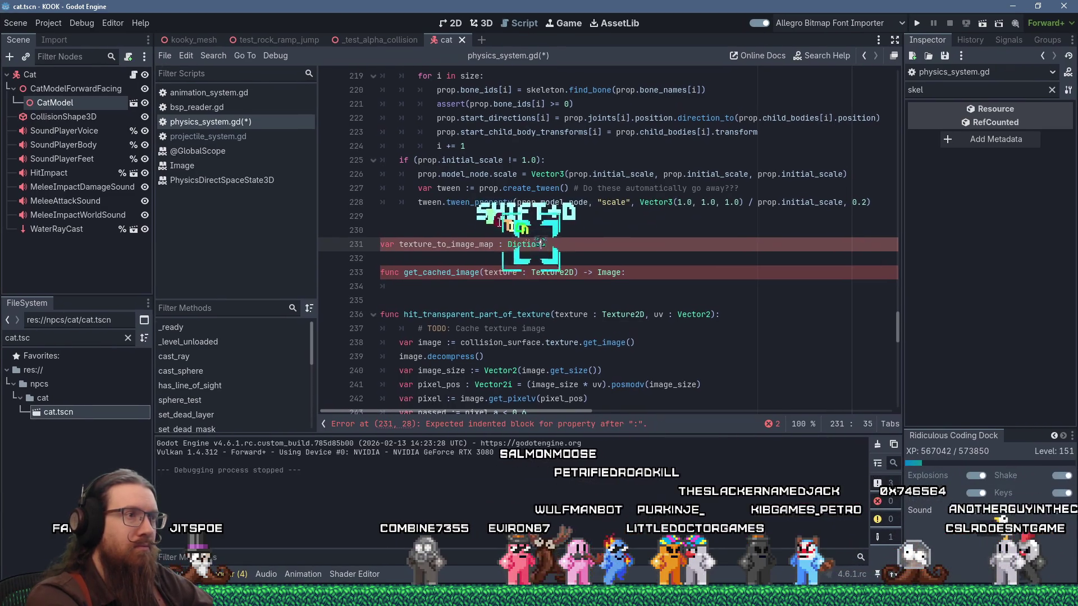
text(Texture)
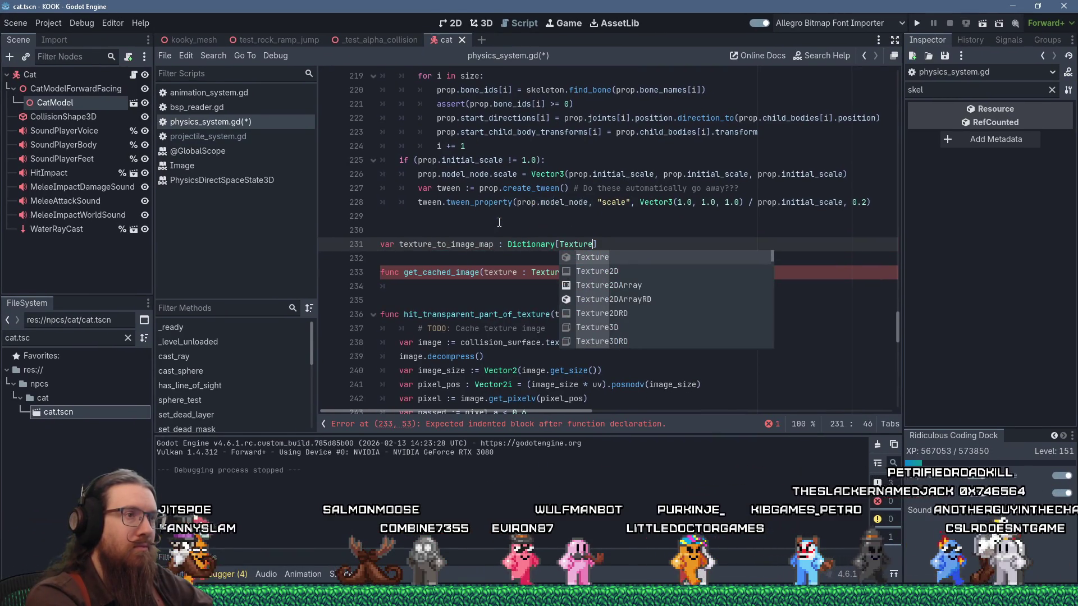
text(2D, )
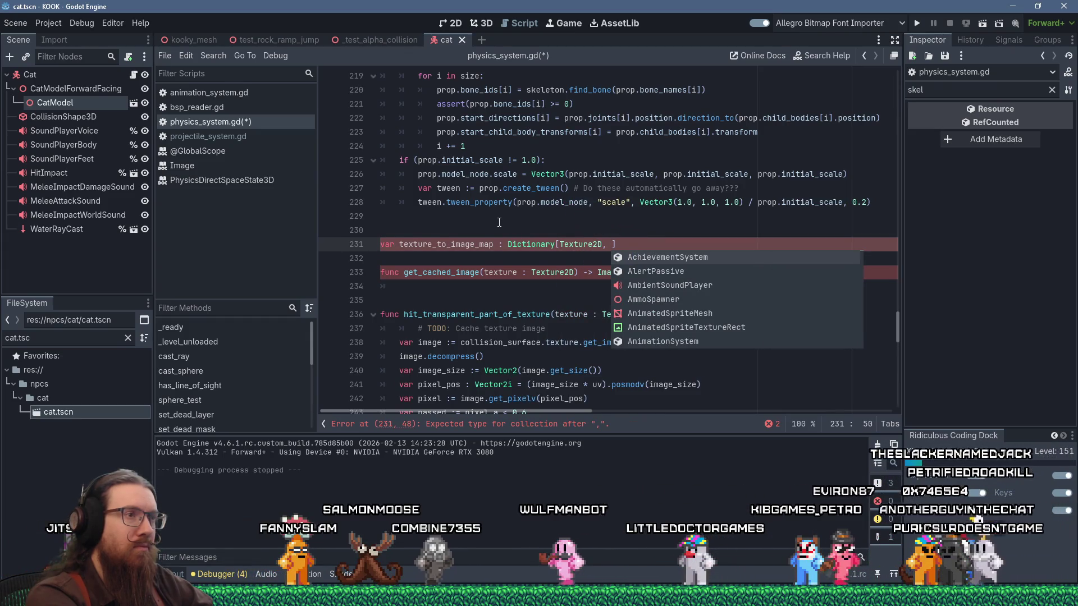
text(Image)
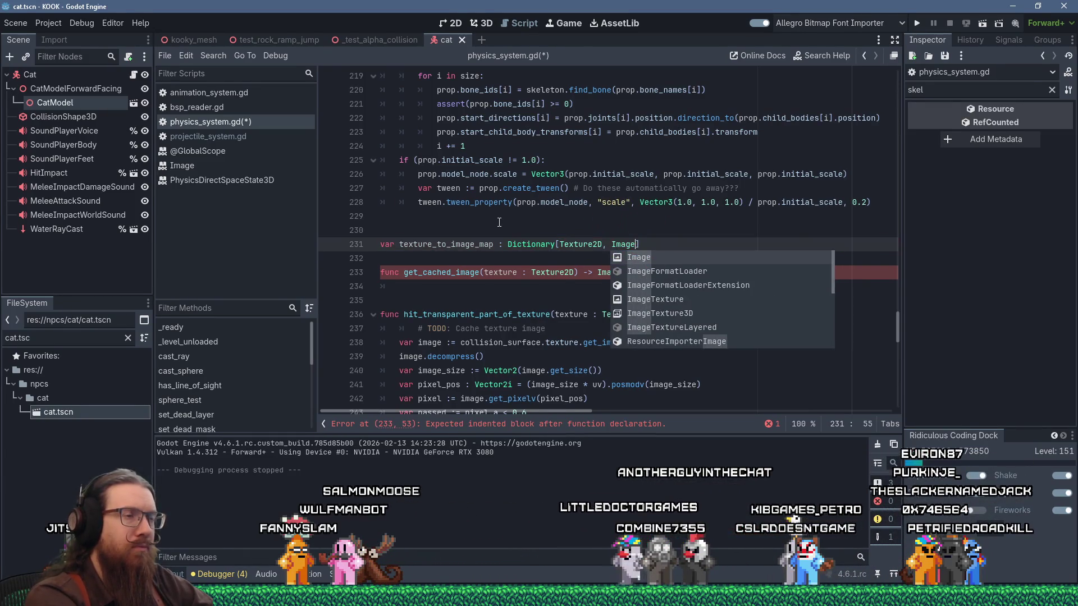
key(Escape)
key(Down)
key(Return)
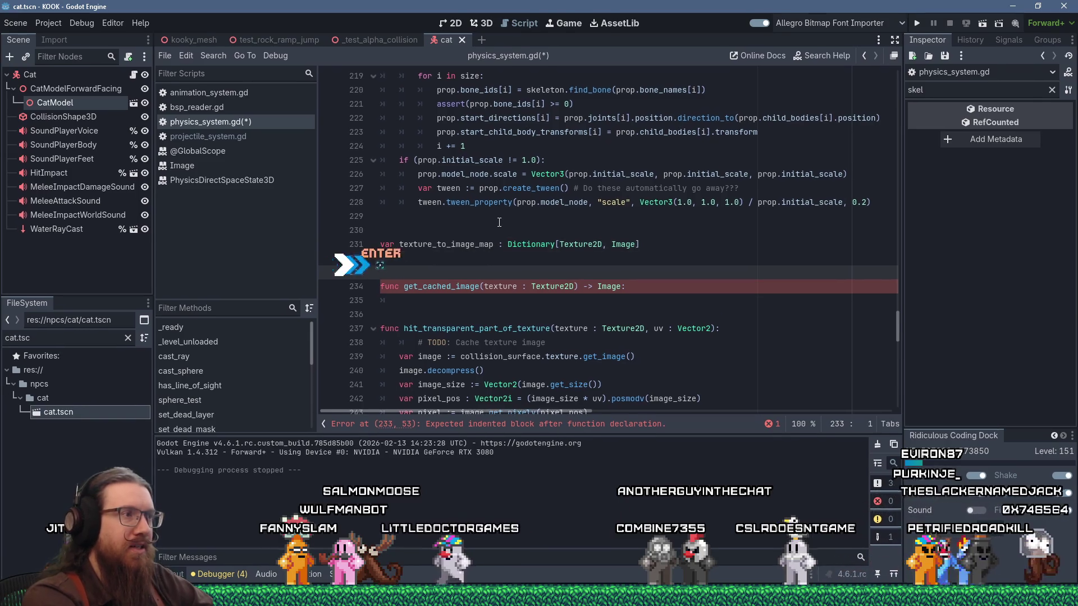
In get_cached_image, add if (texture in texture_to_image_map): return texture_to_image_map.
key(Down)
key(Down)
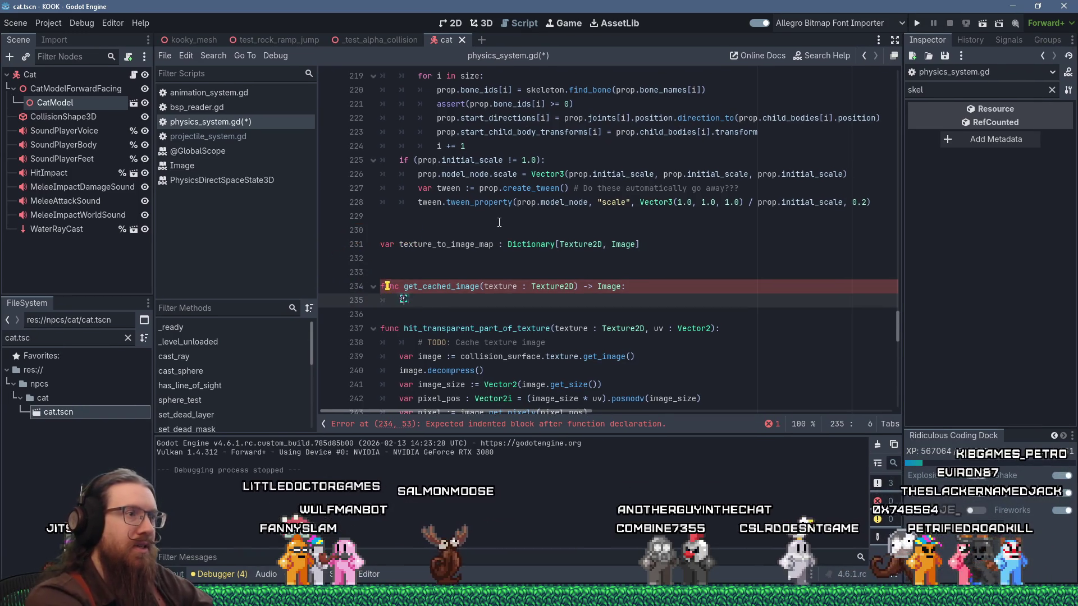
text(if (texture =)
key(BackSpace)
text(in textureTo)
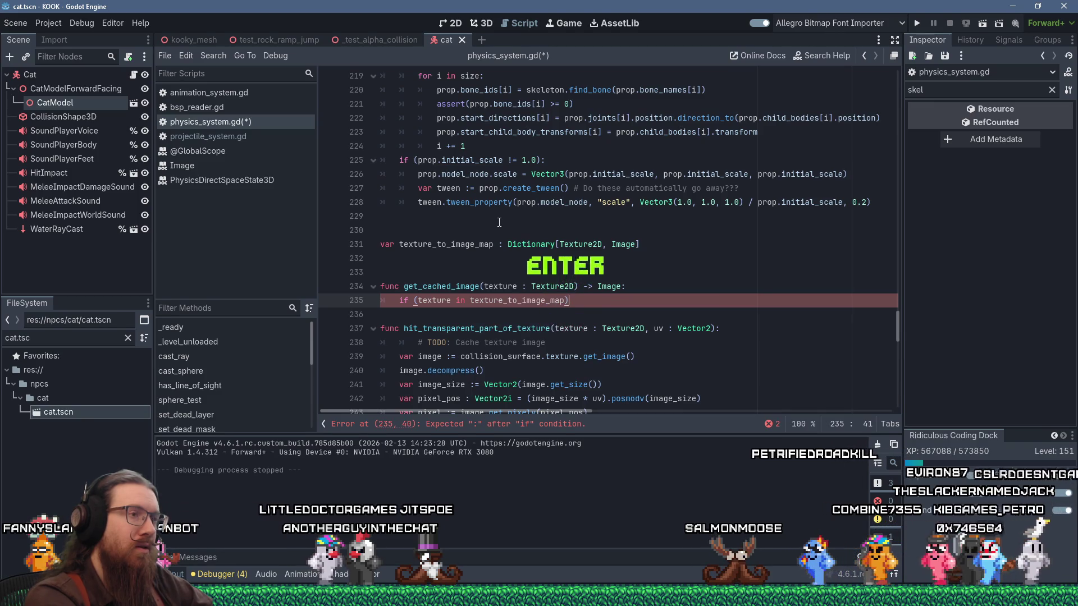
text(:)
key(Return)
text(return)
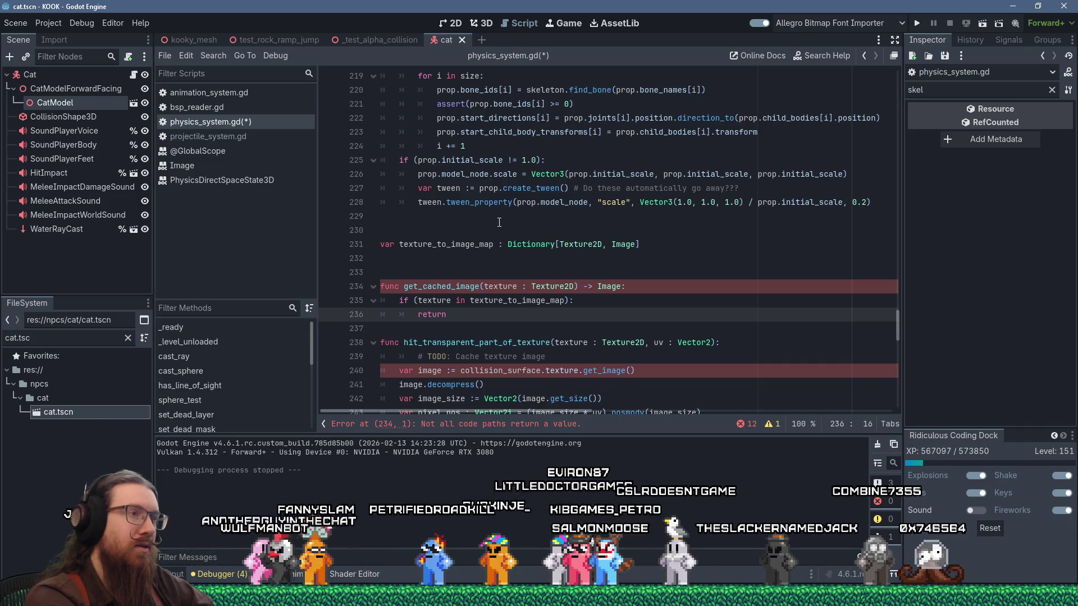
text( texture_t)
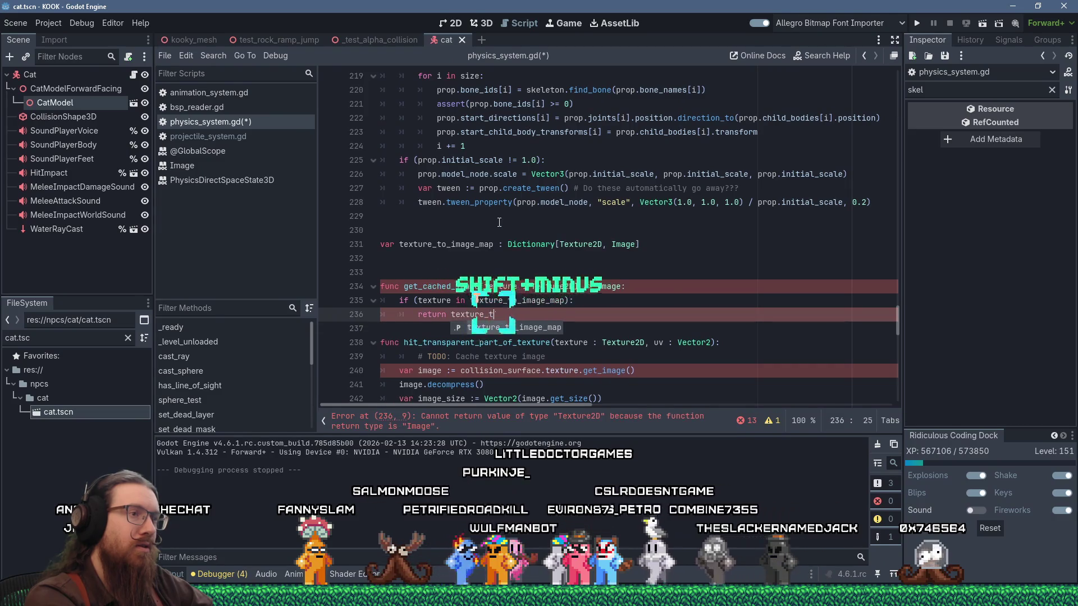
key(Return)
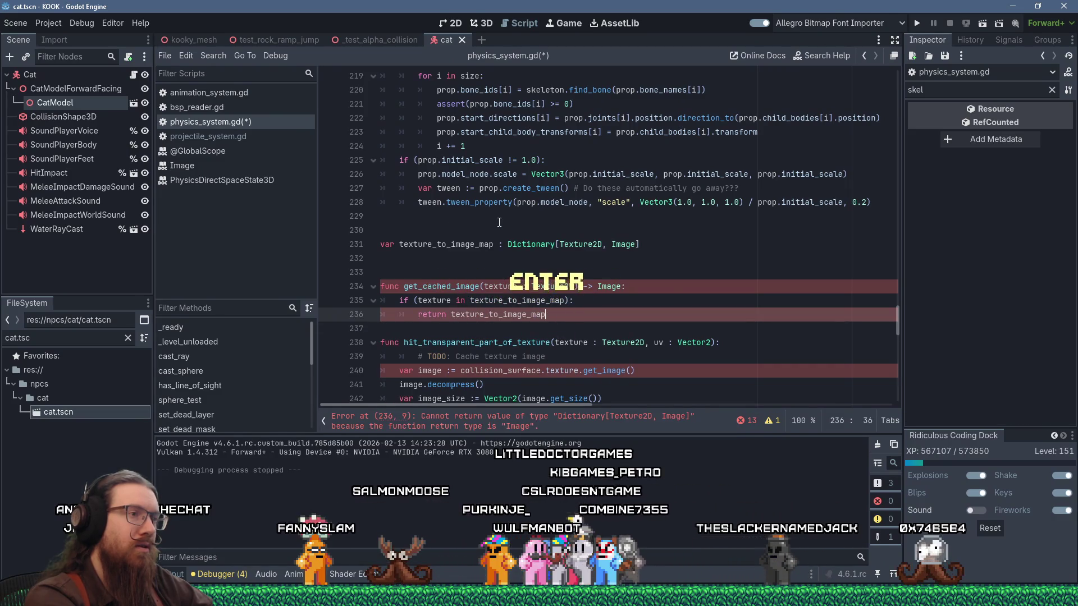
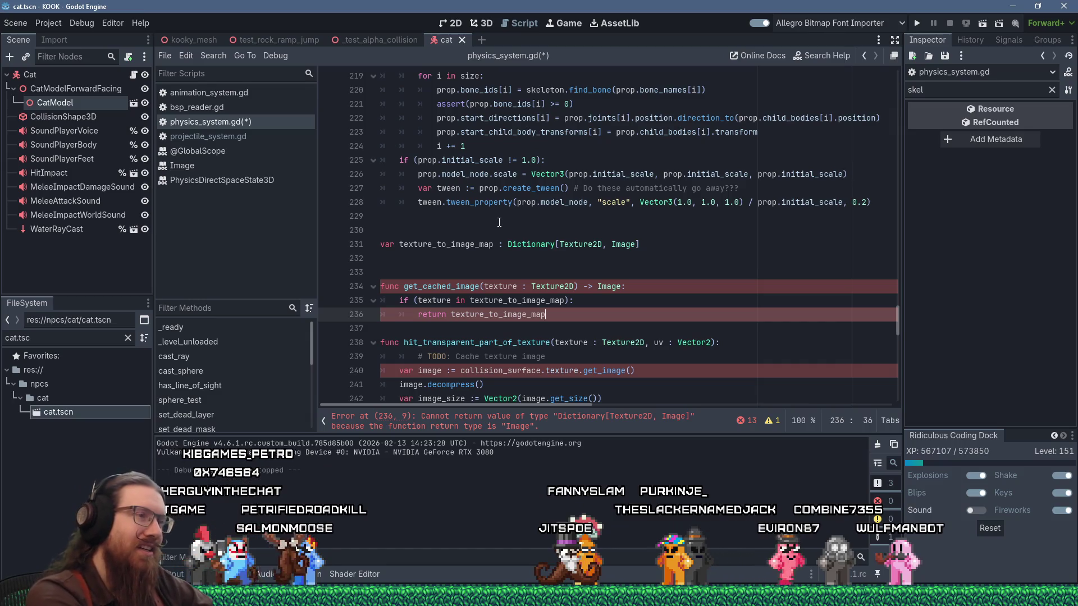
Complete the cache lookup with [texture], then load the texture's image and decompress it.
text([text)
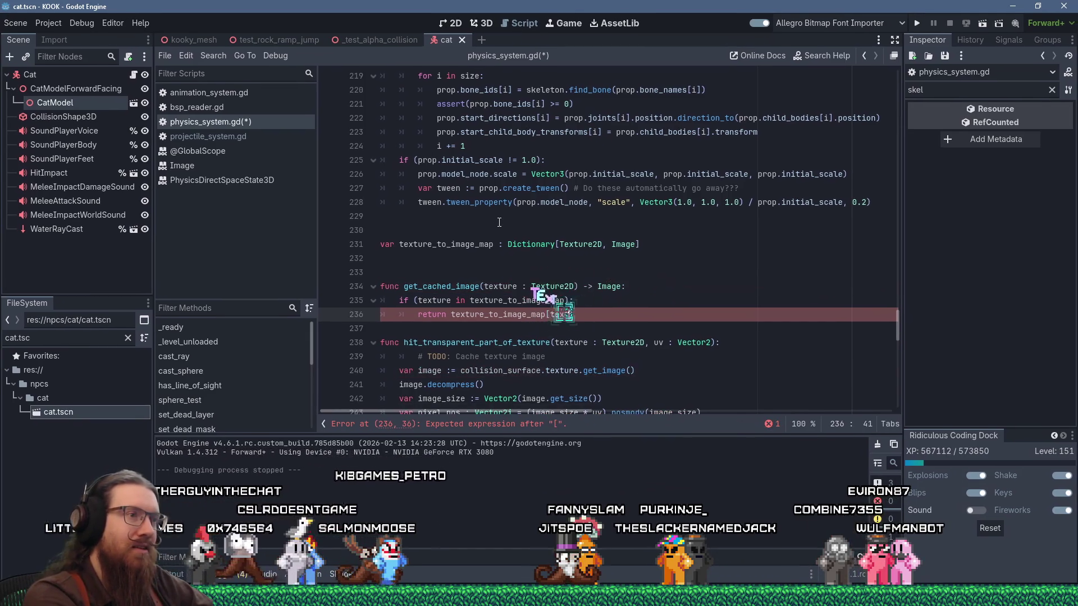
key(Return)
key(Return)
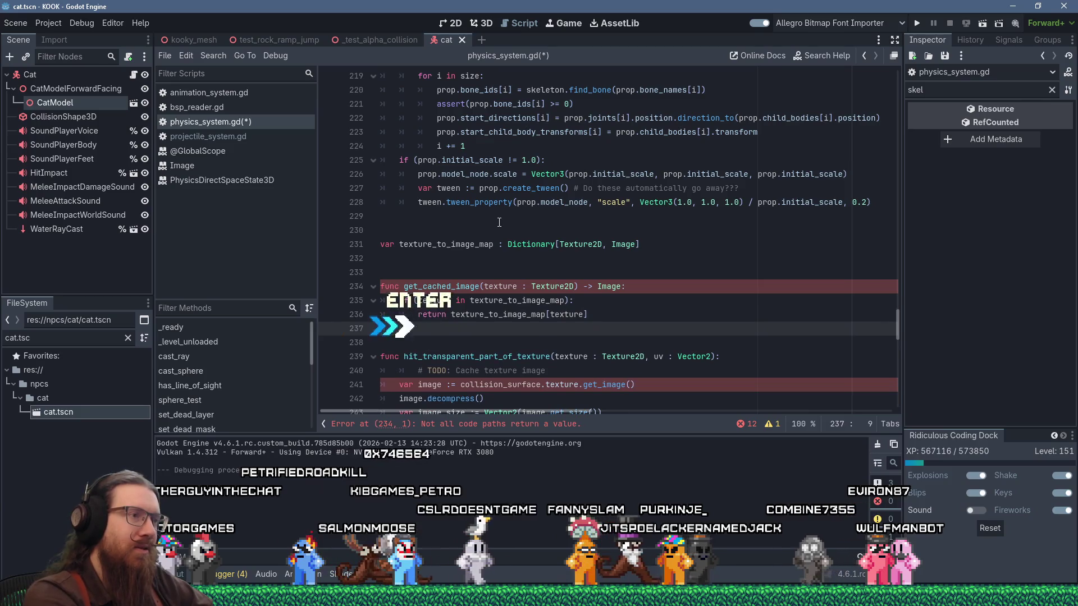
key(BackSpace)
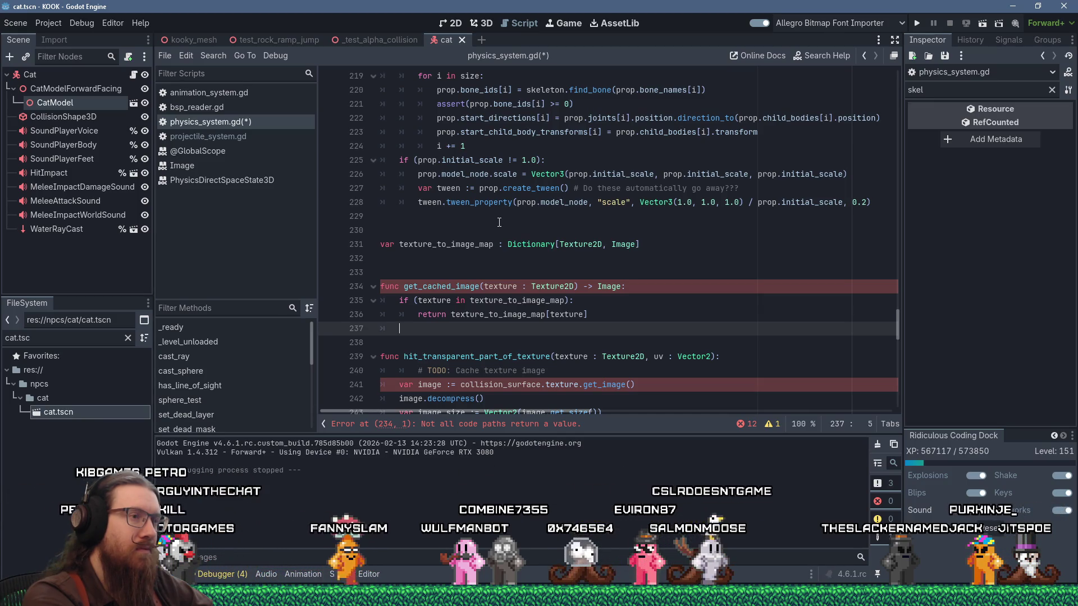
text(var i)
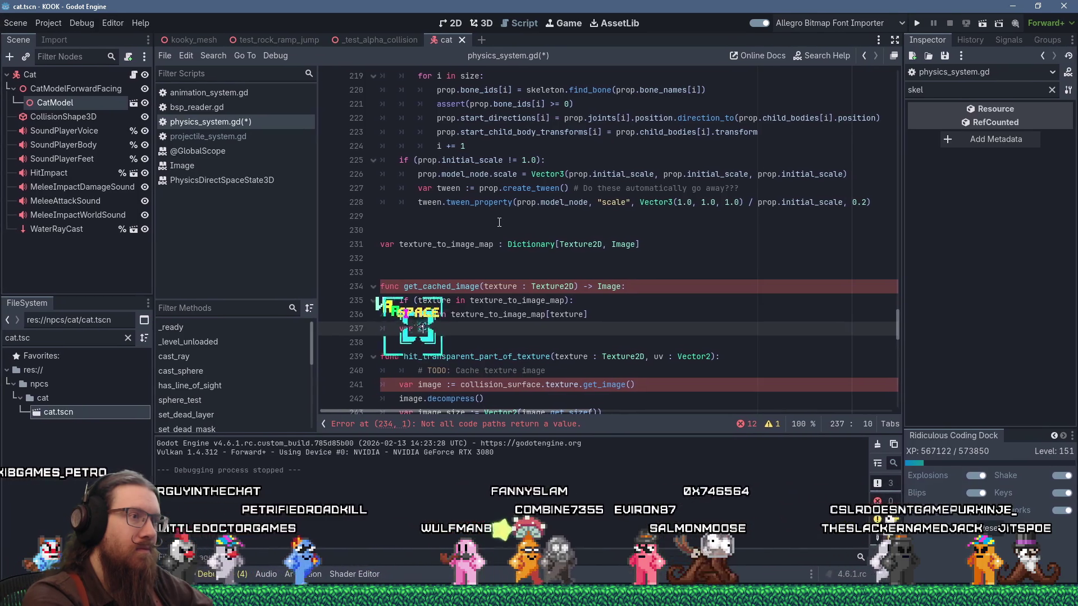
text(mage := text)
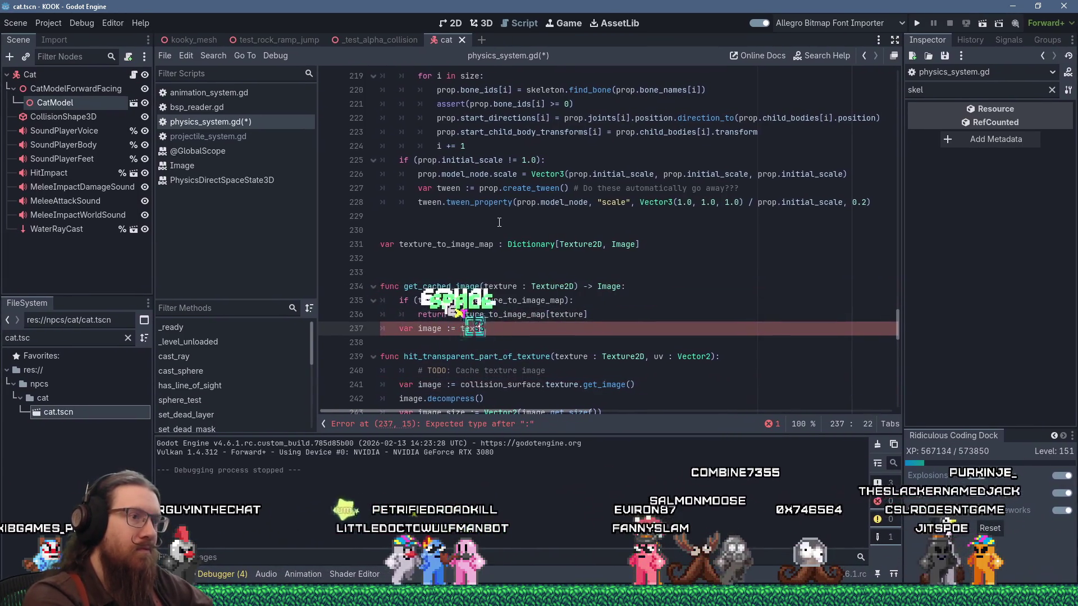
text(ure.get_image())
key(Return)
text(image)
key(BackSpace)
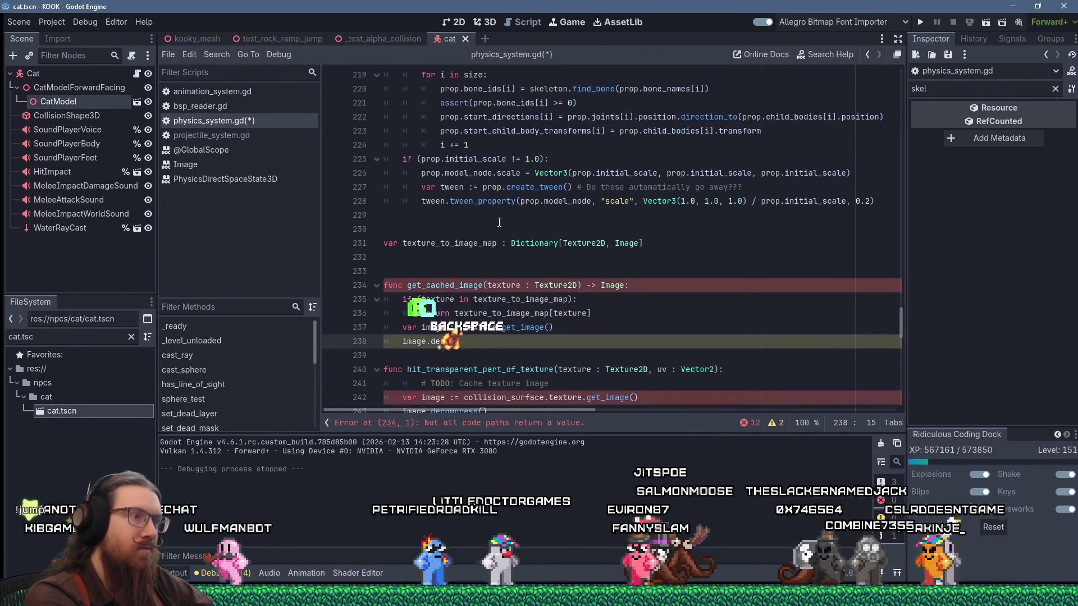
text(ecompress()
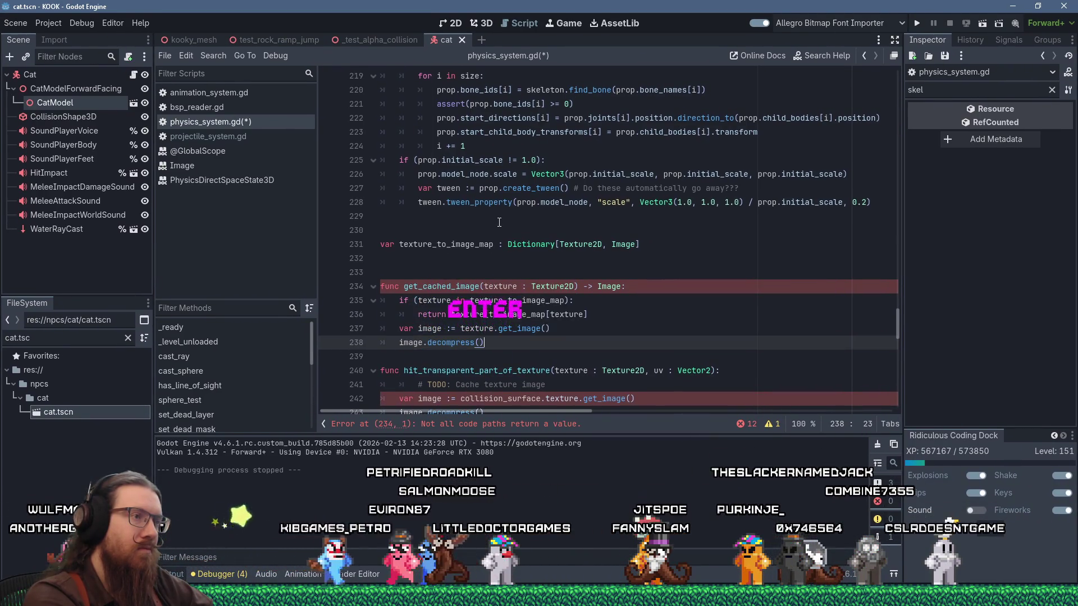
key(Return)
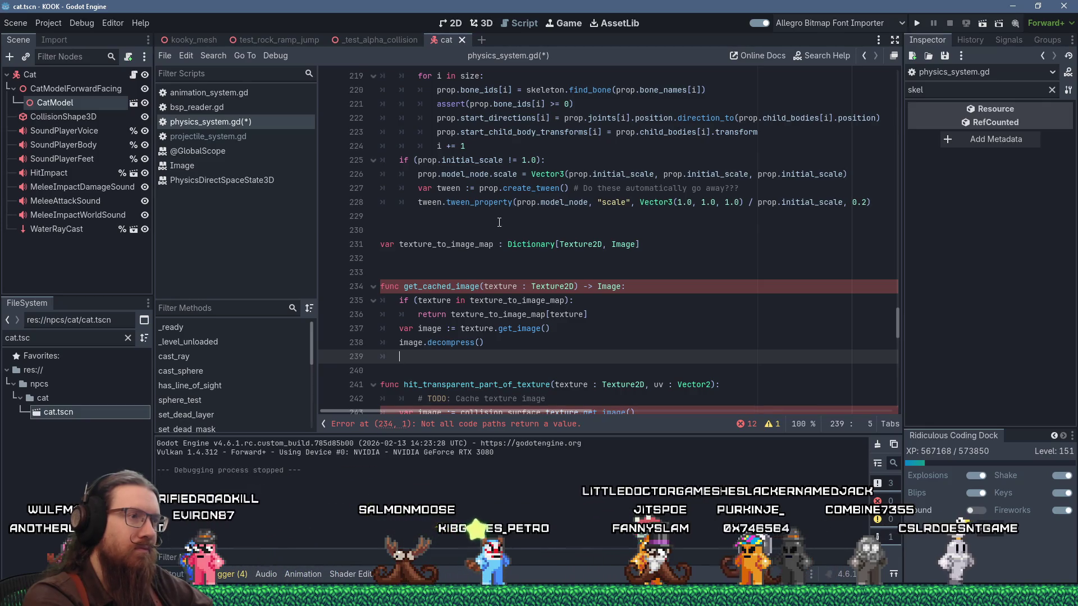
Store the image in texture_to_image_map[texture] and return image.
text(texture_to_i)
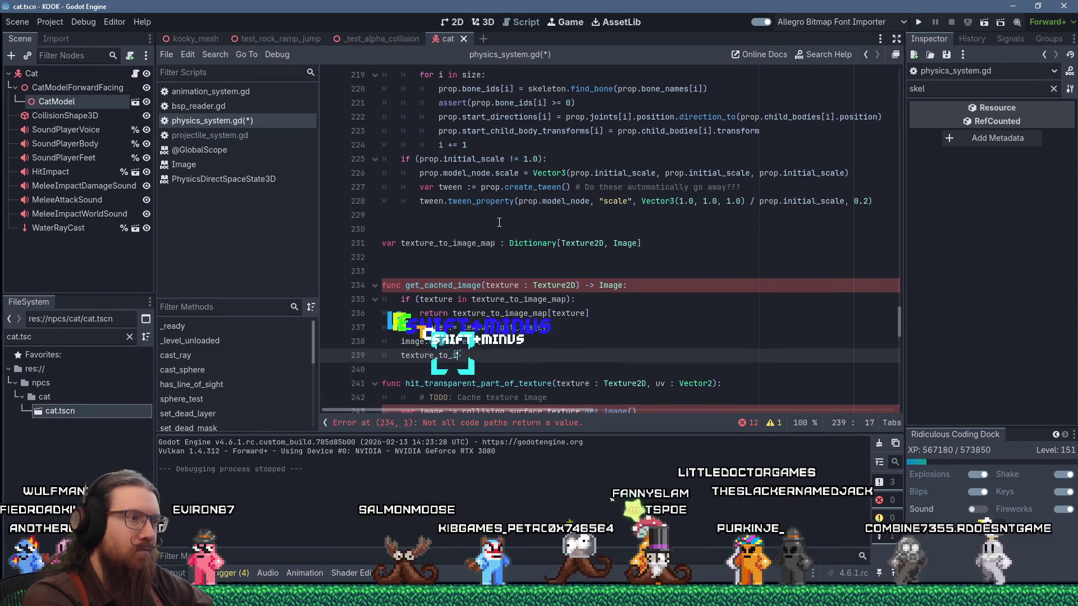
text(mage_map[texture] = image)
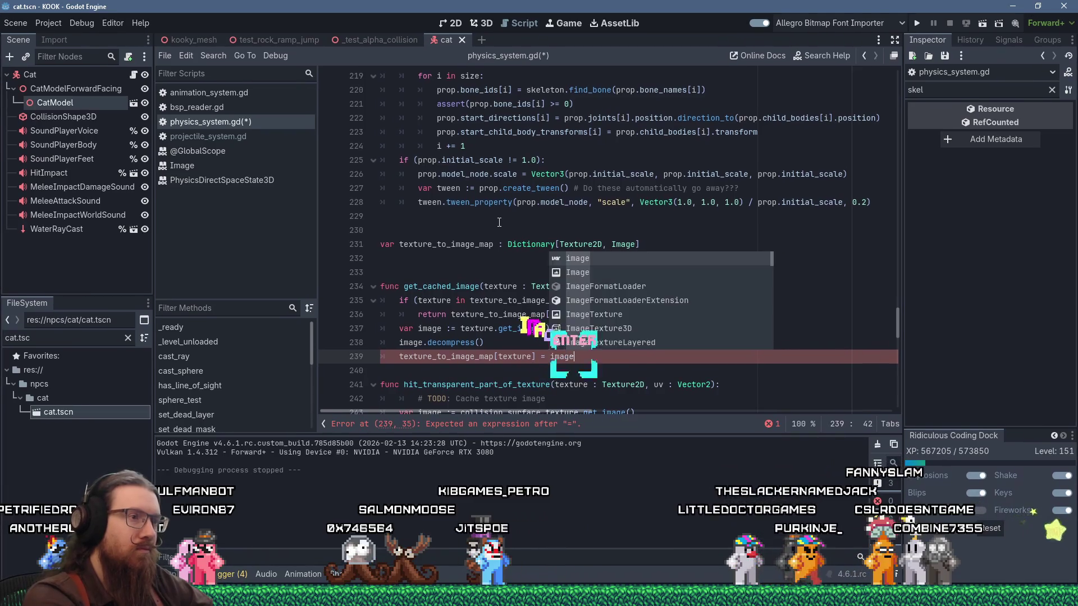
key(Return)
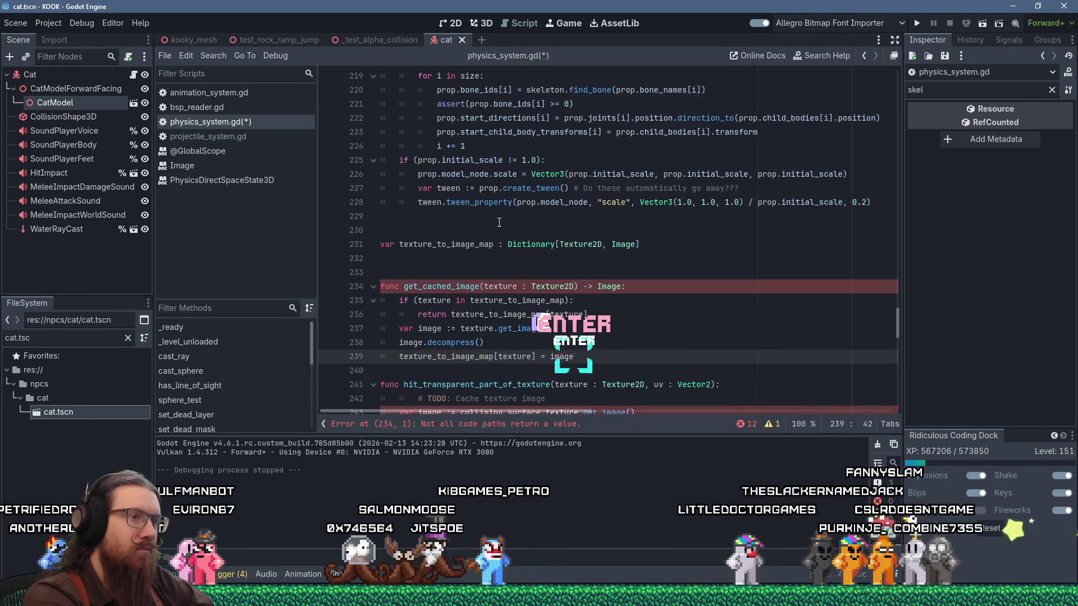
key(BackSpace)
key(BackSpace)
key(BackSpace)
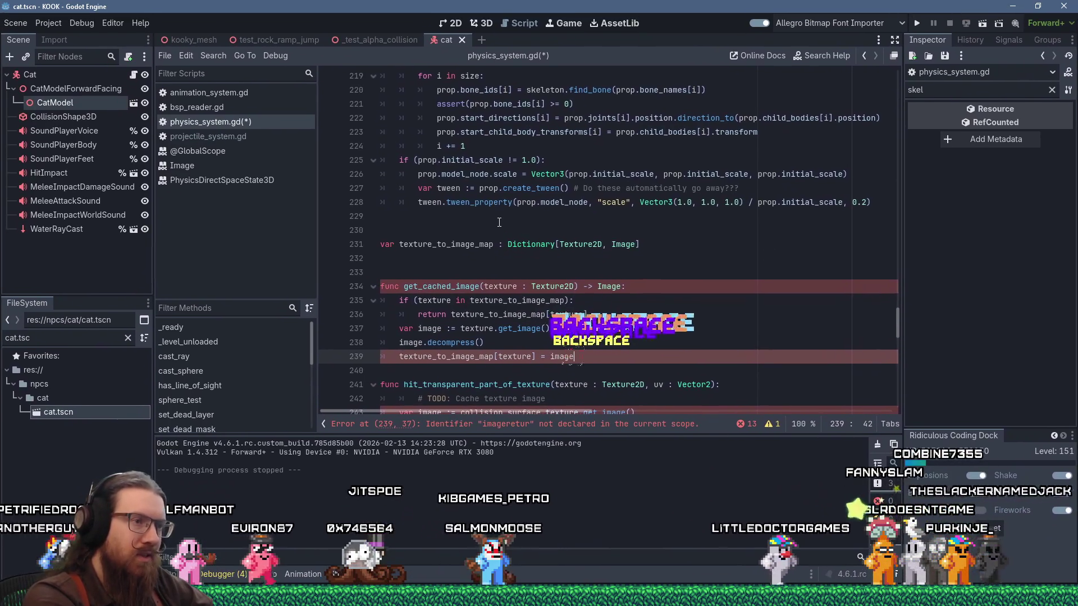
key(Return)
text(return image)
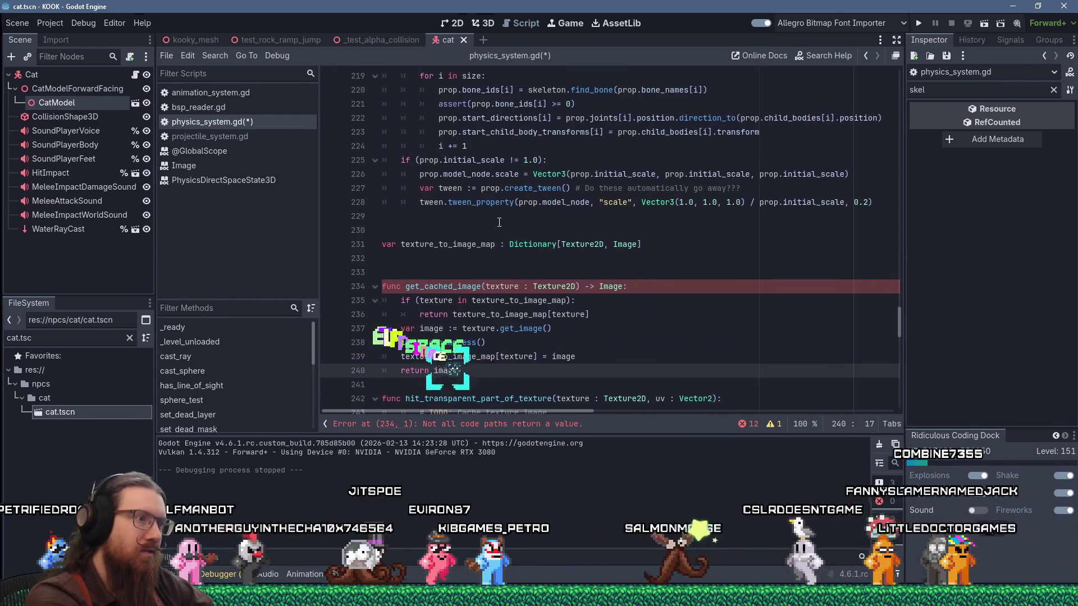
key(Return)
key(BackSpace)
scroll(491, 202, down, 2)
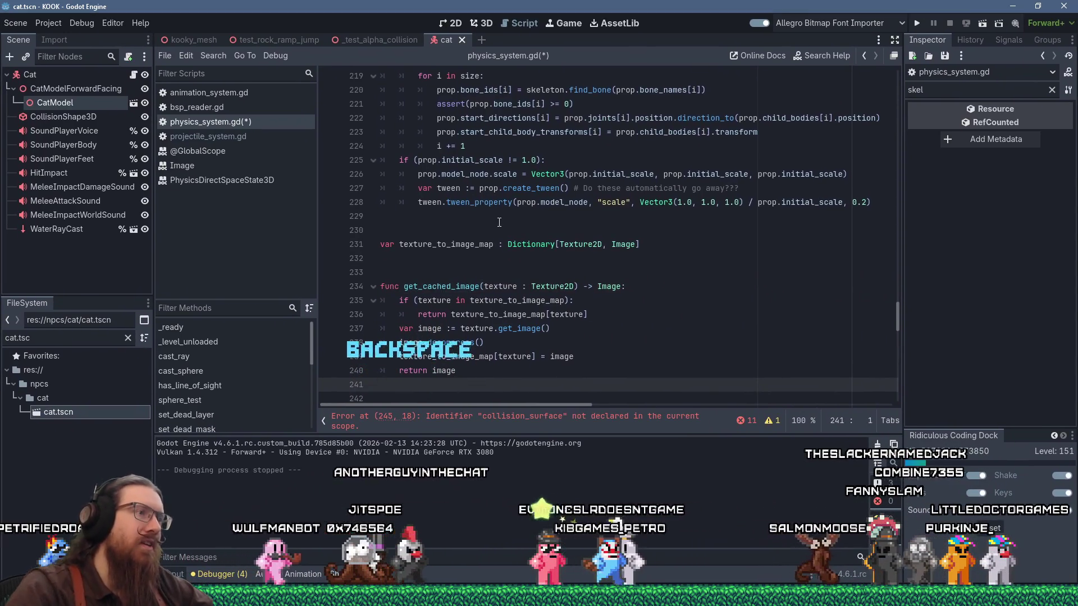
click(468, 180)
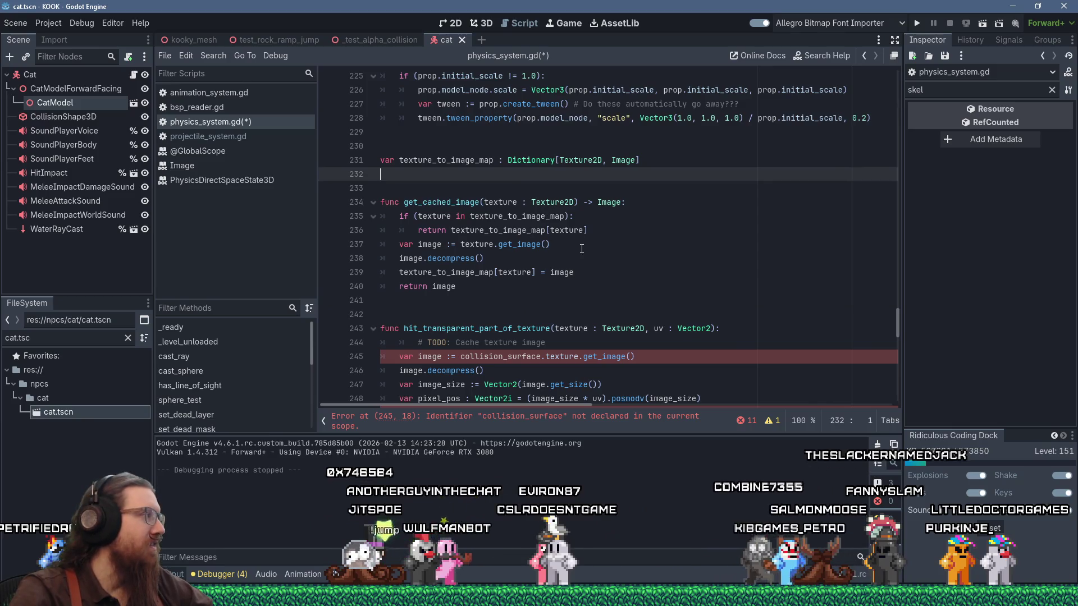
Replace the TODO, get_image and decompress lines with image := get_cached_image(texture).
scroll(574, 242, down, 2)
click(662, 271)
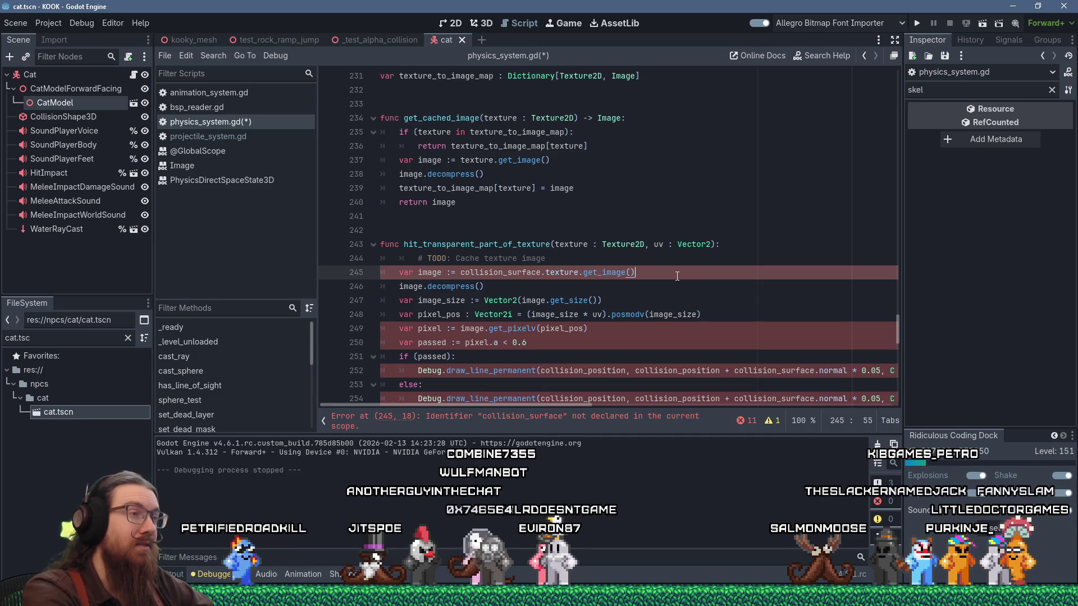
key(Down)
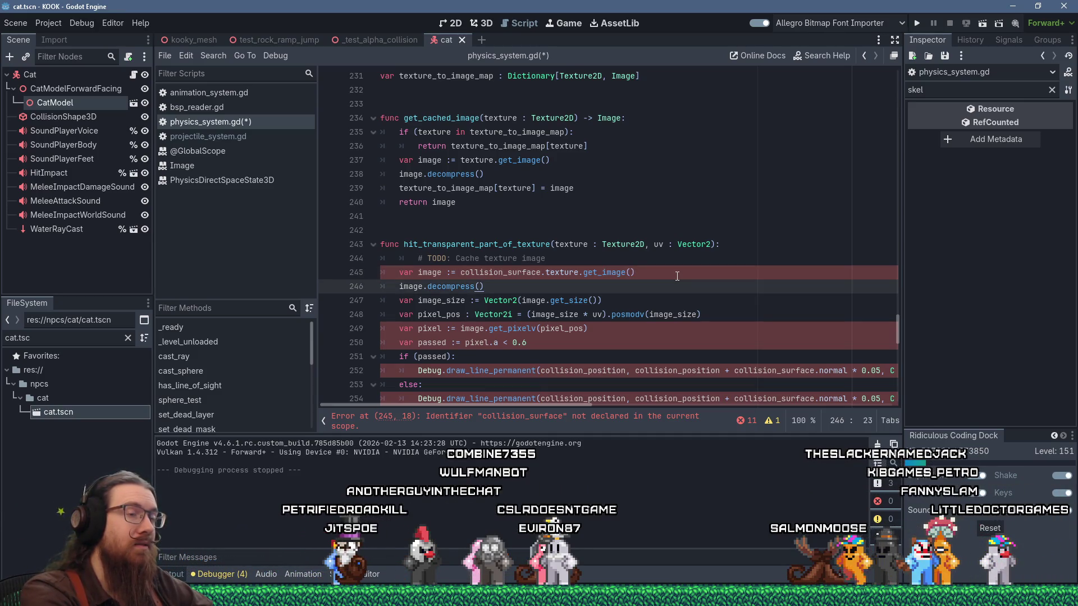
key(shift+Up)
key(shift+Up)
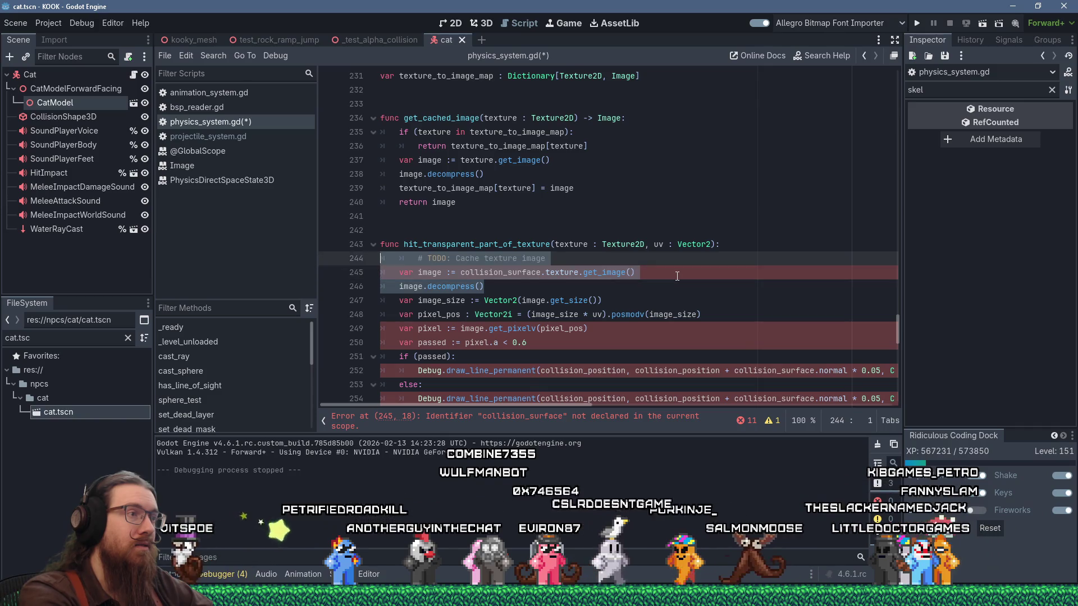
key(Delete)
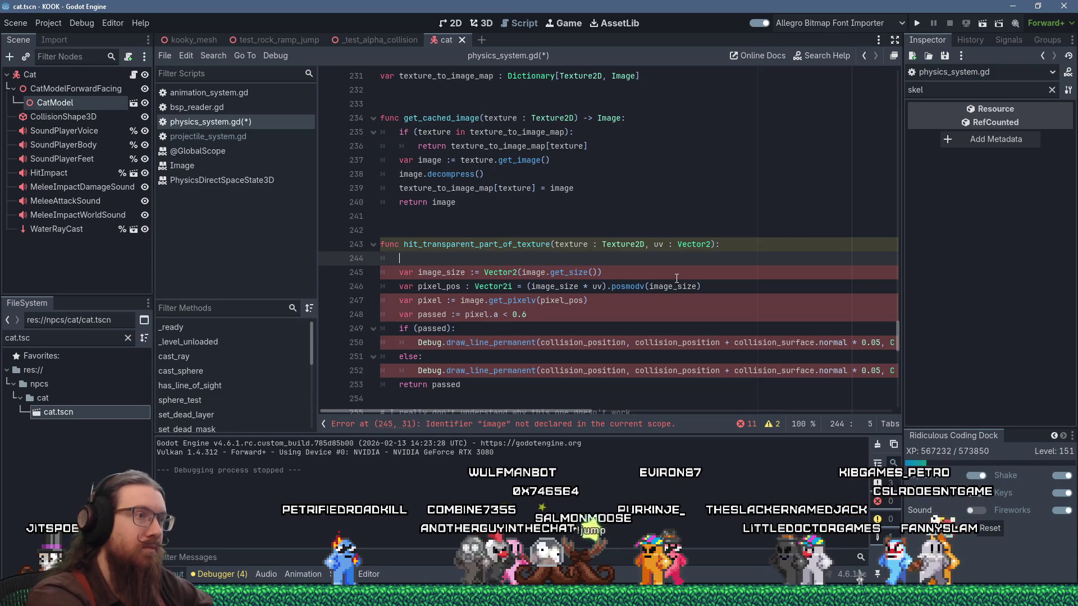
text(varimage := ge)
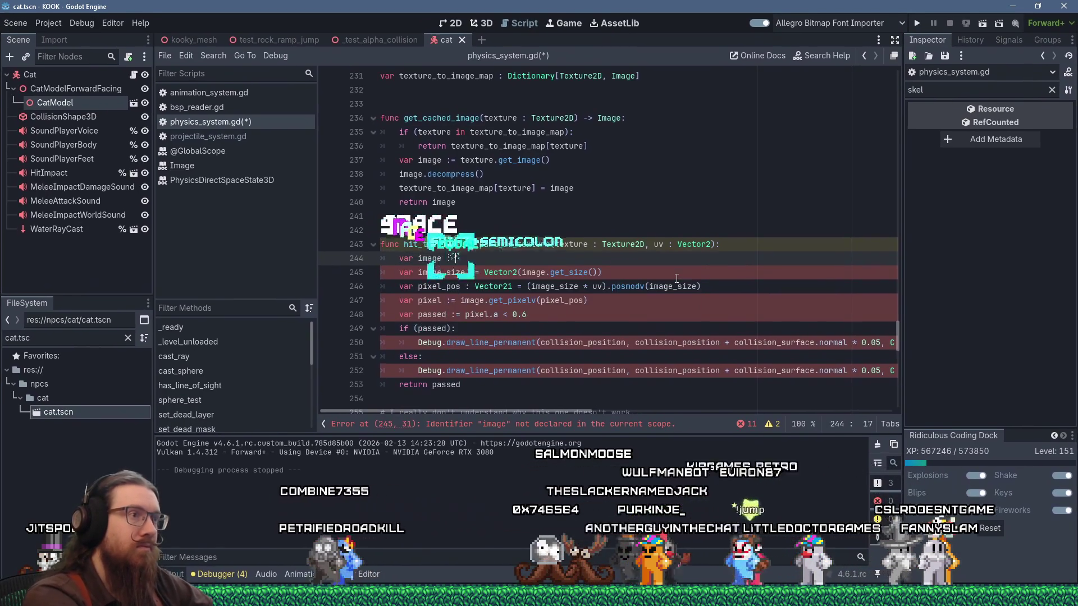
text(t_cache)
key(Return)
text(texture)
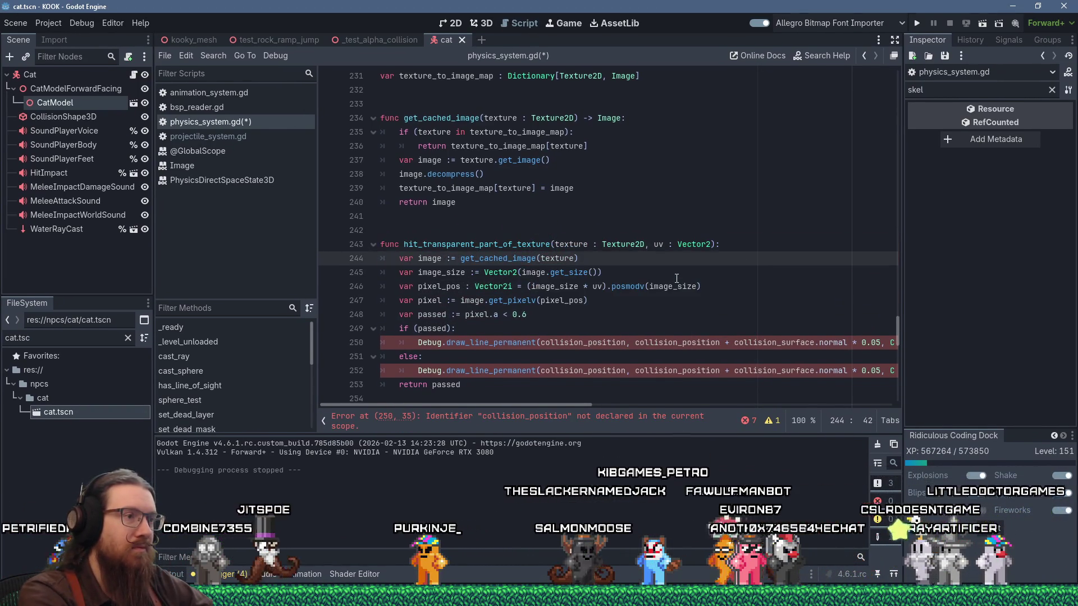
Delete the if/else debug drawing block and return the pixel.a < 0.6 check directly.
key(Down)
key(Down)
key(Down)
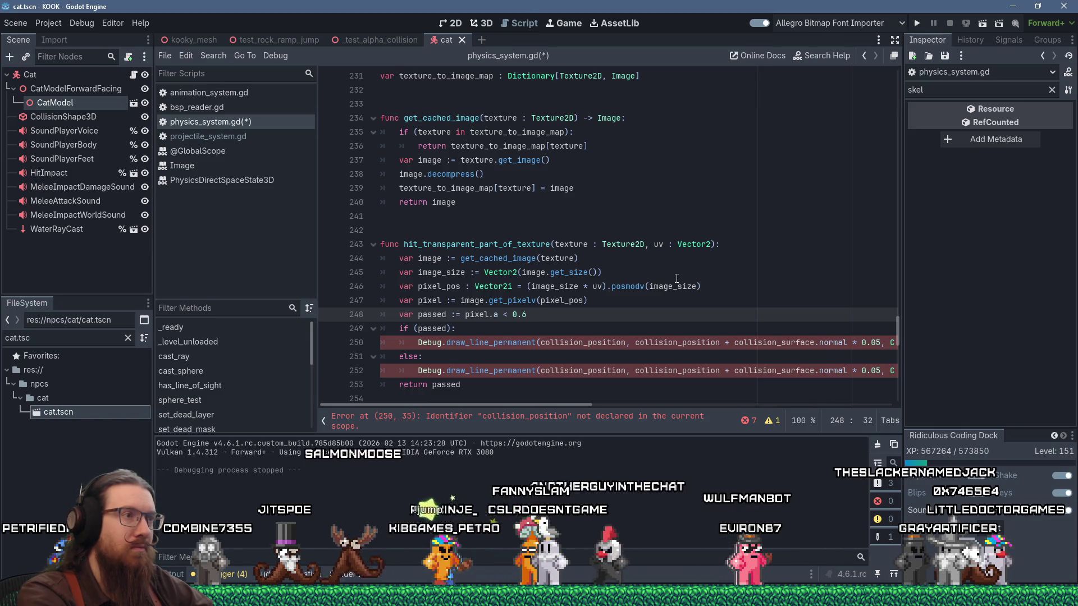
key(Down)
key(Down)
key(Down)
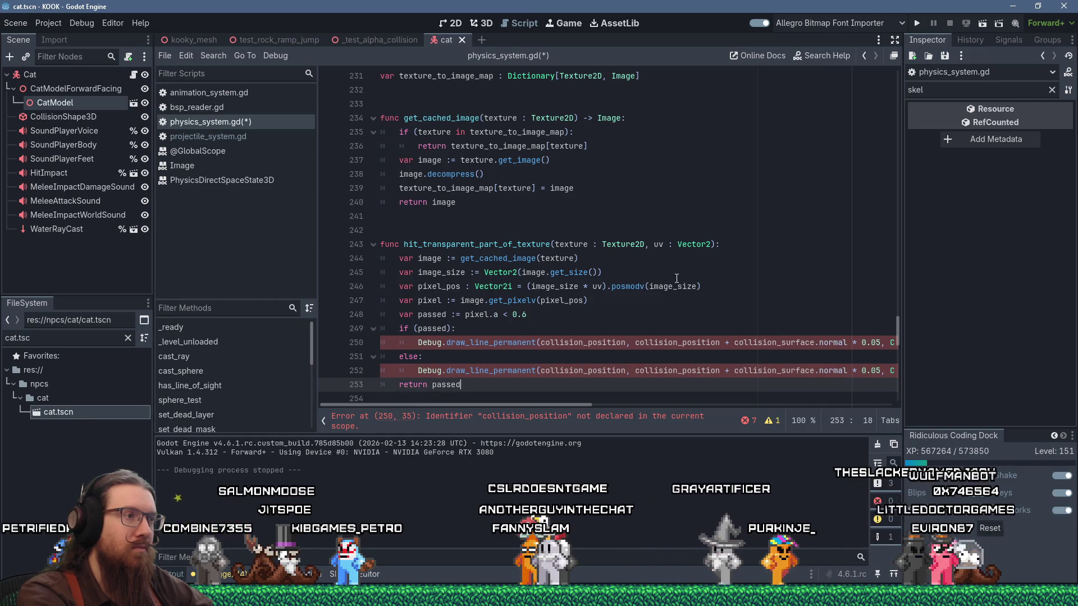
key(shift+Up)
key(shift+Up)
key(shift+Up)
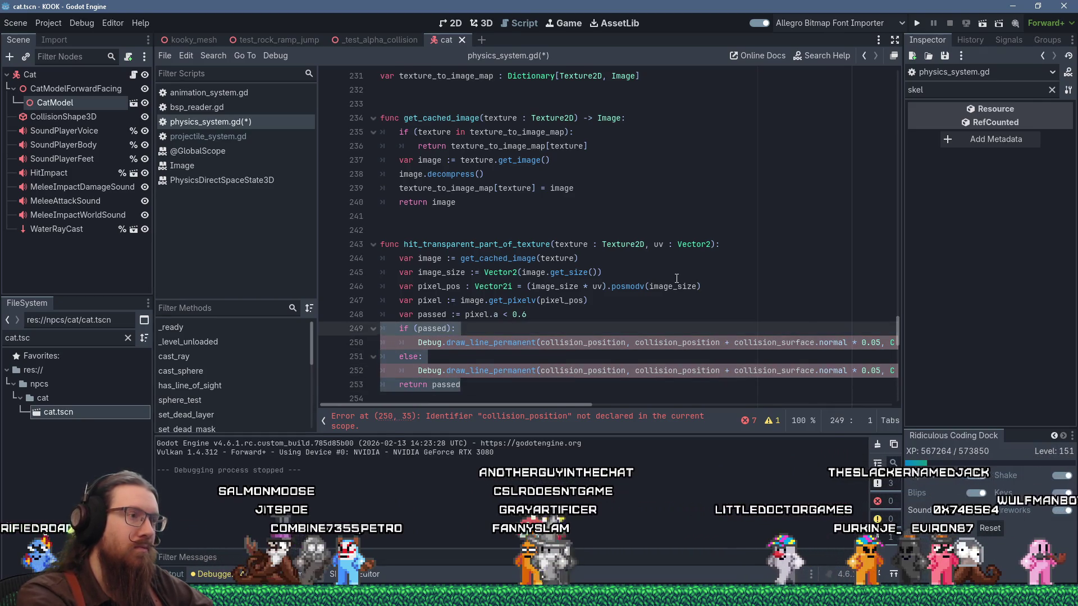
key(Delete)
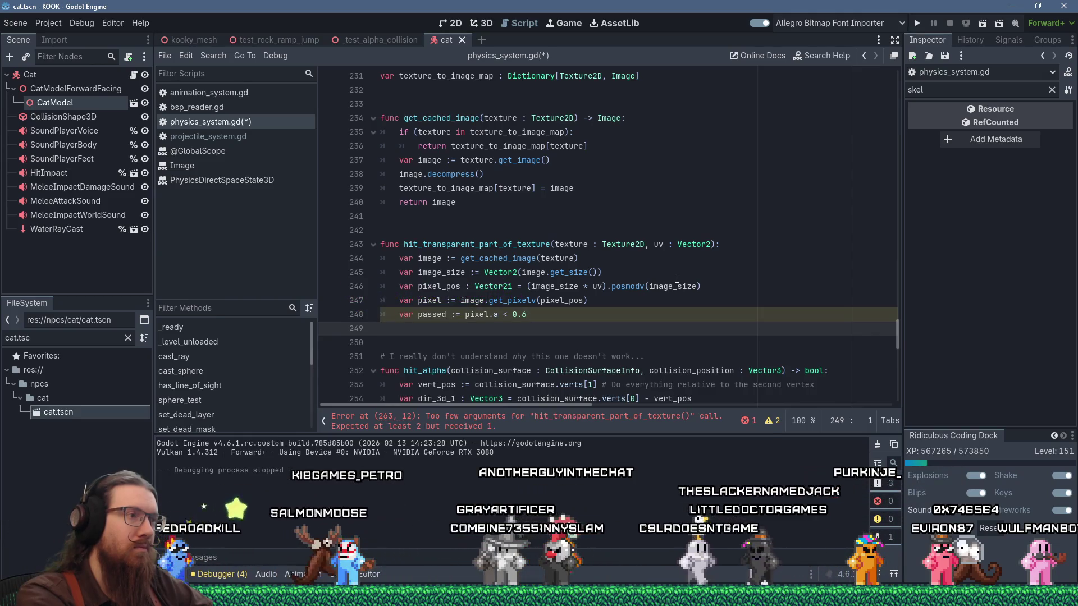
key(Tab)
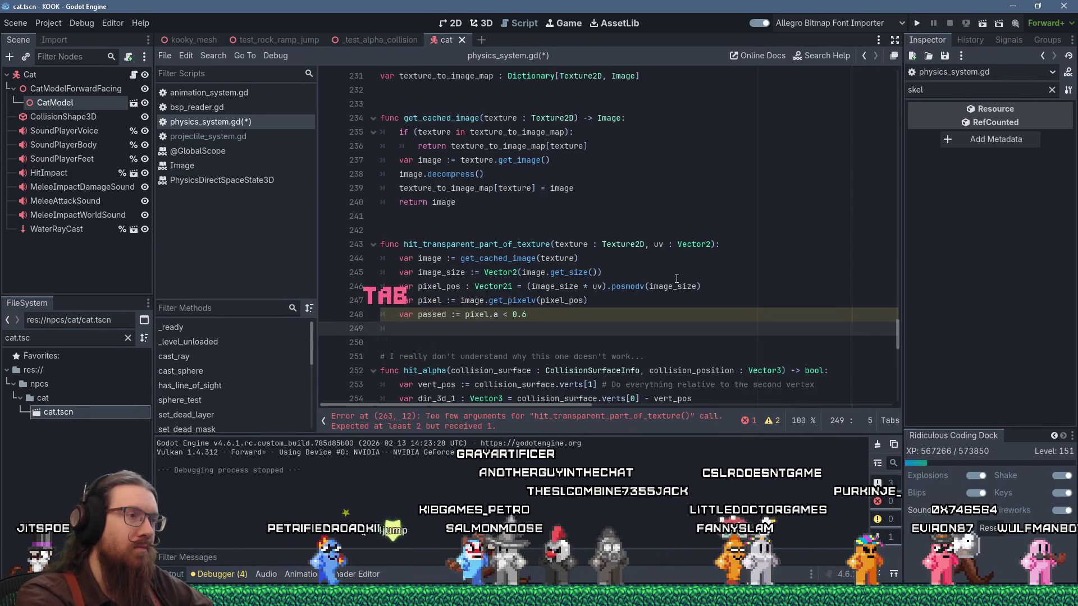
key(Up)
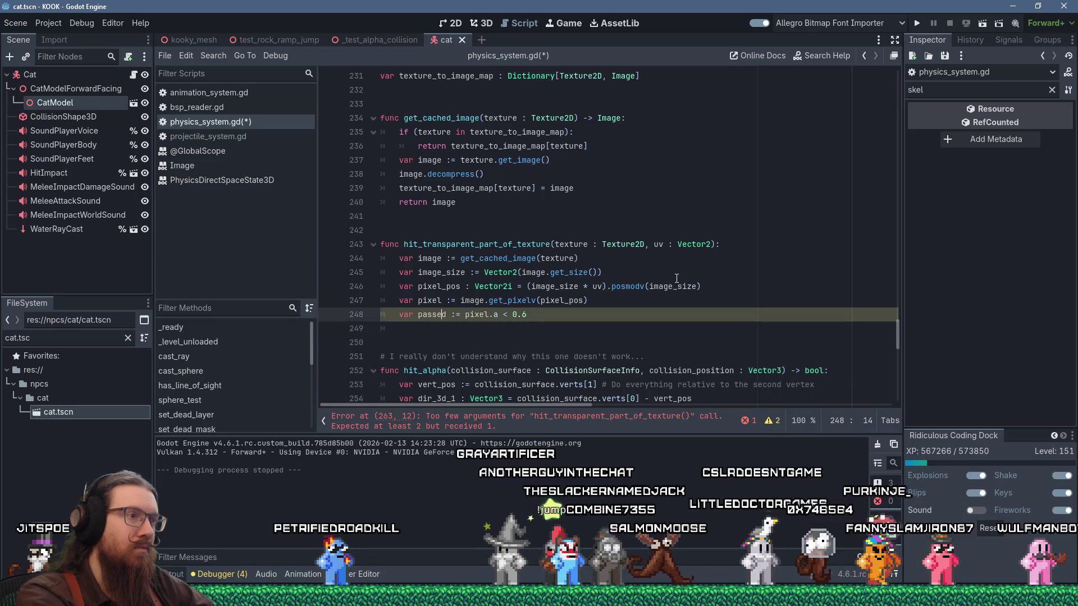
text(return)
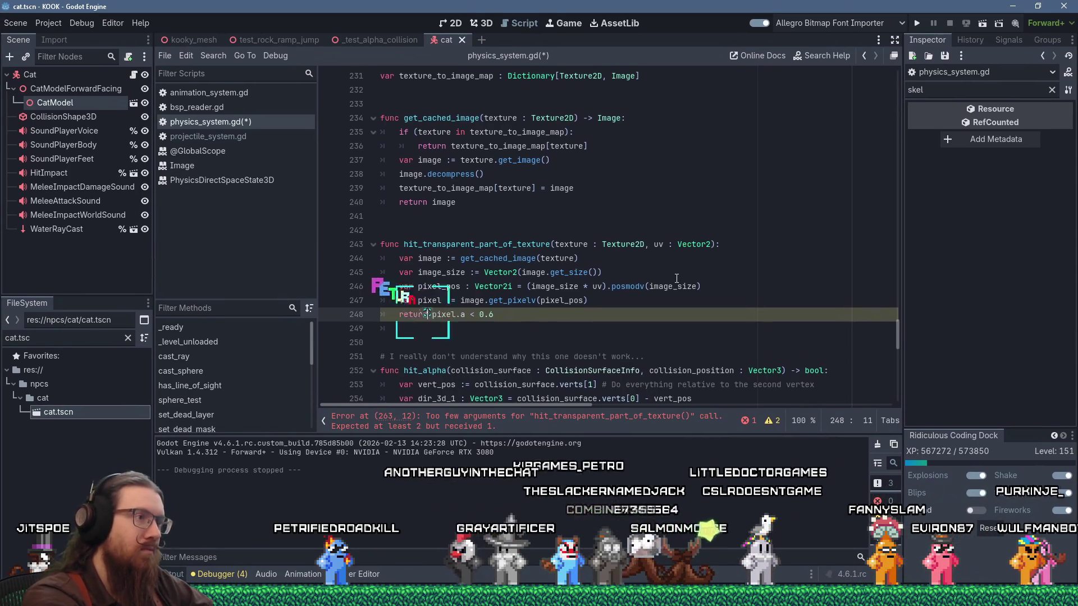
key(Escape)
key(Up)
key(Up)
key(Up)
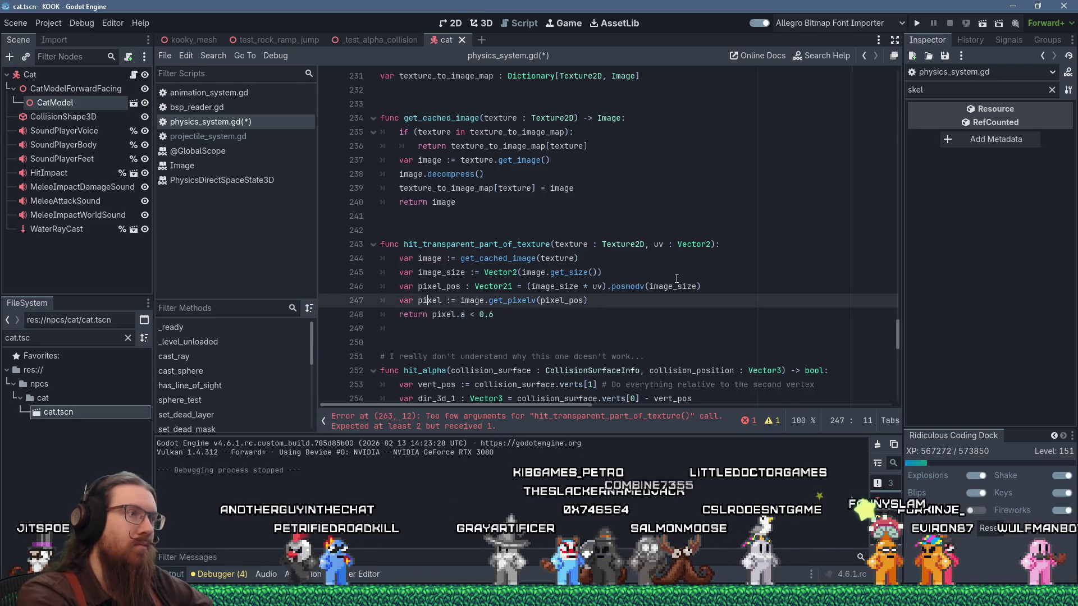
key(Return)
Declare const ALPHA_THRESHOLD := 0.51 and use it in place of the hard-coded 0.6.
text(const ALPHA_THRESHOLD :)
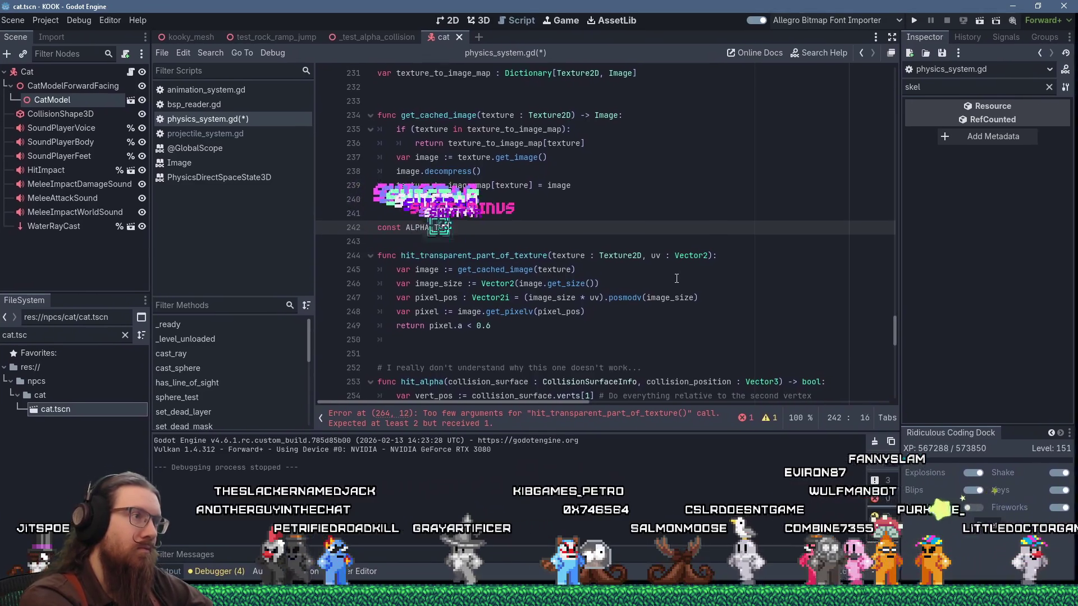
text(= 0.51)
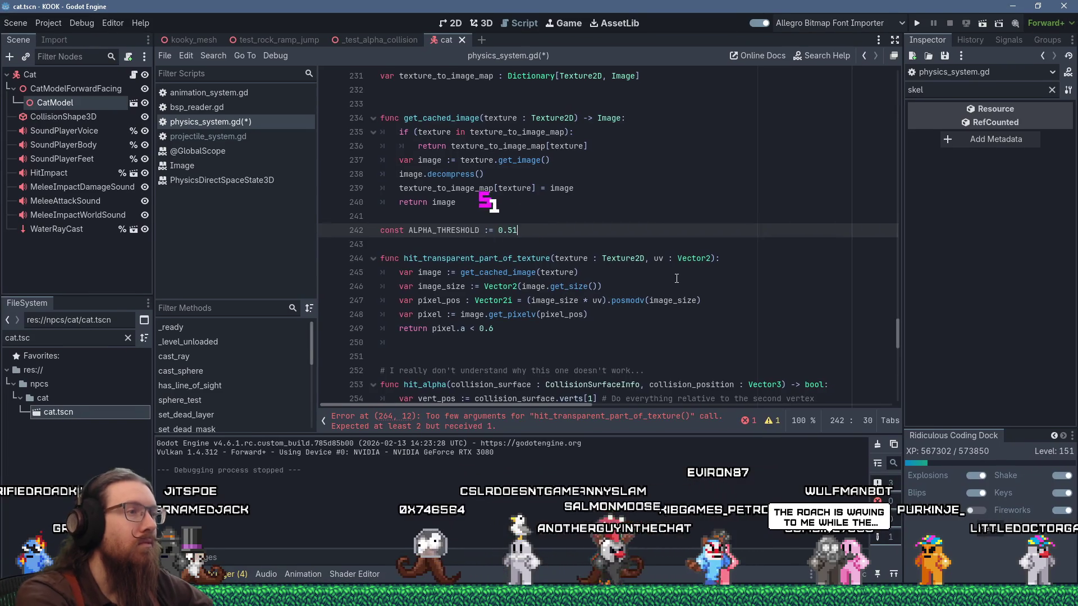
key(Down)
key(Down)
key(Down)
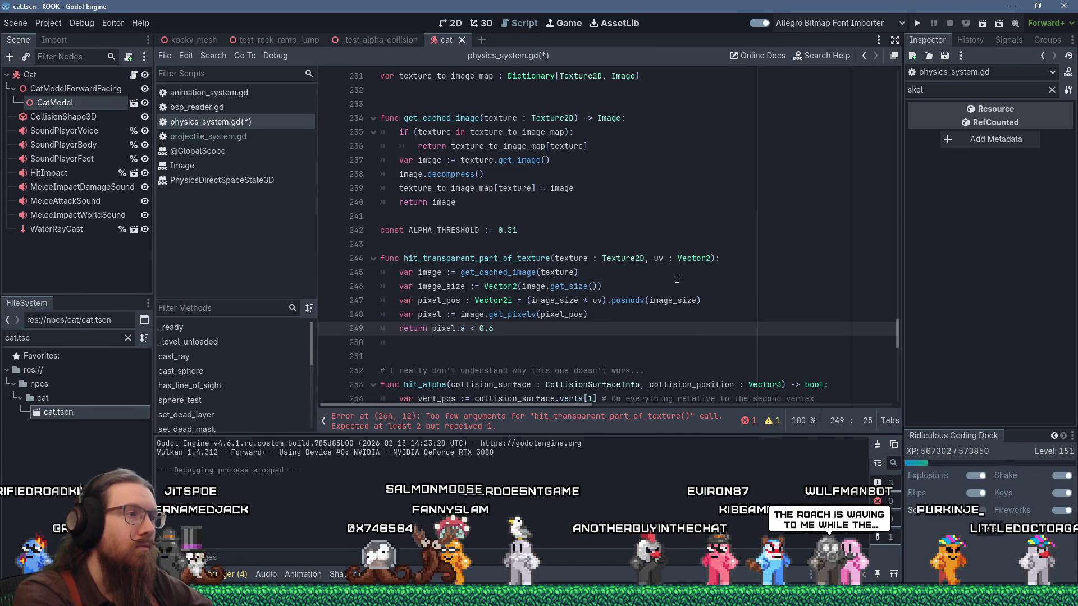
text(ALPHA_)
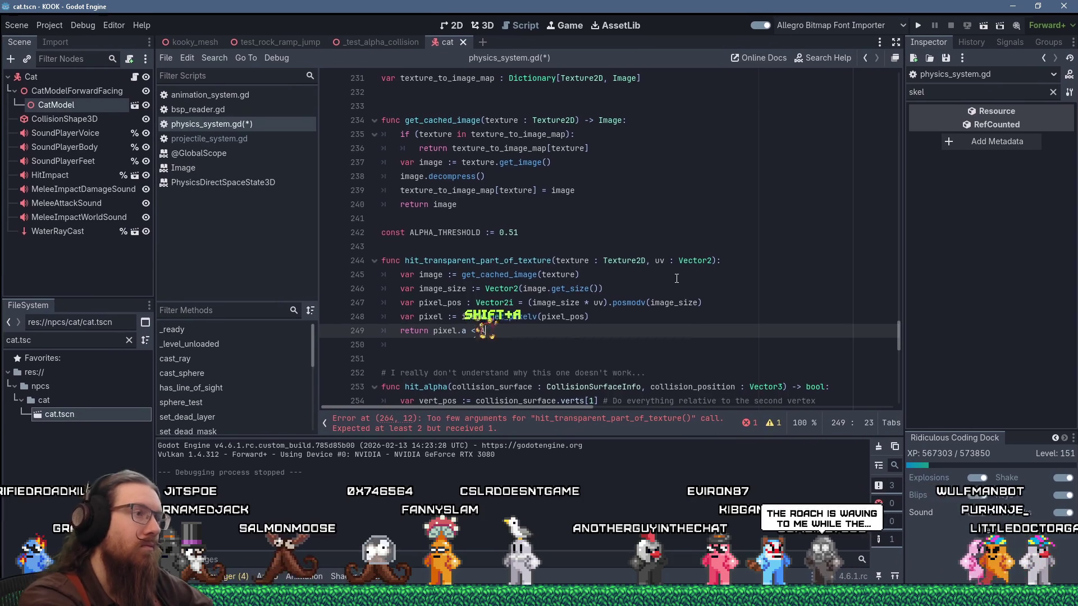
key(Return)
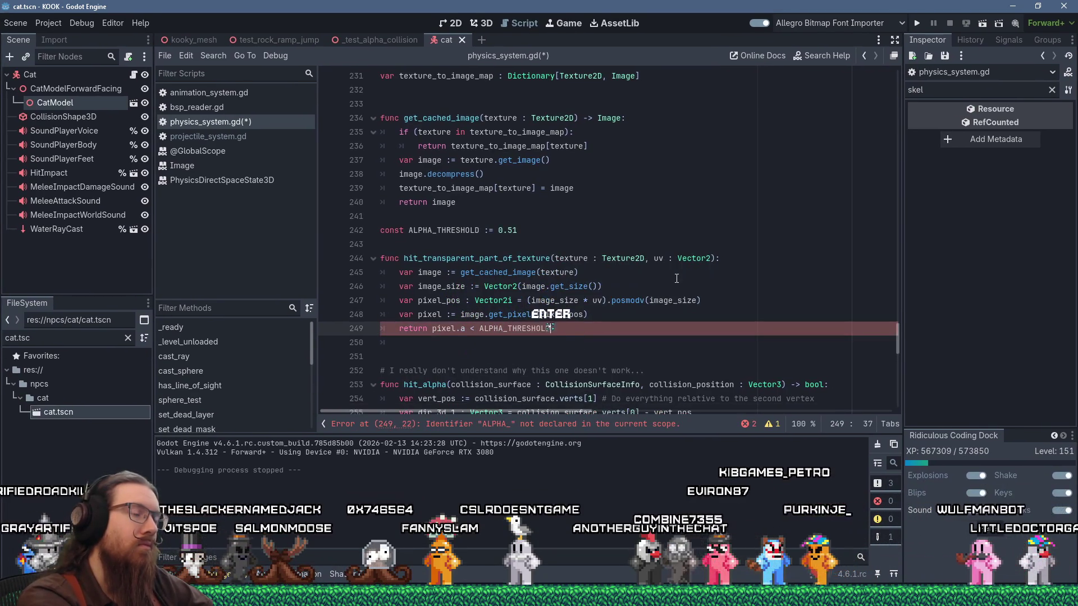
Rename the constant to ALPHA_TRANSPARENCY_PASS_THRESHOLD and update its reference on line 249.
key(Up)
key(Up)
key(Up)
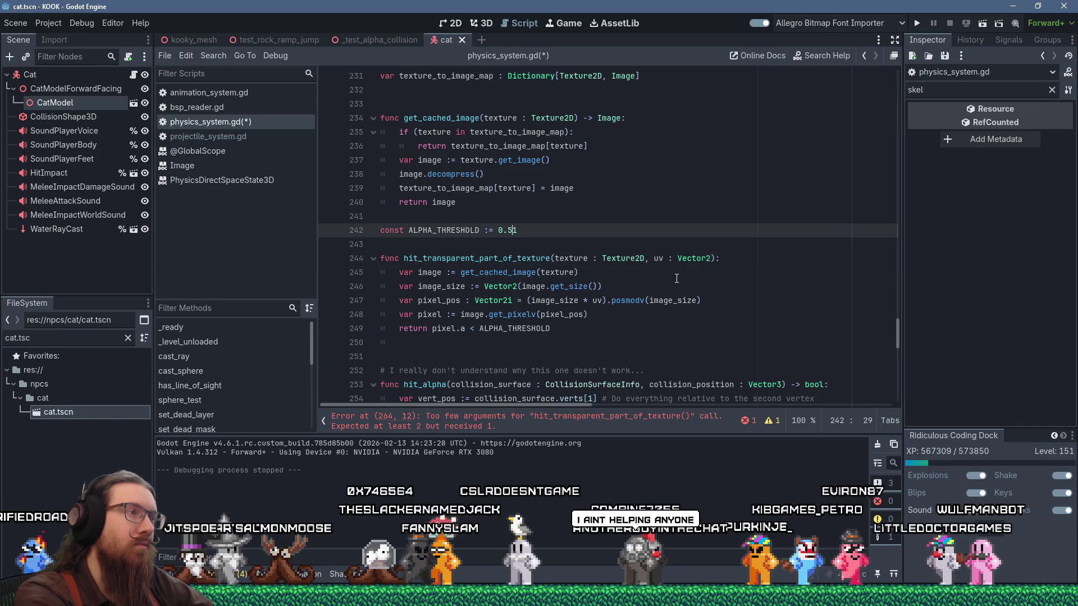
key(Left)
key(Left)
key(Left)
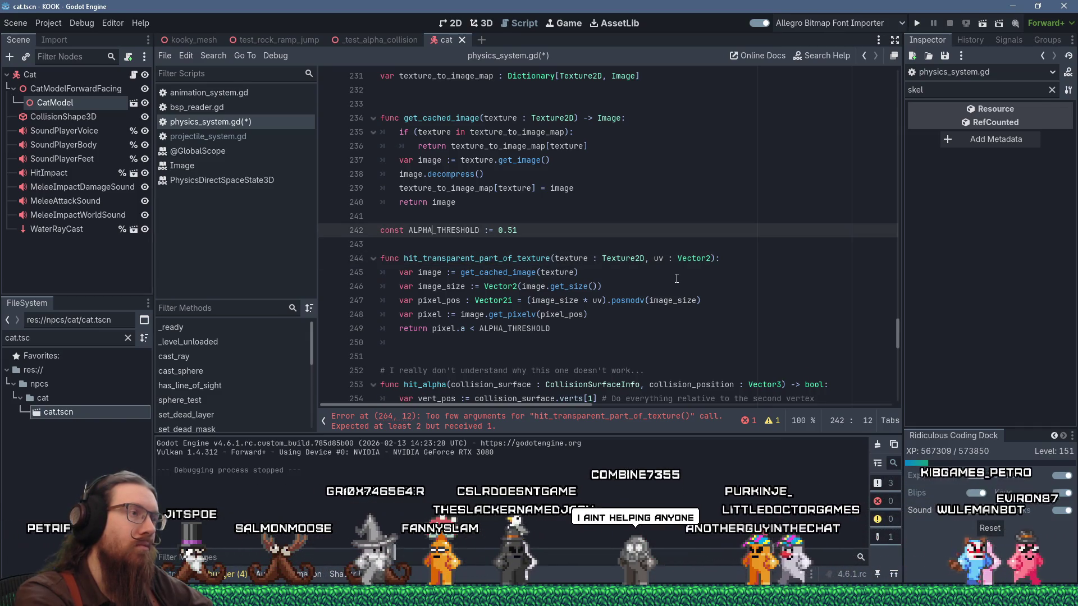
text(_TRANSPARENCY)
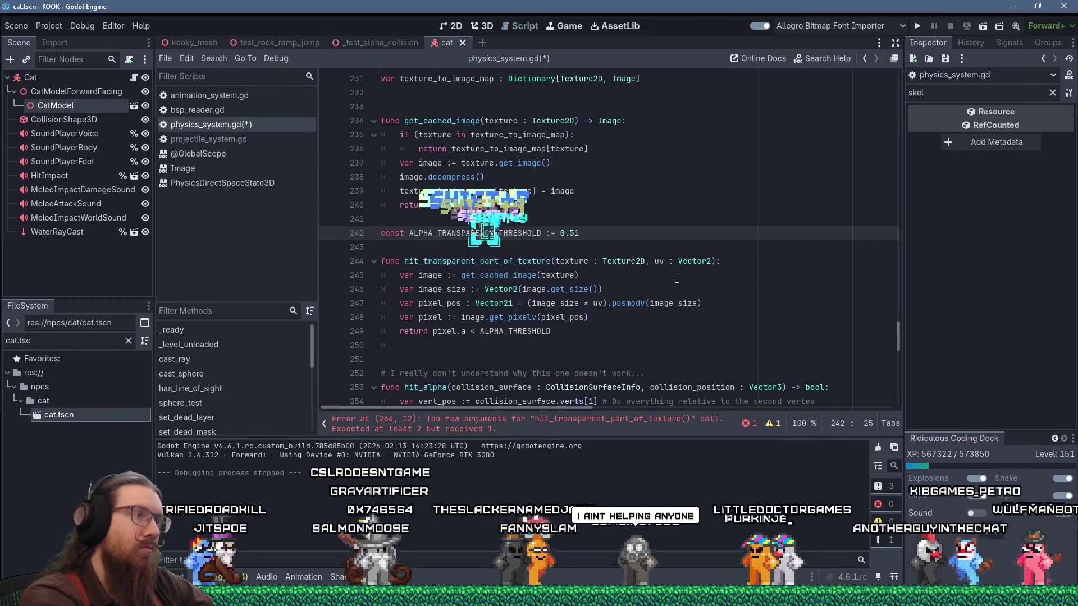
text(_PASS__)
key(shift+BackSpace)
key(Down)
key(Down)
key(Down)
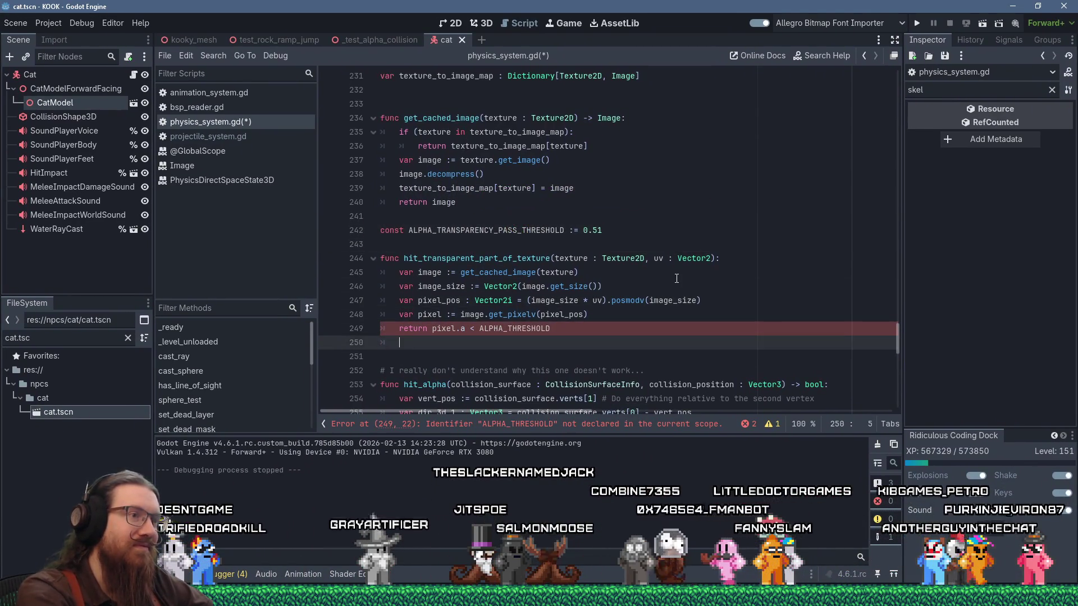
key(Up)
key(Home)
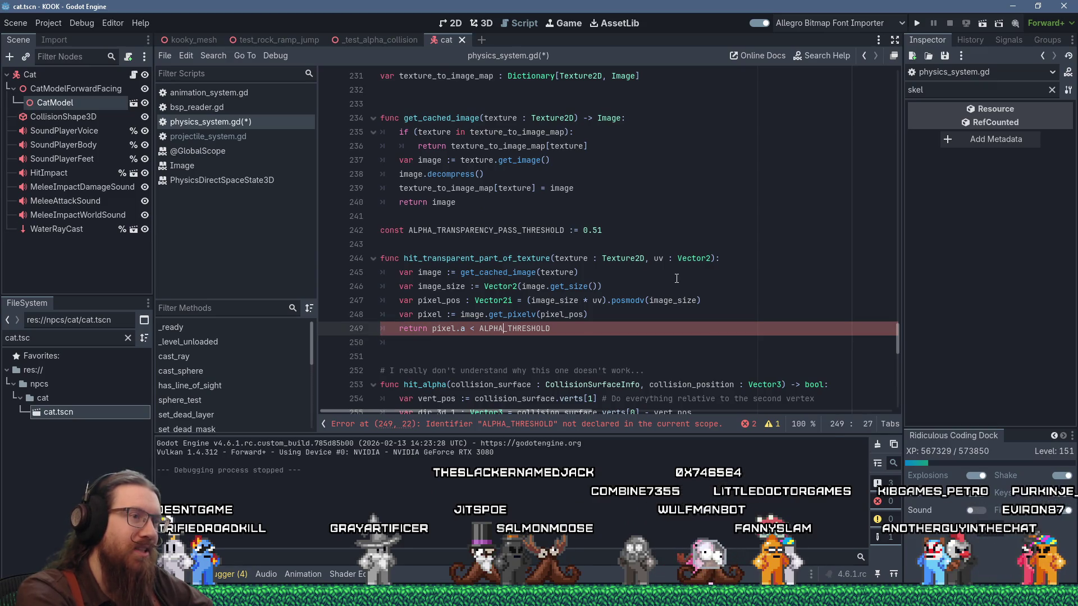
text(TRANSPART)
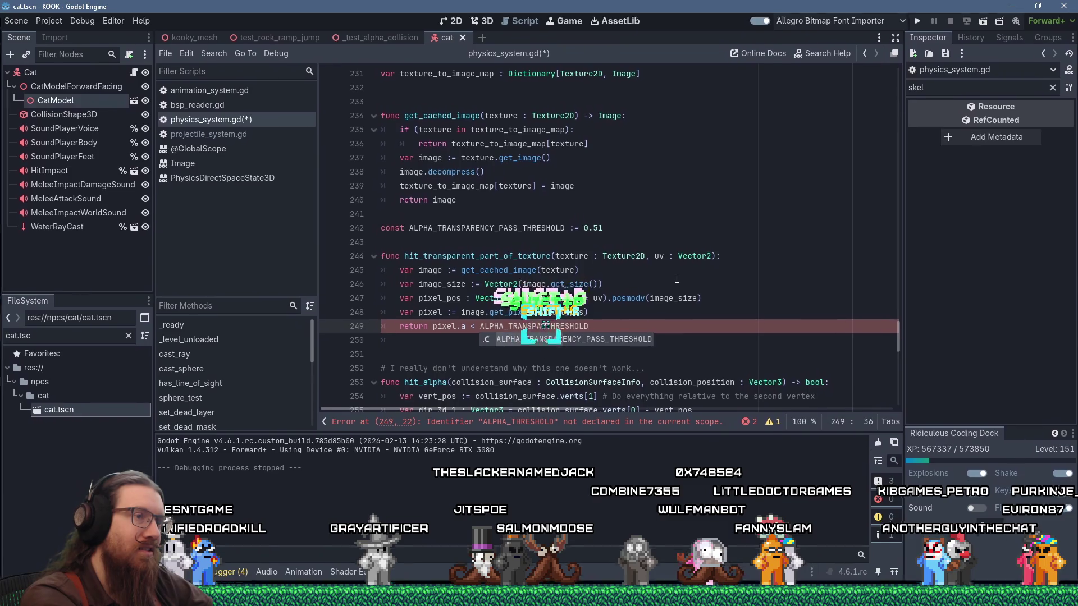
key(Return)
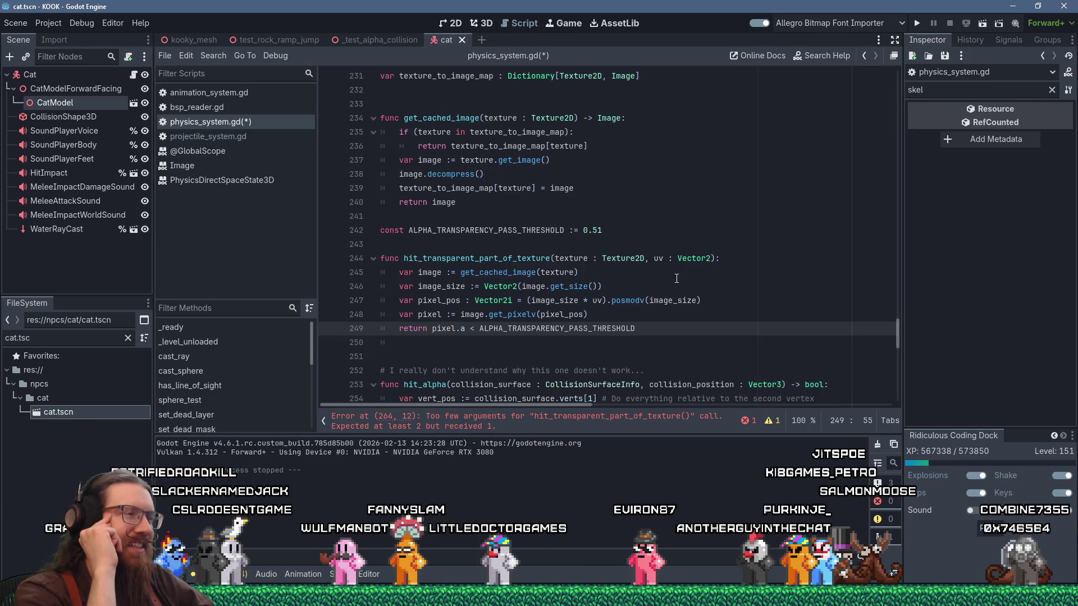
key(Down)
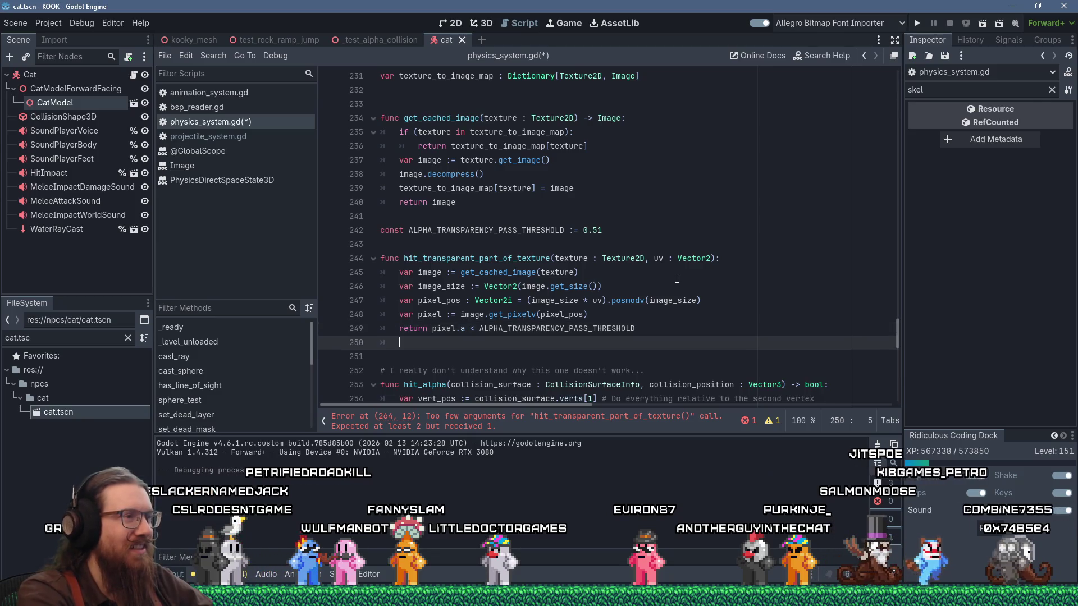
key(BackSpace)
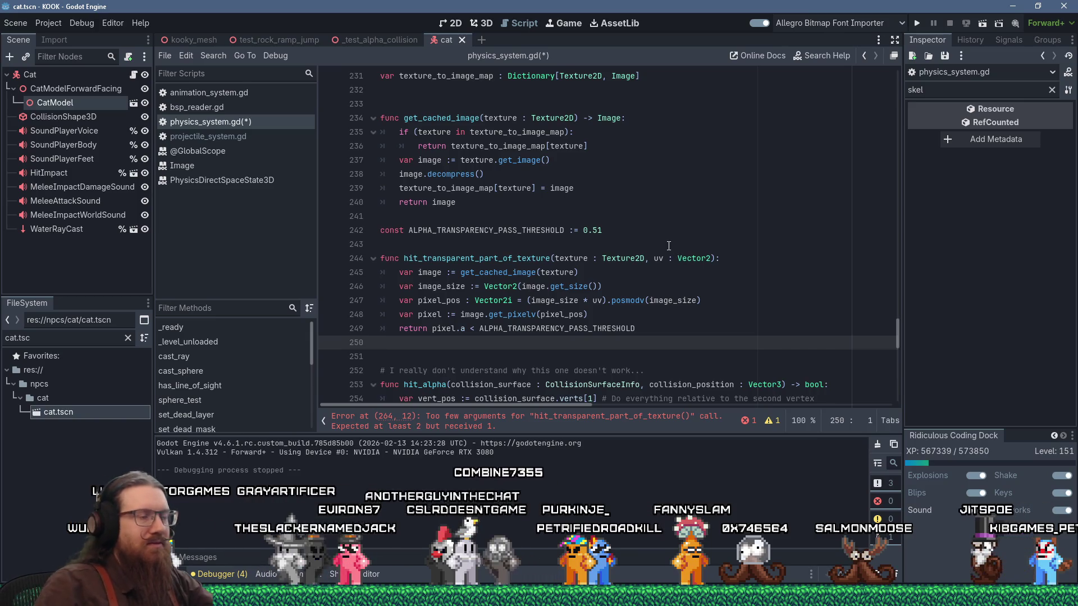
scroll(668, 245, down, 2)
Change line 264's return to 'var passed :=' in hit_alpha.
scroll(669, 245, down, 5)
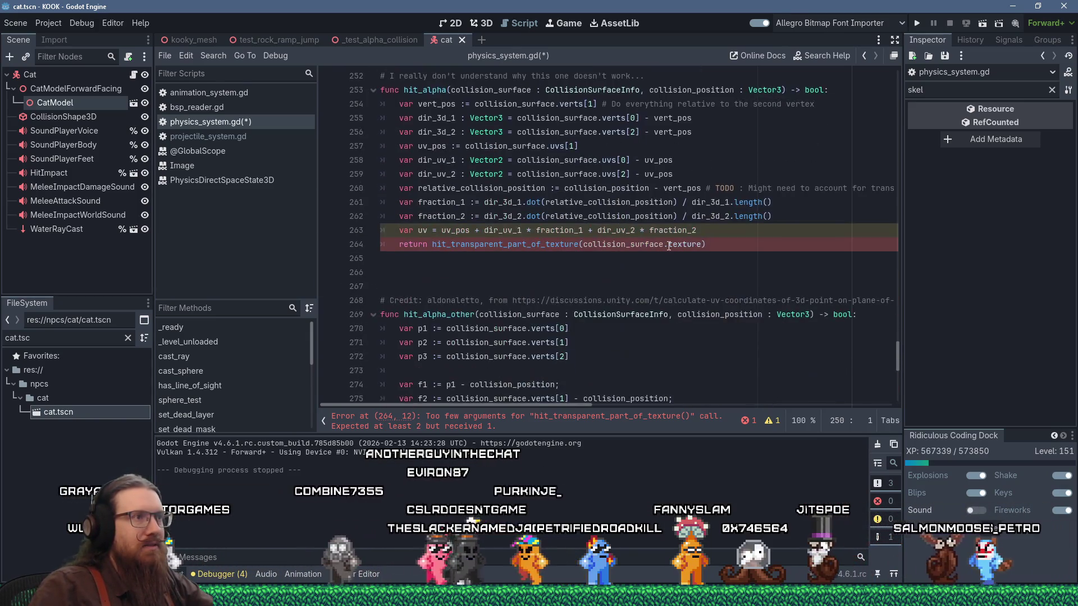
scroll(671, 252, up, 1)
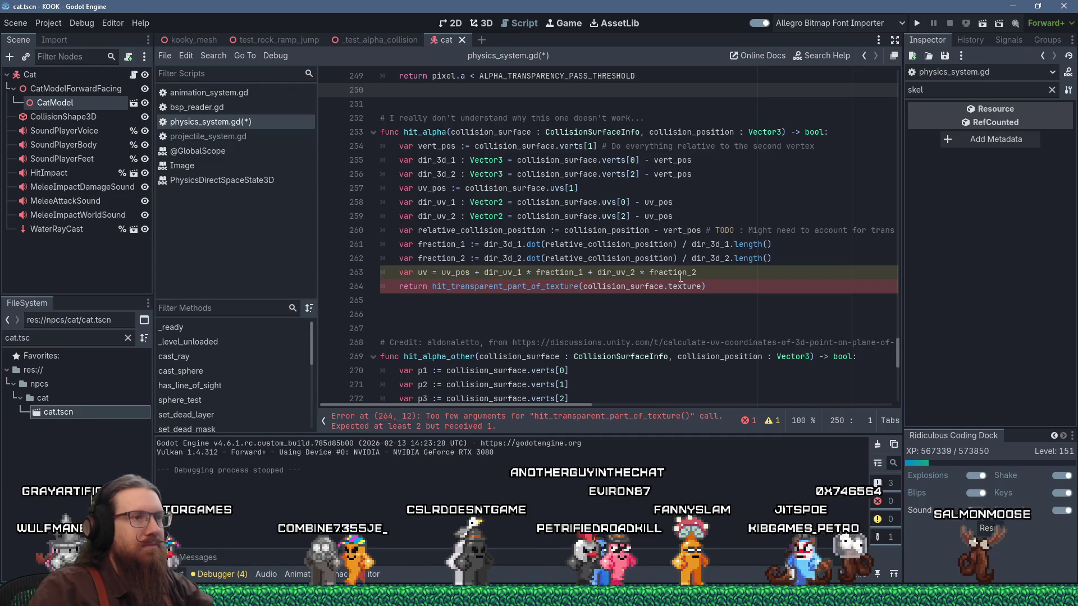
click(416, 287)
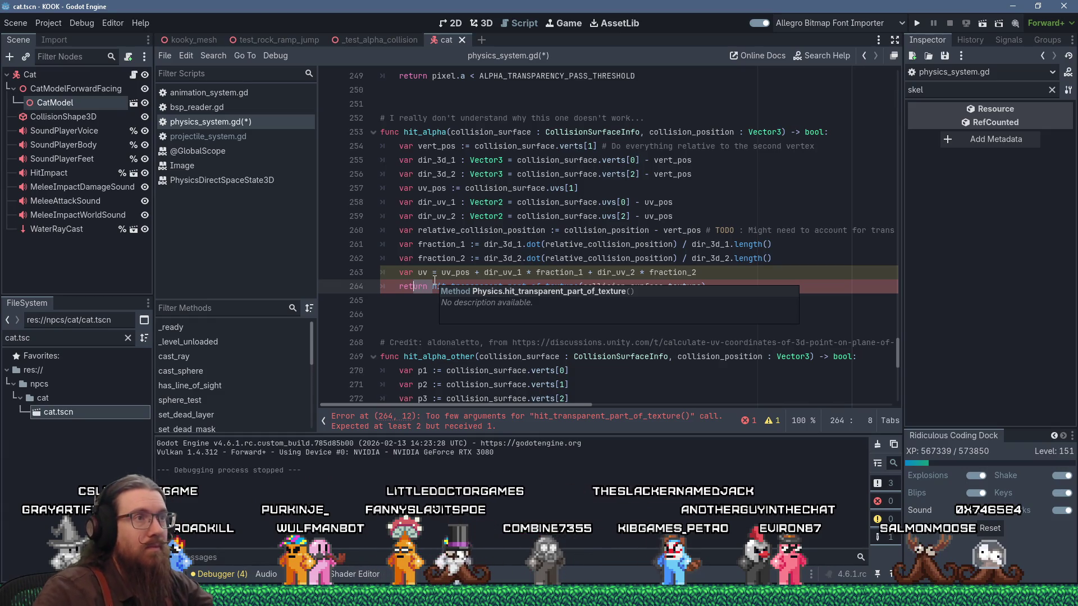
scroll(427, 203, down, 2)
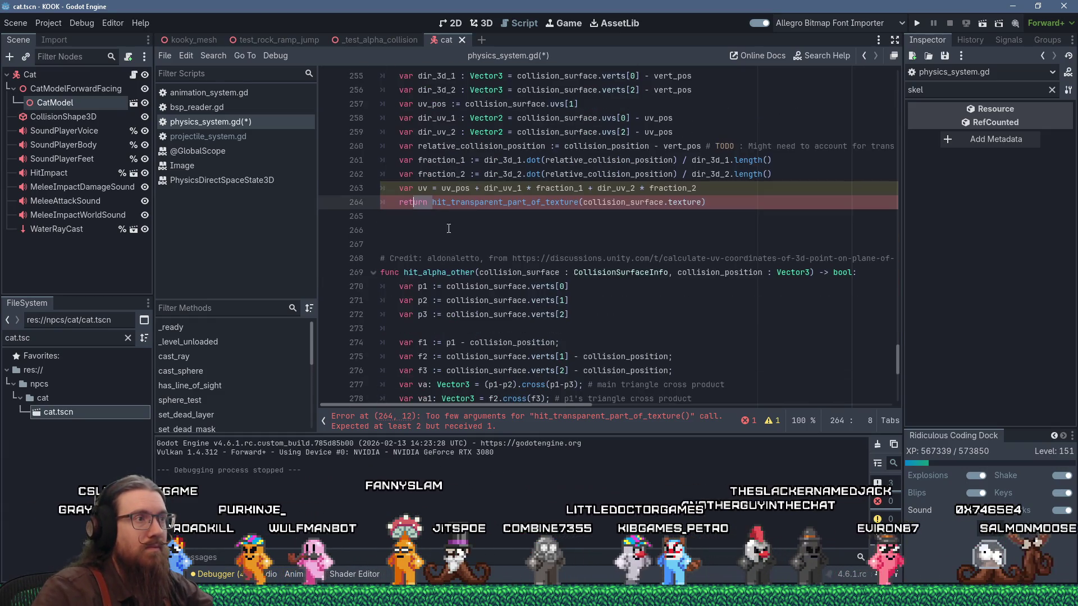
scroll(426, 203, down, 8)
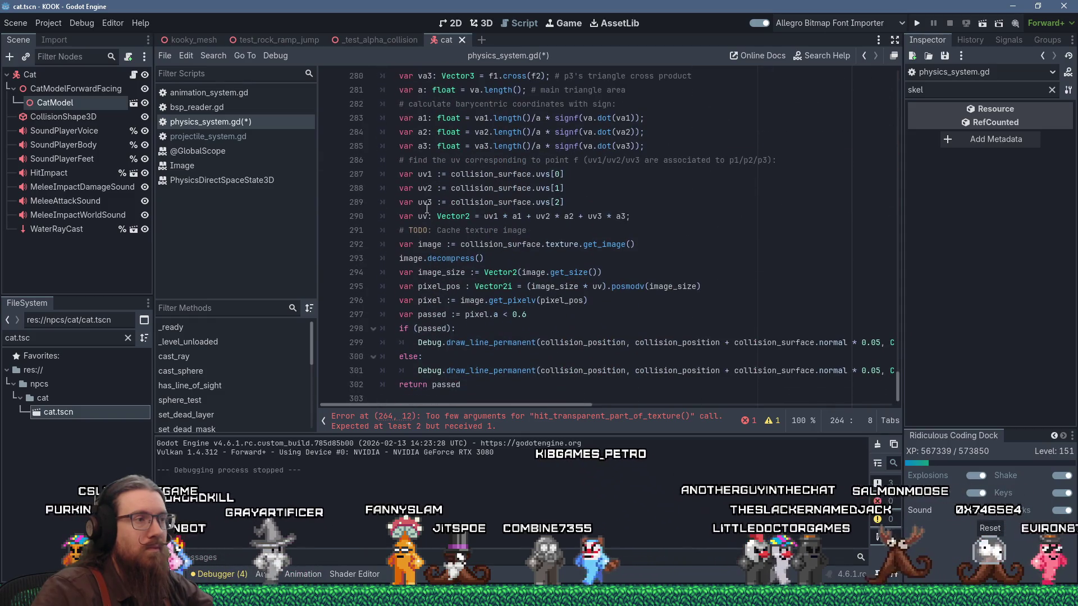
scroll(448, 281, up, 10)
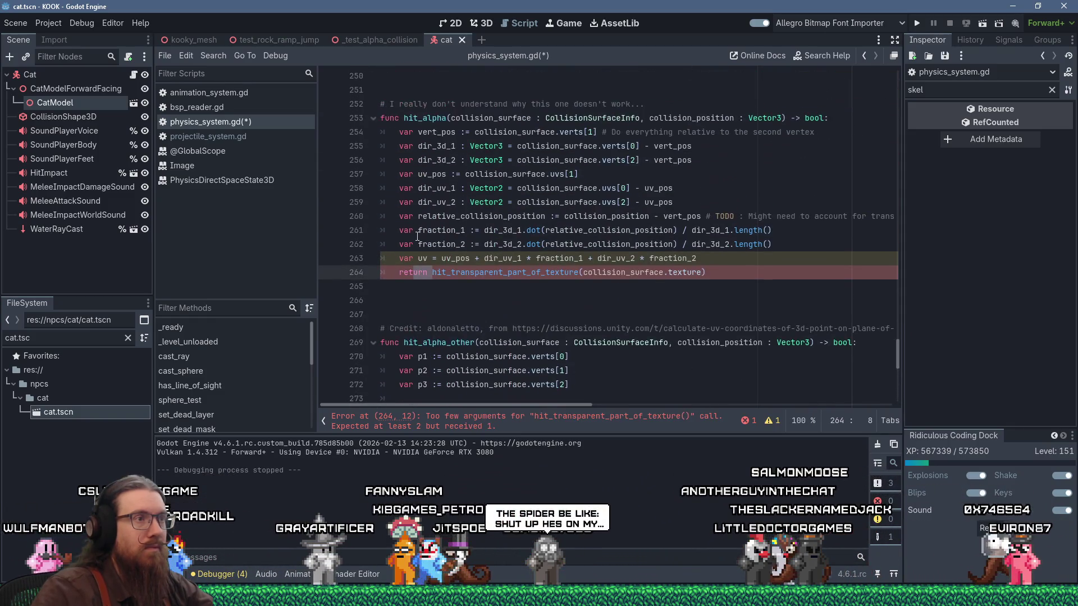
text(var possed :)
key(BackSpace)
text(+)
key(BackSpace)
text(:=)
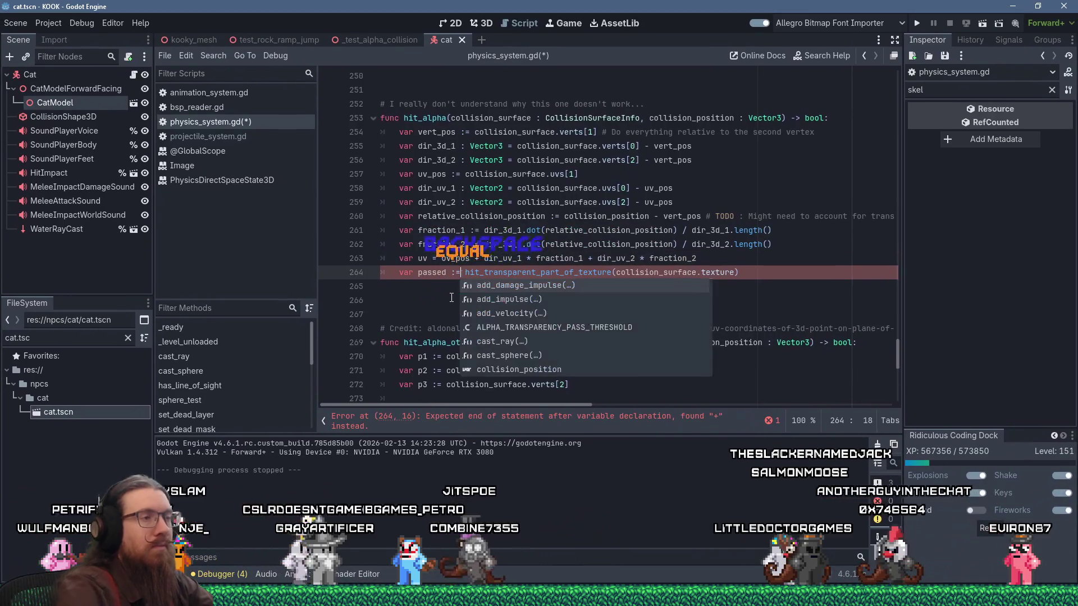
Copy hit_alpha_other's debug-draw and return block and paste it below line 264.
scroll(437, 275, down, 10)
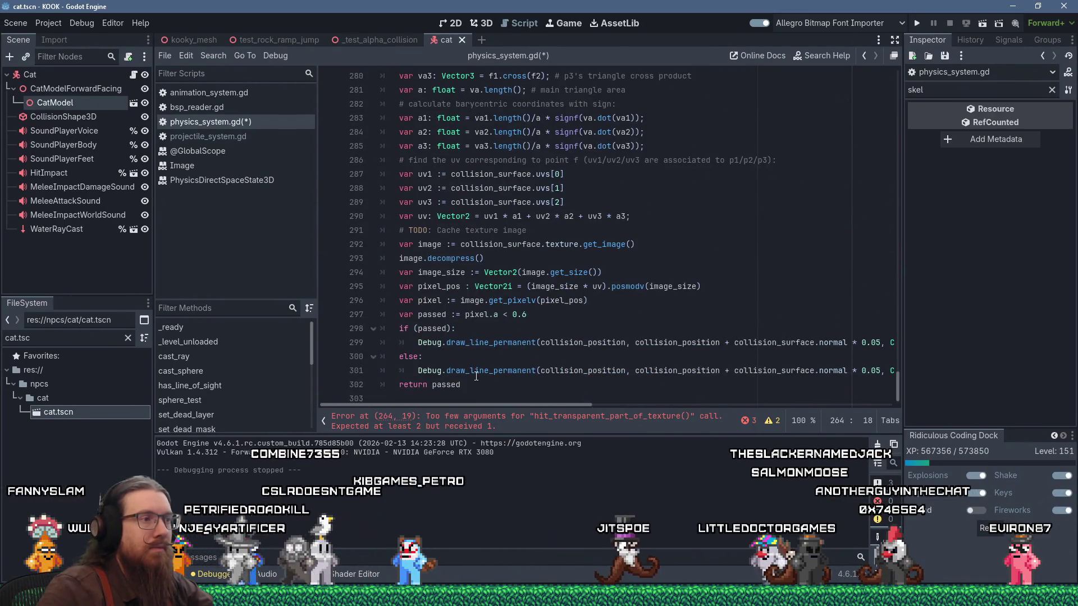
mouse_move(466, 386)
mouse_down()
mouse_move(393, 357)
mouse_move(382, 328)
mouse_up()
right_click(415, 334)
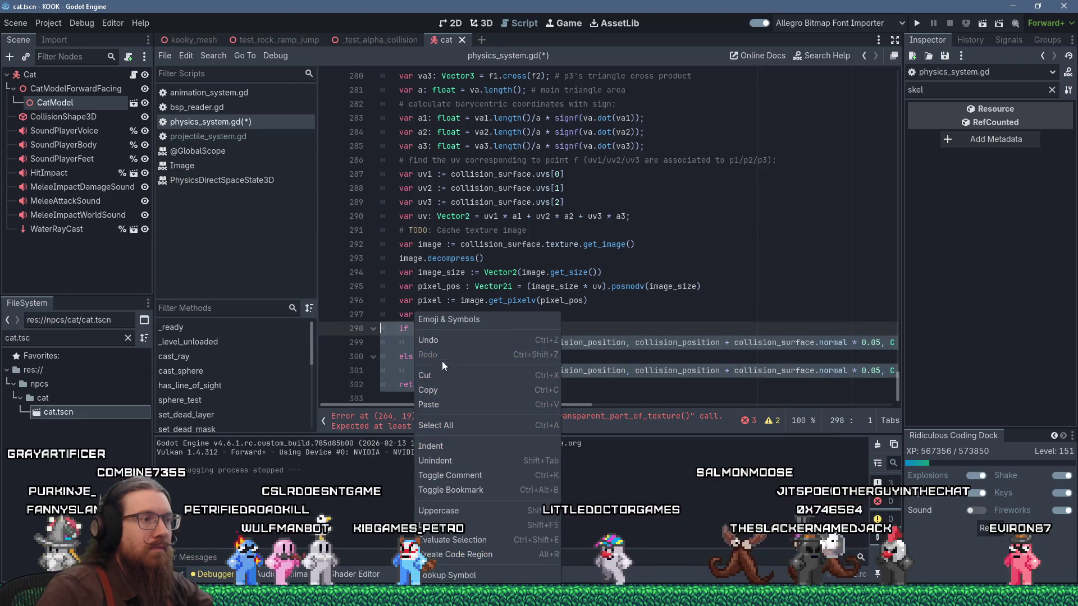
click(449, 387)
scroll(510, 270, up, 8)
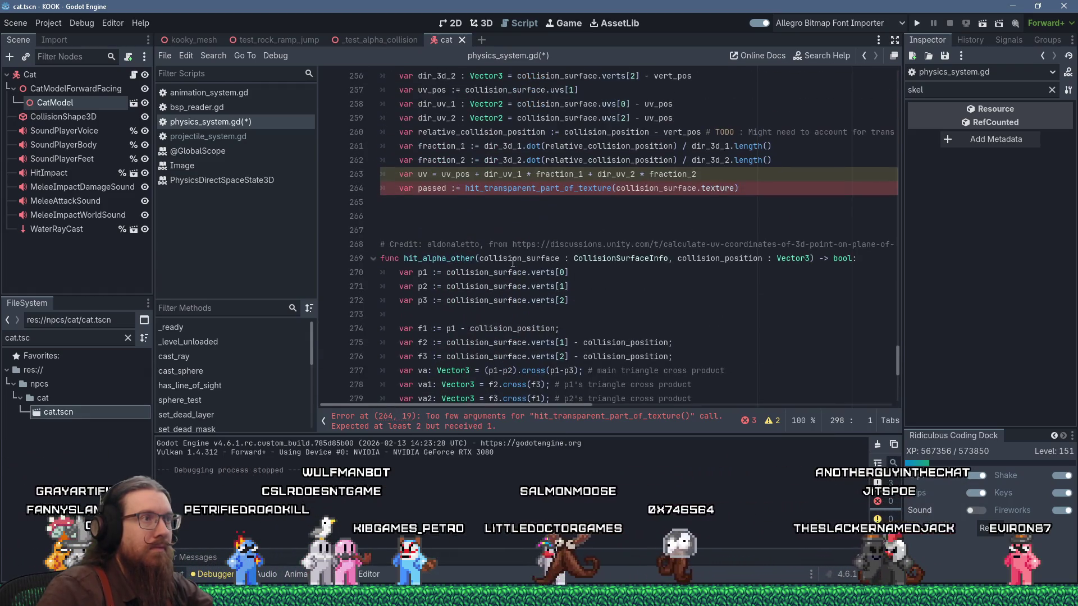
click(526, 205)
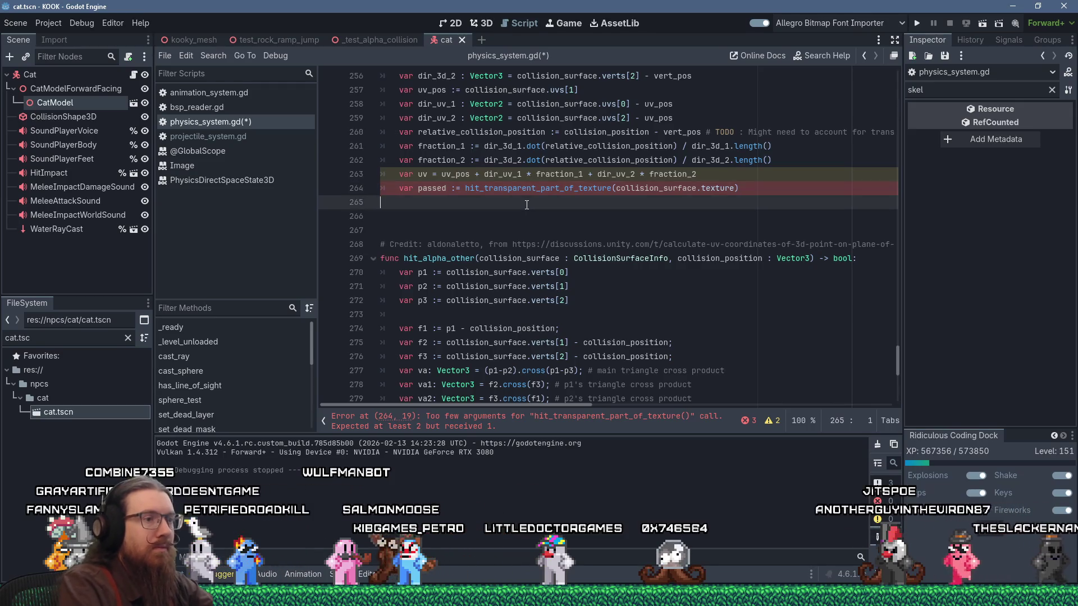
key(shift+Insert)
Add uv as the second argument to the hit_transparent_part_of_texture call.
key(Up)
key(Up)
key(Up)
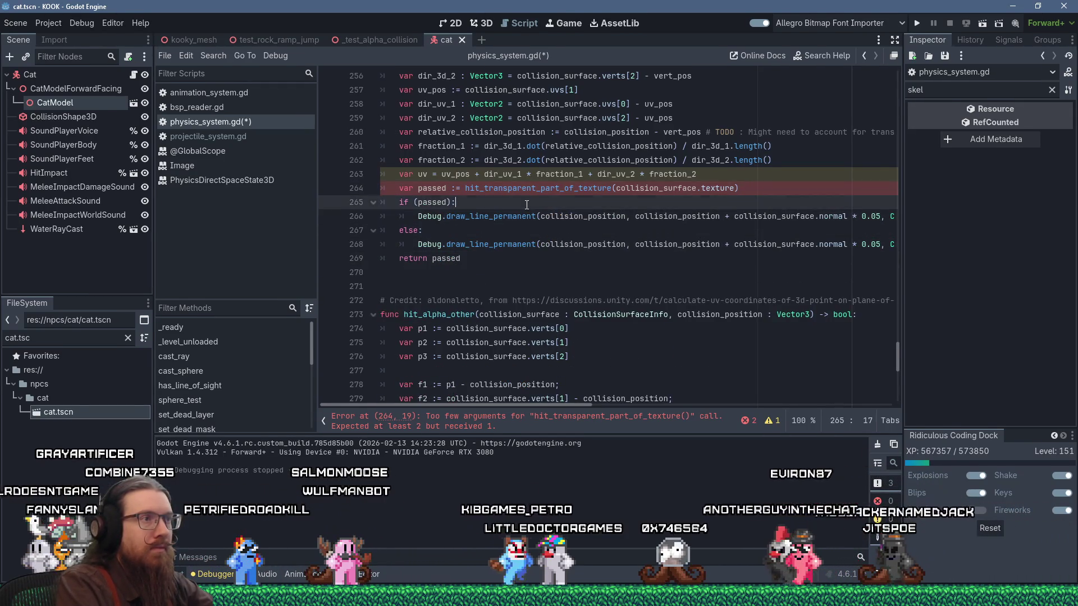
key(Up)
key(End)
key(Left)
text(, u)
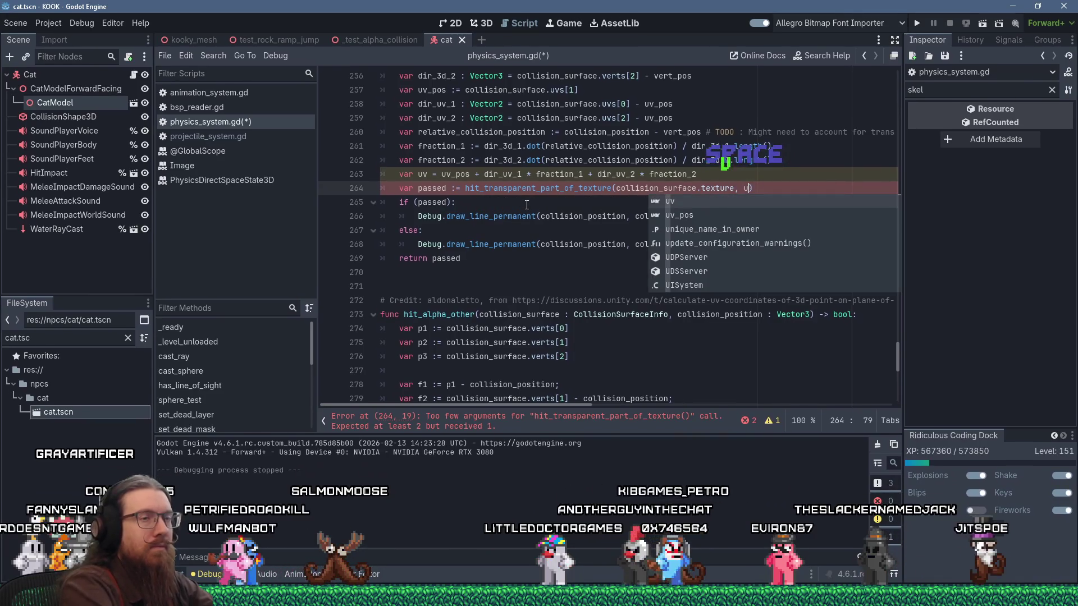
text(v)
key(Escape)
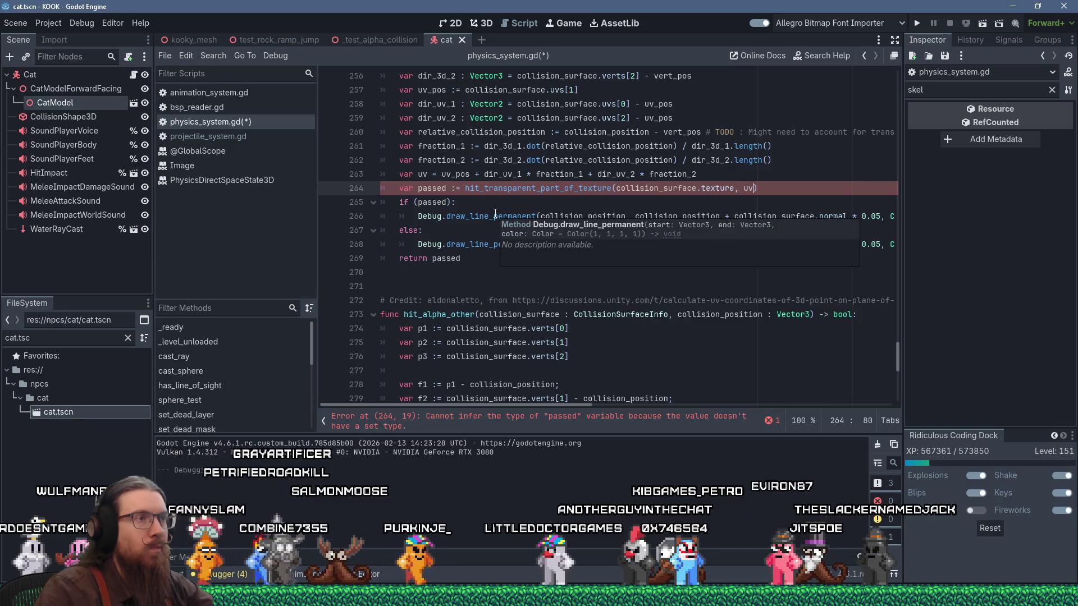
ctrl+click(520, 190)
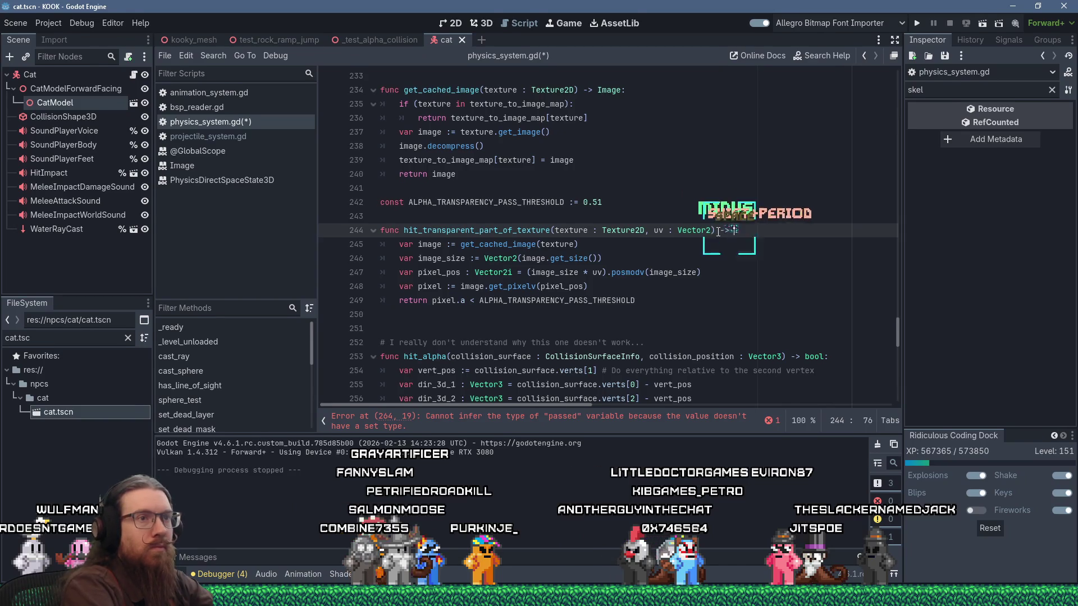
Give hit_transparent_part_of_texture a bool return type.
text(bool:)
click(572, 302)
scroll(560, 307, down, 2)
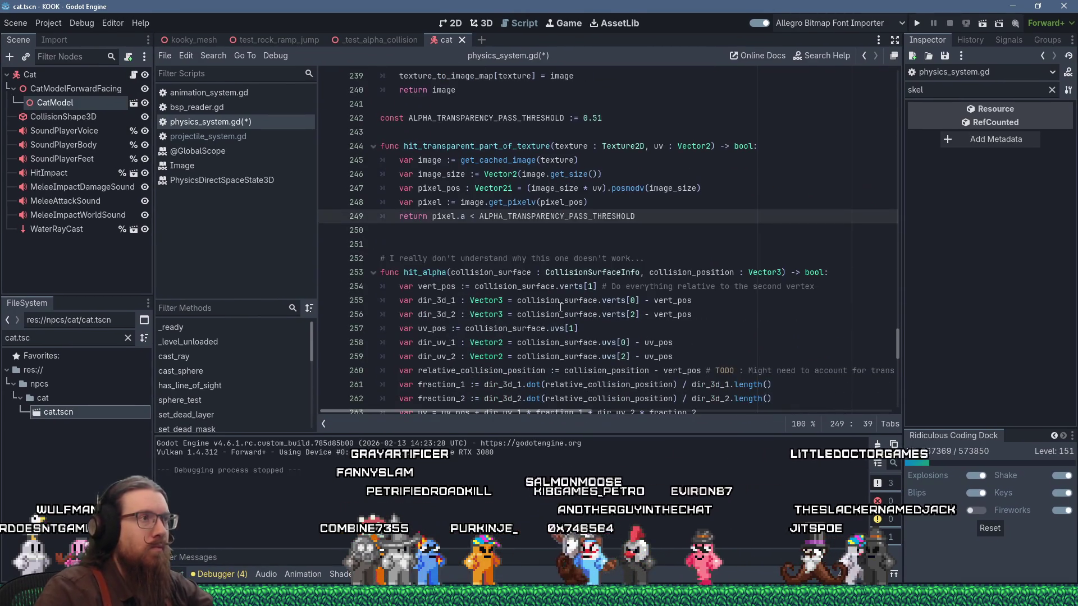
scroll(560, 307, down, 5)
scroll(561, 307, down, 7)
scroll(560, 307, down, 2)
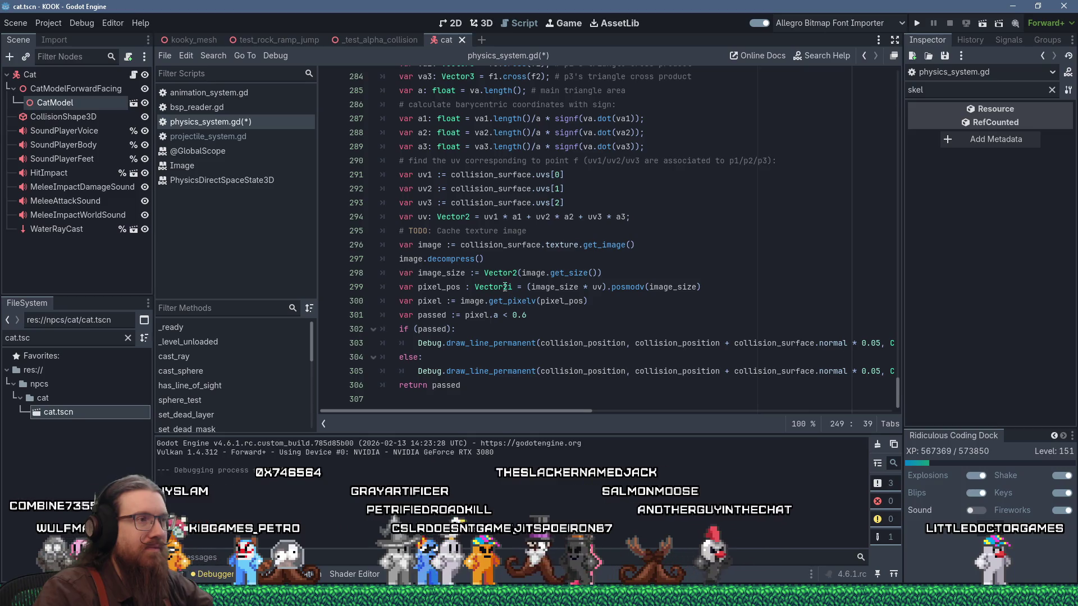
Copy the old hit_alpha's passed check and return lines, and rename it hit_alpha_broken.
click(656, 218)
scroll(655, 231, up, 7)
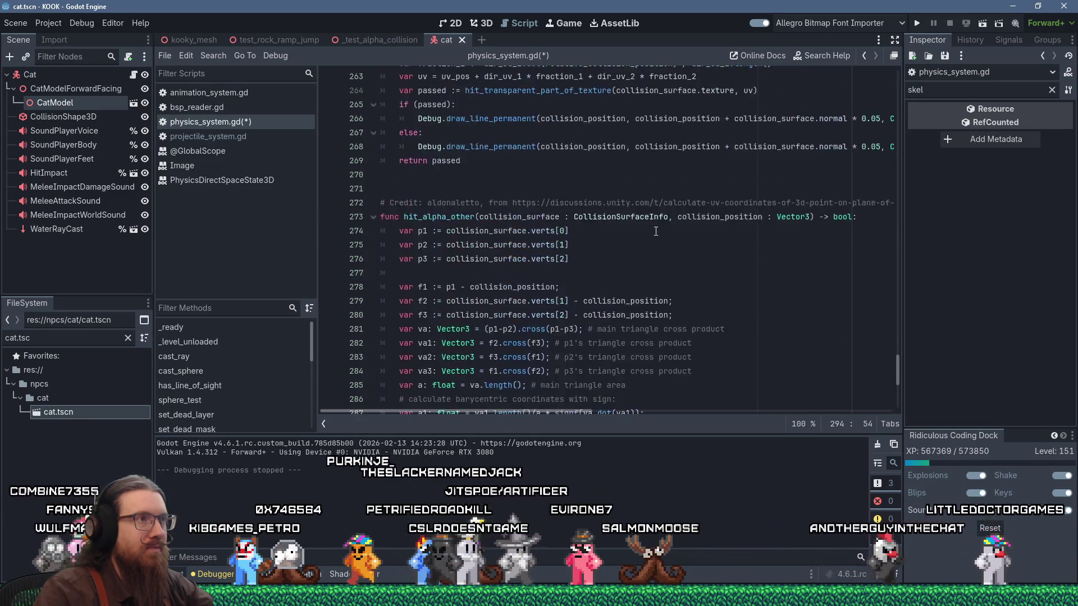
scroll(655, 232, up, 3)
drag(381, 300, 381, 216)
right_click(401, 224)
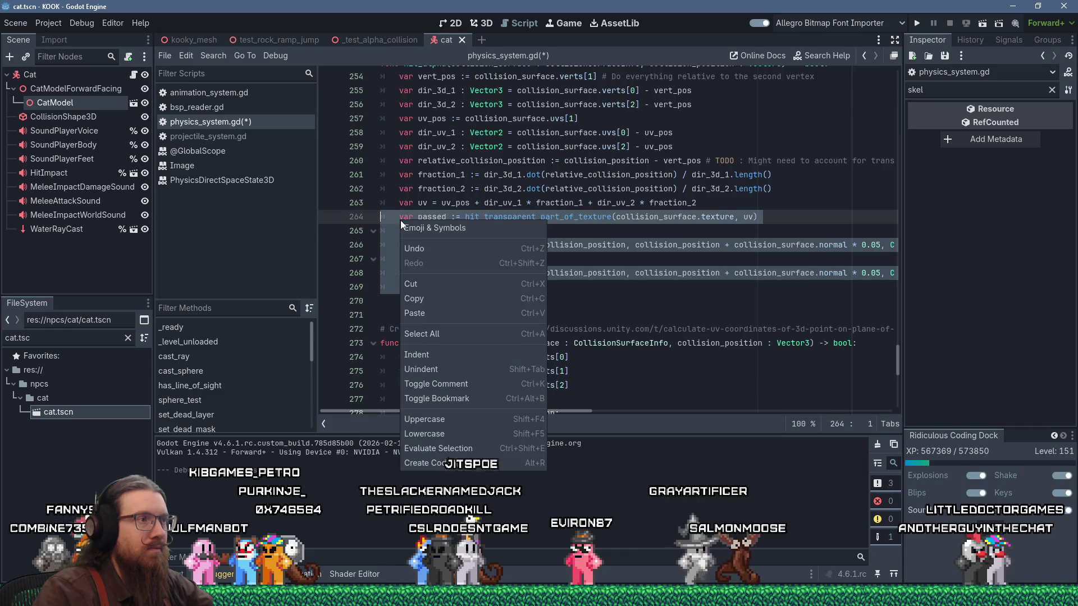
click(431, 303)
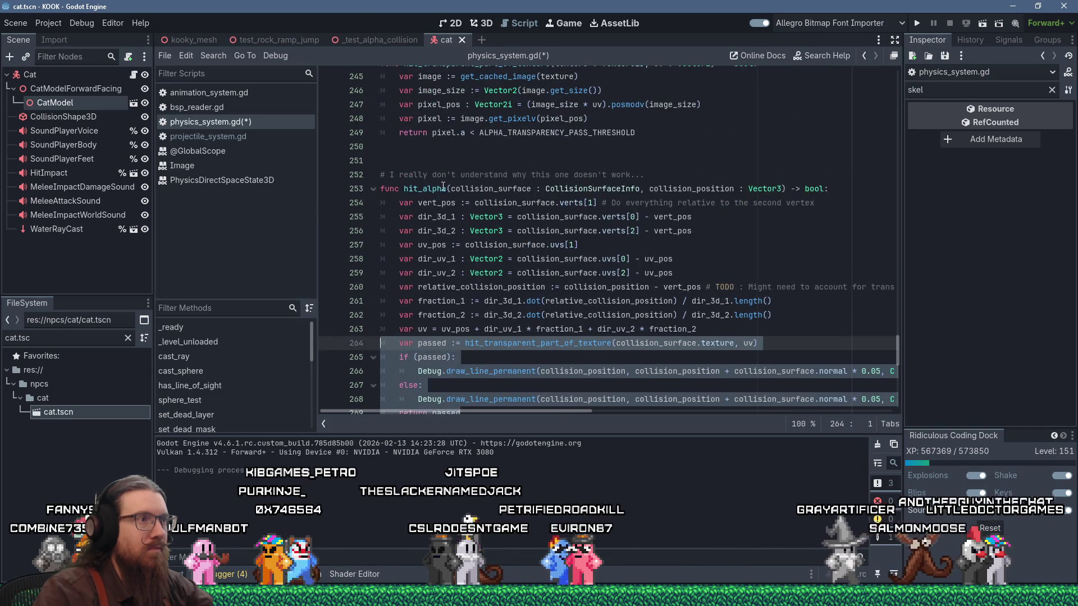
click(443, 186)
text(_)
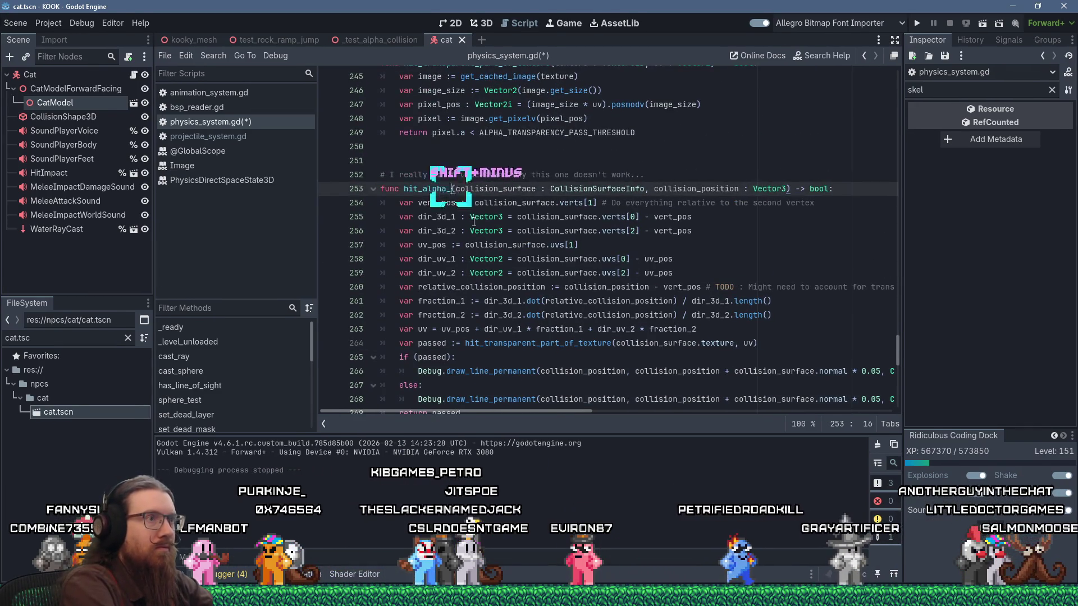
text(broken)
Replace the credited function's old sampling code at lines 295–306 with the copied block and rename it hit_alpha.
scroll(475, 253, down, 3)
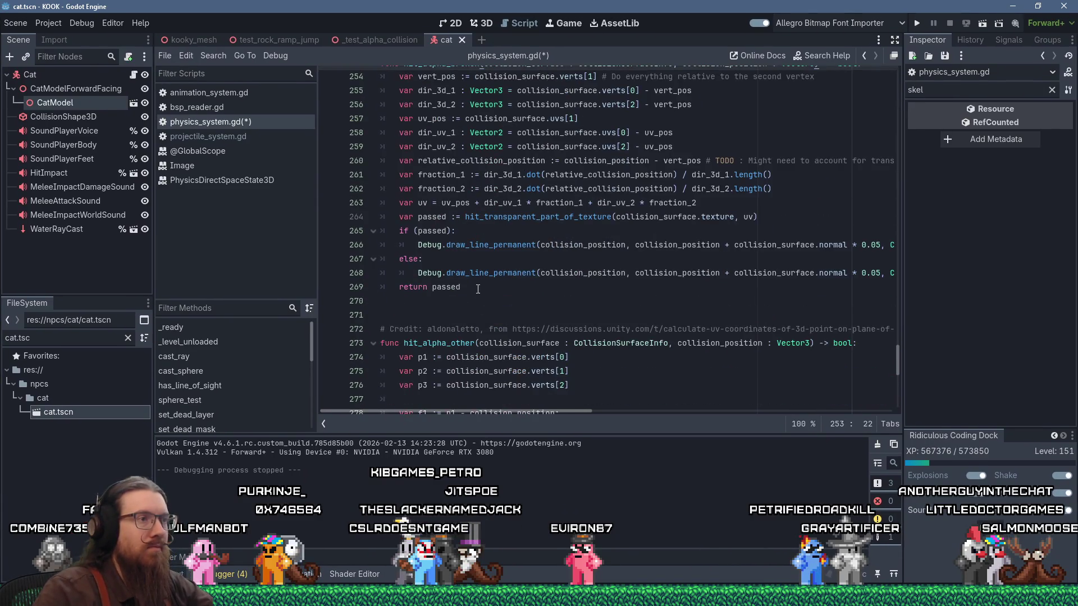
drag(478, 289, 382, 218)
right_click(390, 227)
click(421, 317)
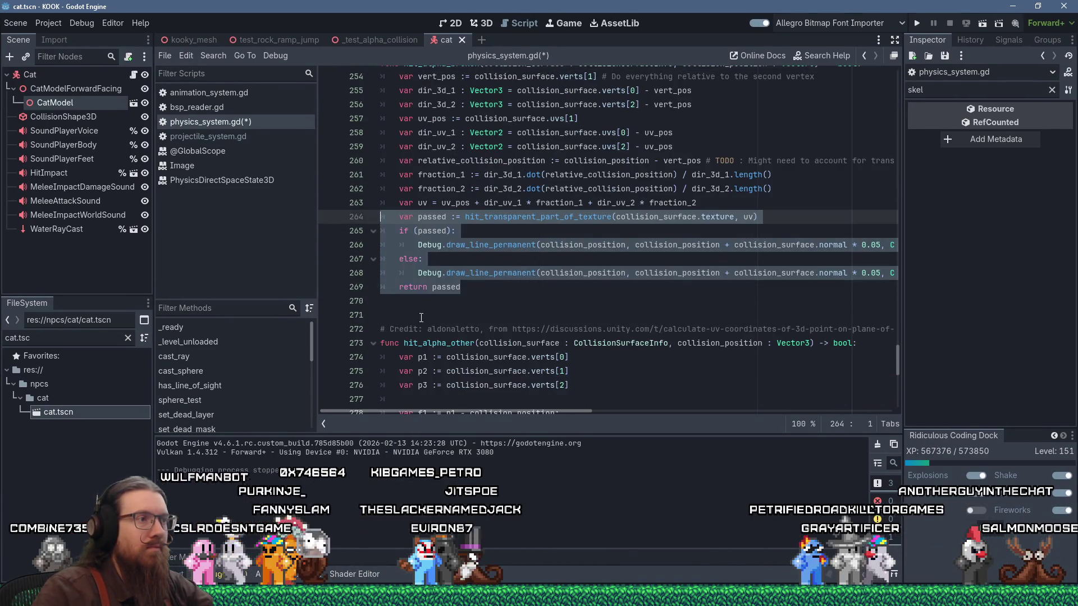
scroll(421, 317, down, 10)
mouse_move(461, 386)
mouse_down()
mouse_move(411, 358)
mouse_move(332, 237)
mouse_up()
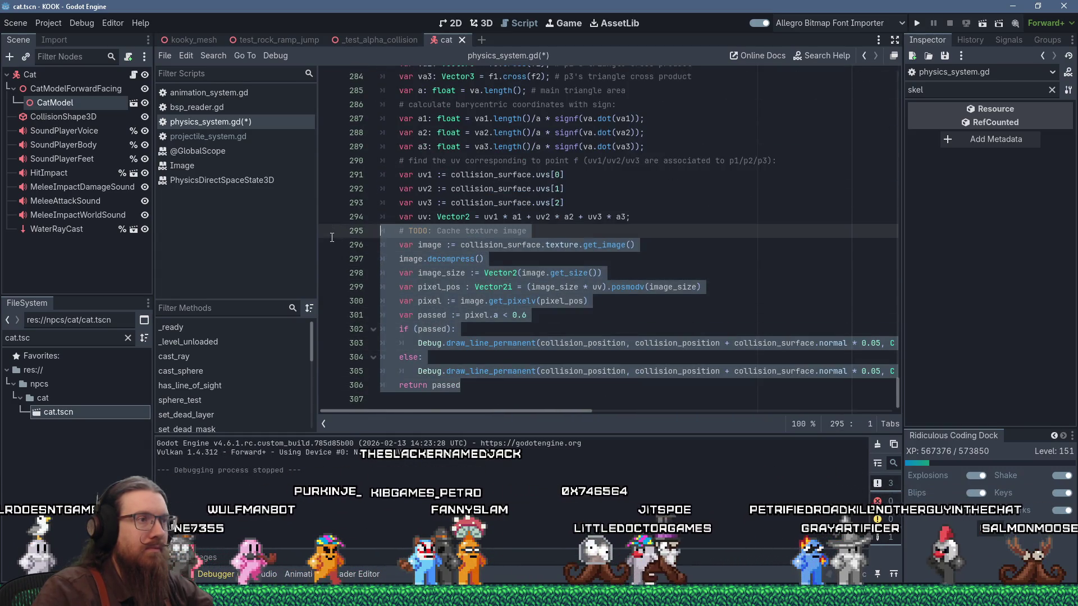
key(shift+Insert)
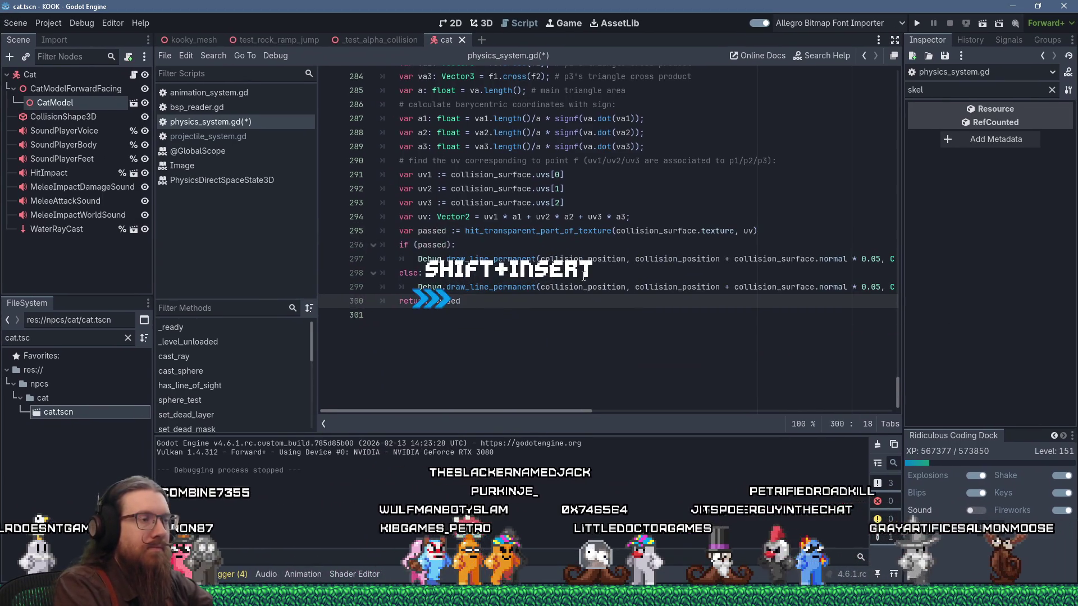
click(561, 315)
scroll(455, 224, up, 7)
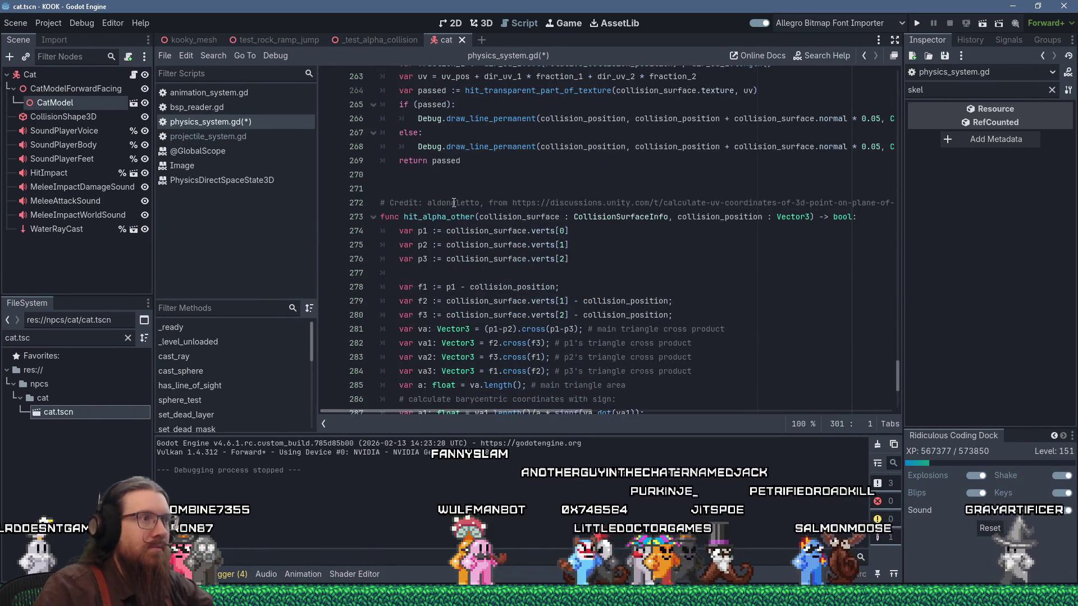
click(476, 216)
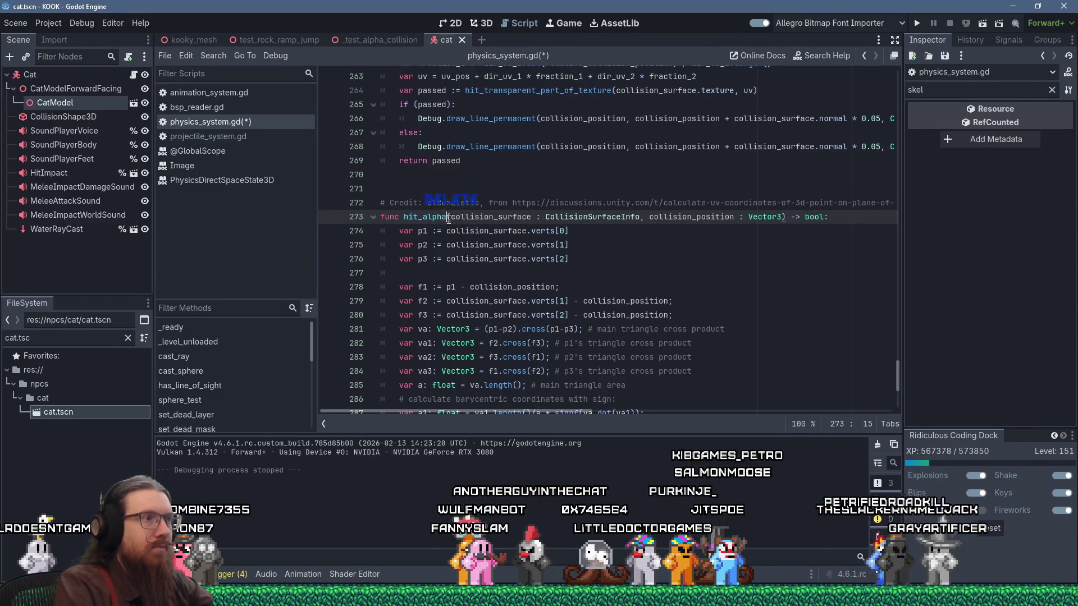
key(alt+Tab)
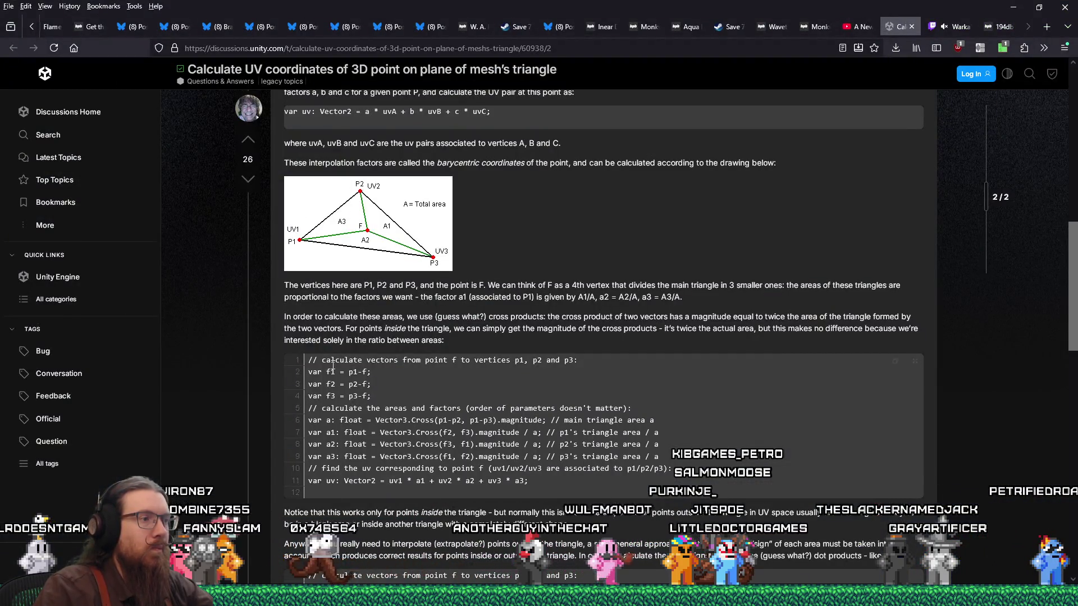
Copy the forum snippet's comment about vectors from point f to p1, p2 and p3.
right_click(573, 361)
click(576, 379)
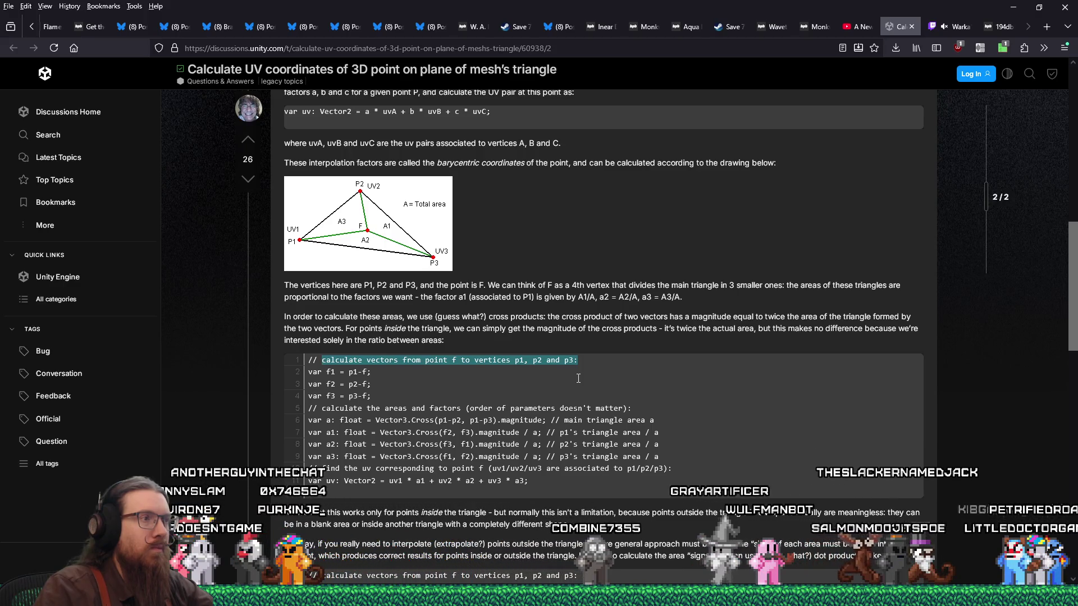
key(alt+Tab)
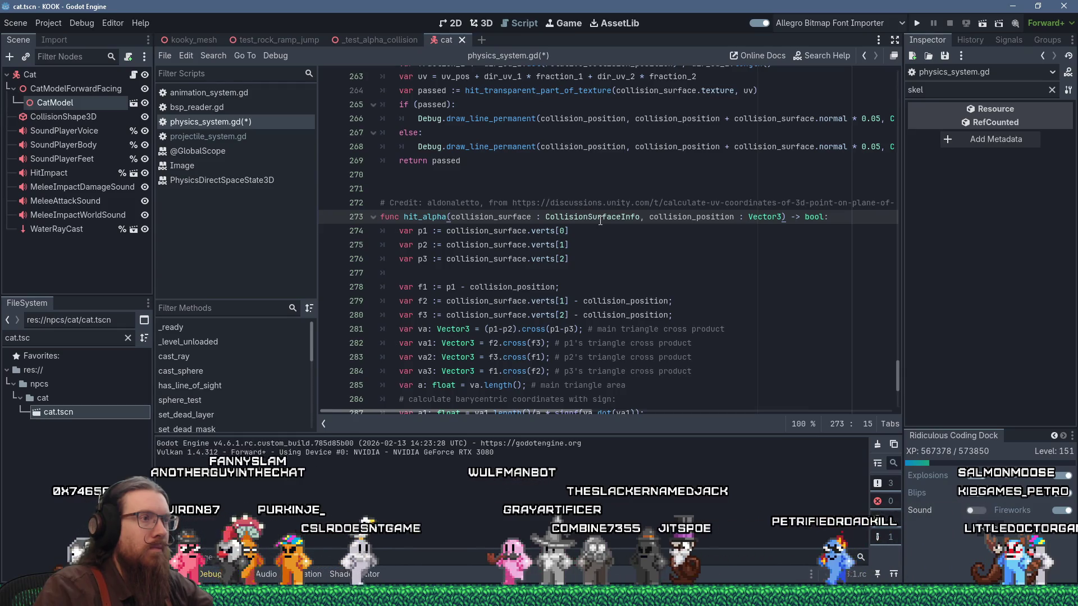
Paste the vector comment on line 277, replacing 'point f' with 'collision position'.
click(598, 219)
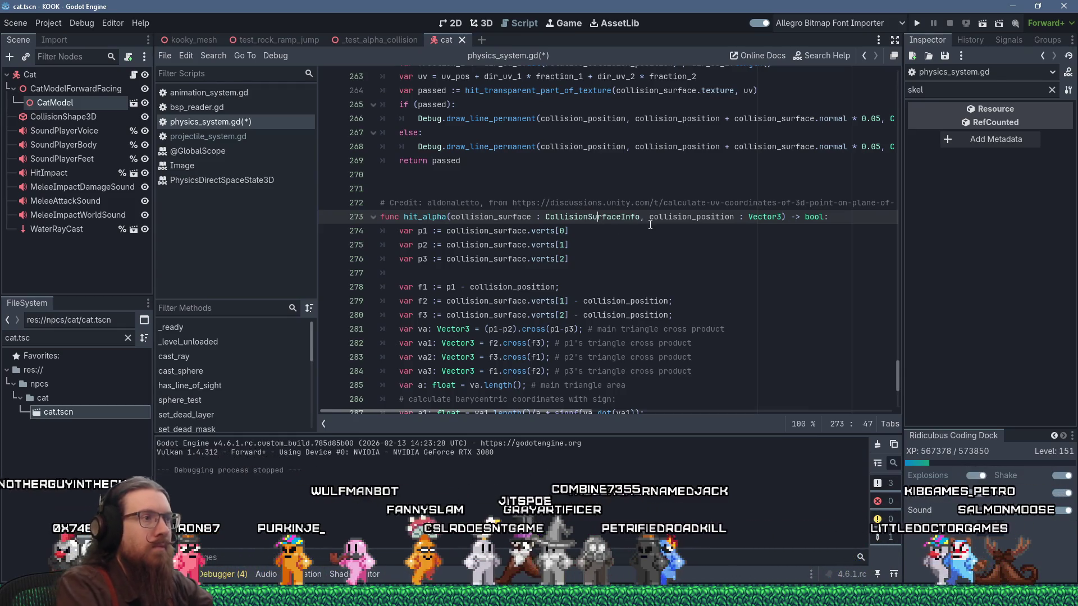
key(Down)
key(Down)
key(Down)
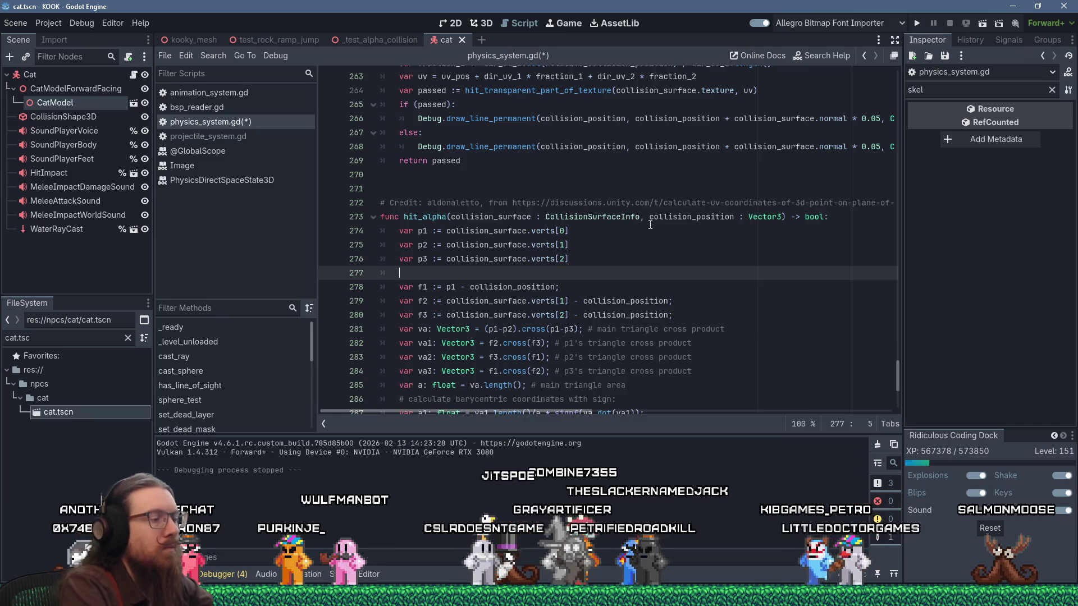
key(shift+Insert)
key(BackSpace)
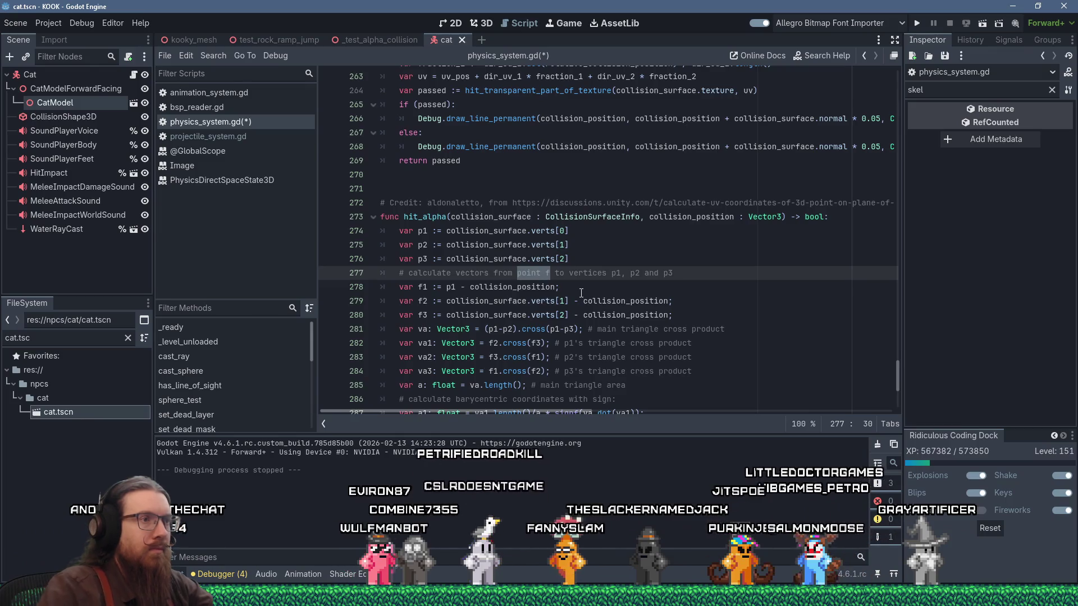
text(collision positio)
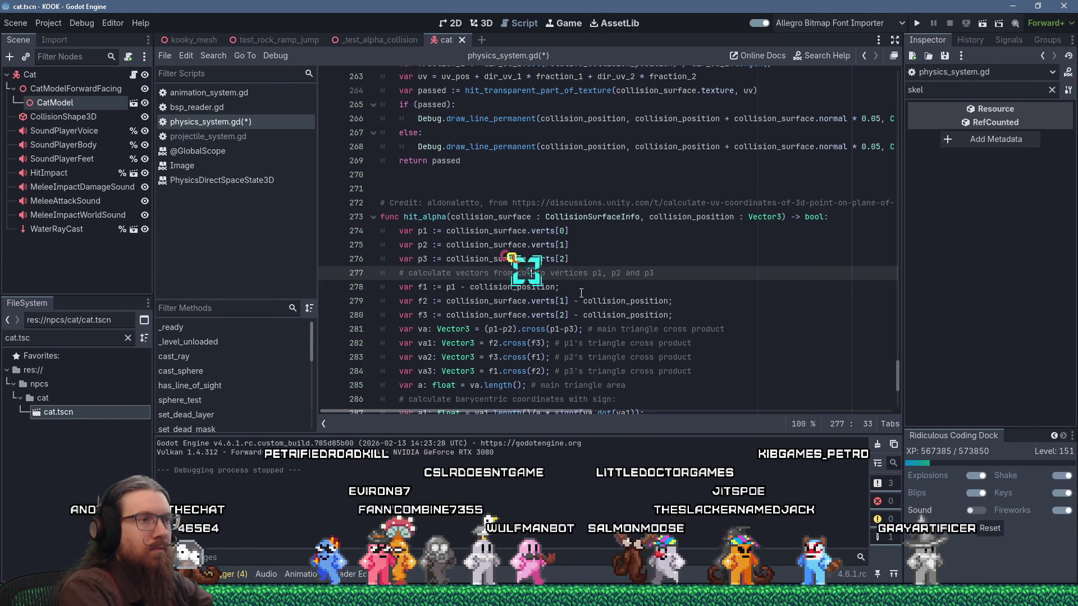
text(n)
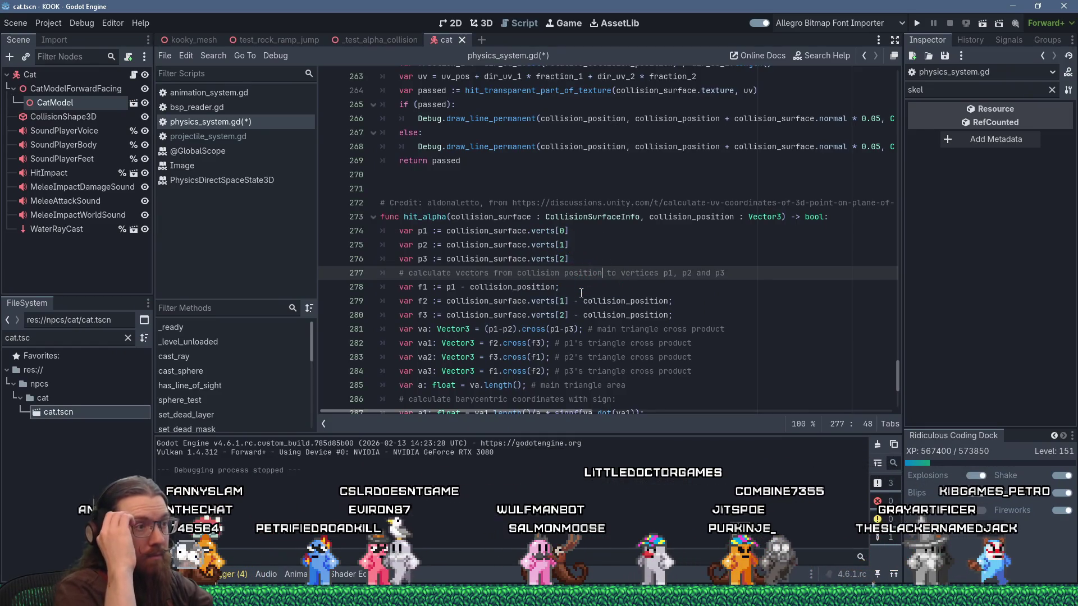
Copy the forum's areas-and-factors comment and paste it on a new line after line 280.
key(alt+Tab)
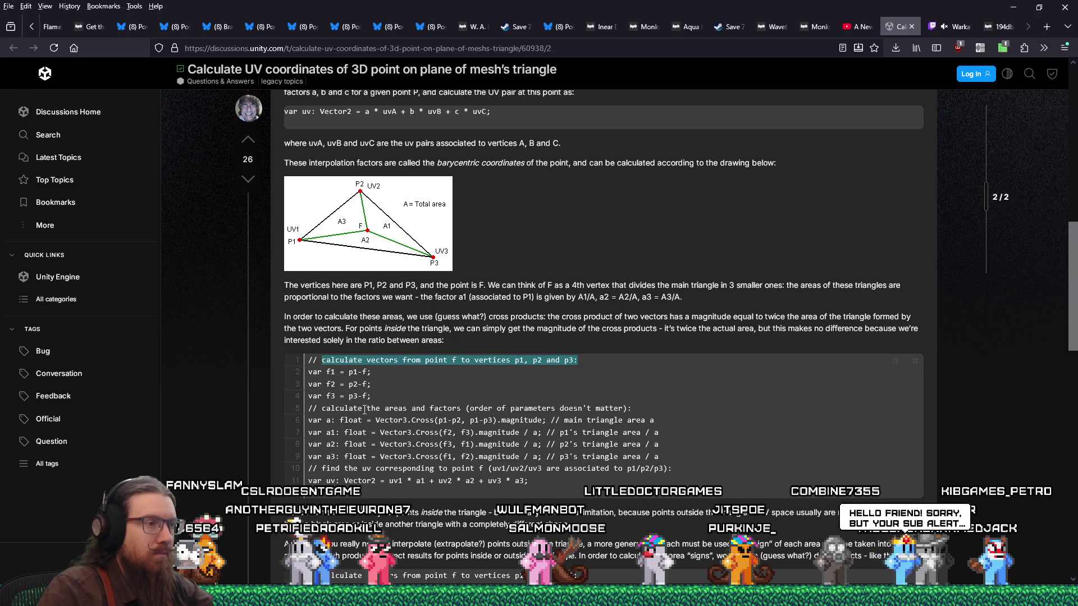
right_click(608, 409)
click(638, 184)
key(alt+Tab)
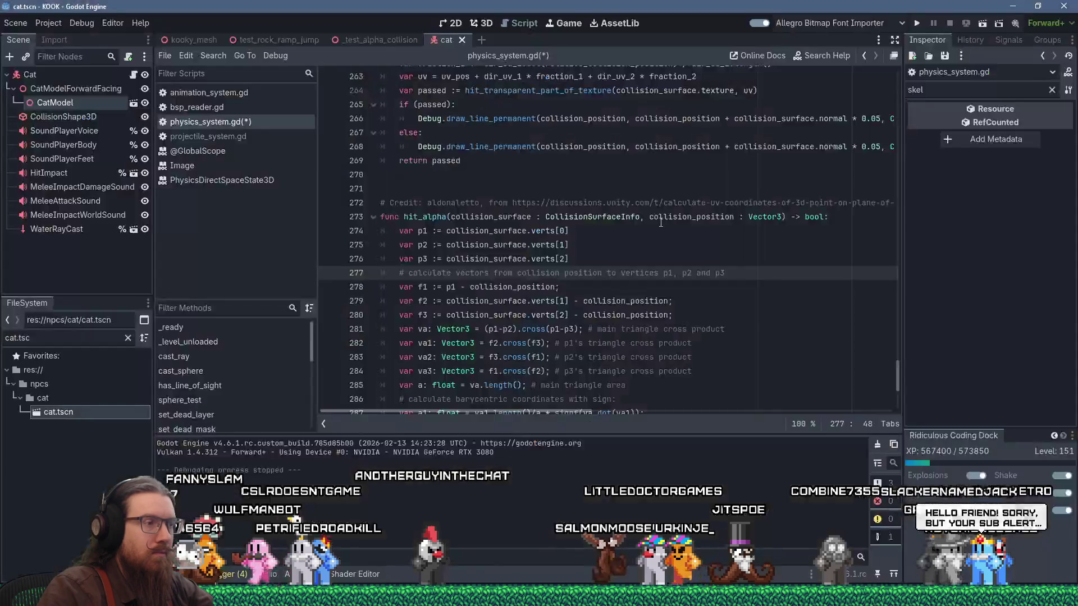
click(728, 315)
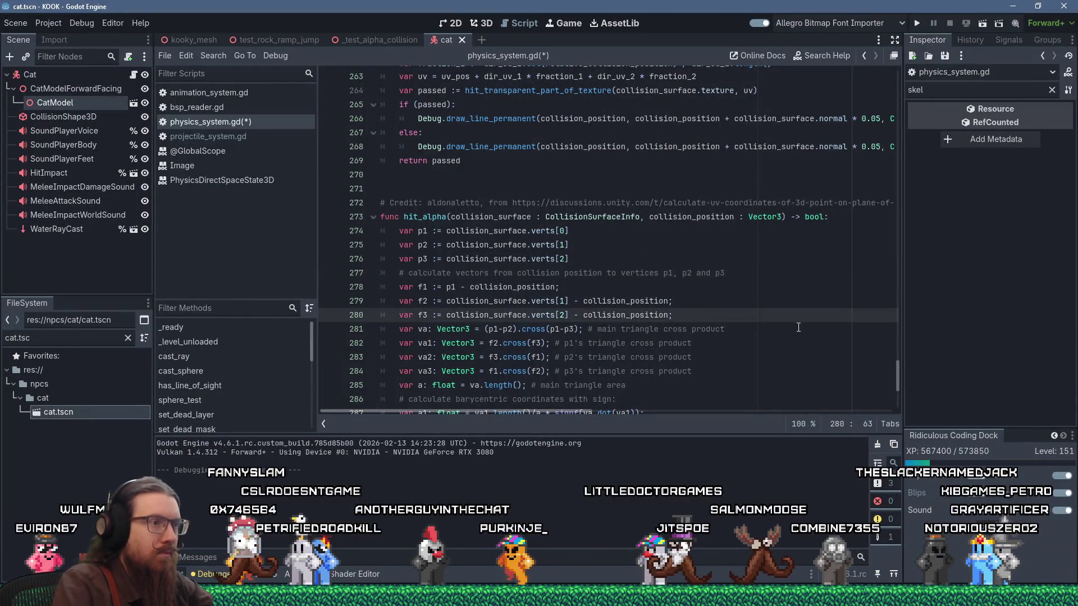
key(Return)
key(BackSpace)
key(shift+Insert)
key(alt+Tab)
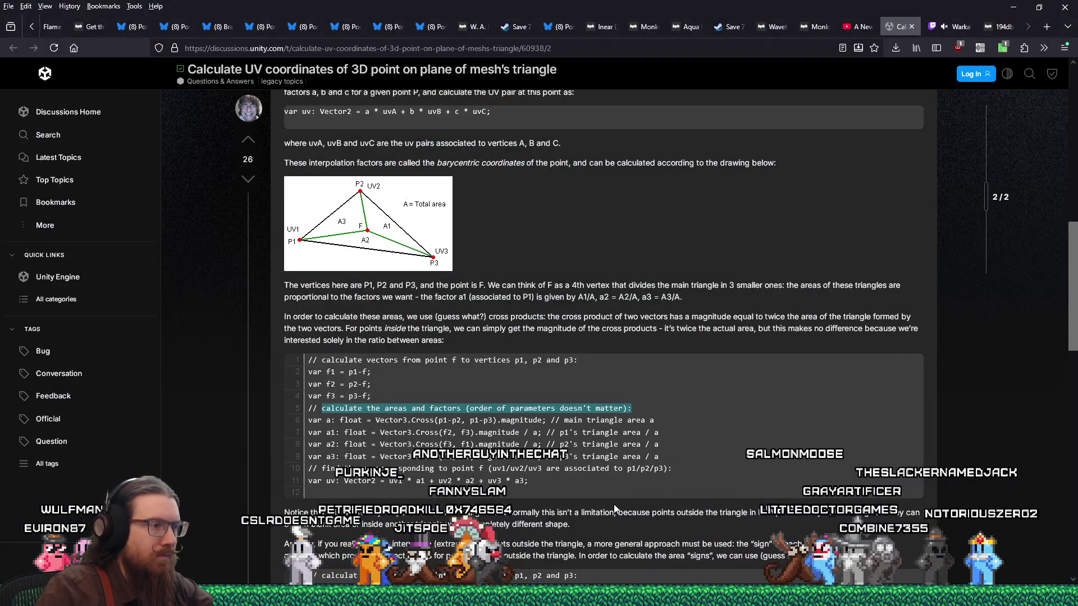
Copy the second snippet's line-5 comment on calculating areas where parameter order is essential.
scroll(614, 508, down, 4)
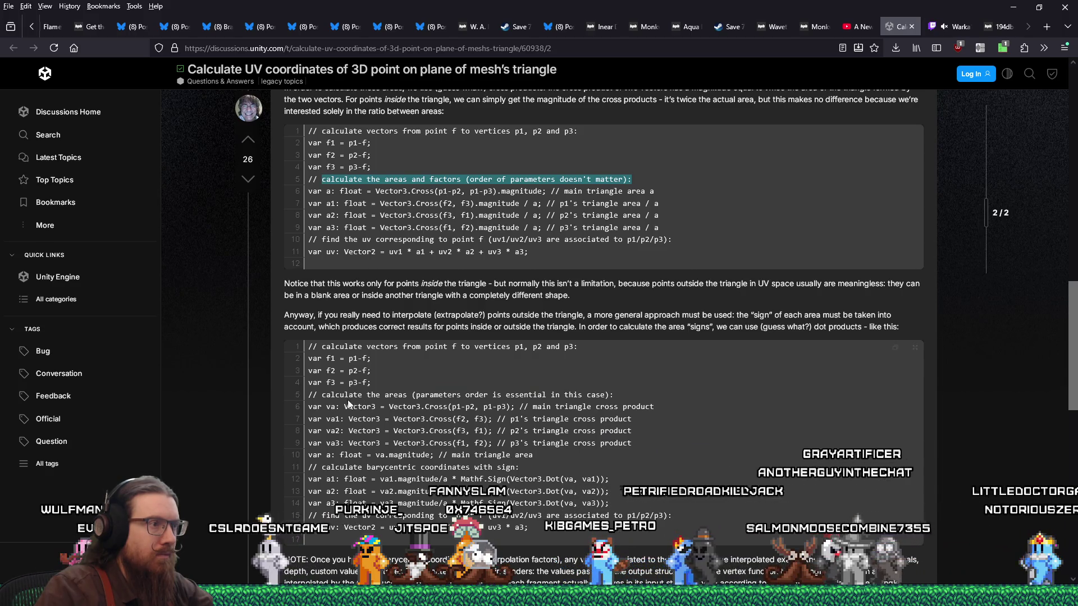
drag(323, 395, 632, 400)
right_click(578, 395)
click(617, 171)
Replace the rest of the line 281 comment with the pasted 'order is essential' comment.
key(alt+Tab)
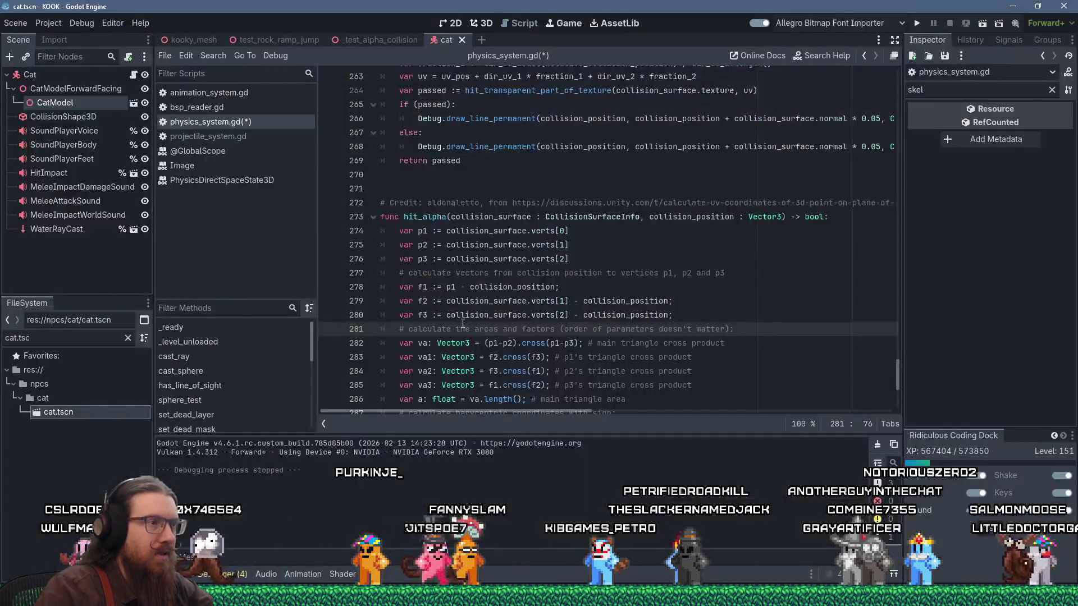
click(410, 330)
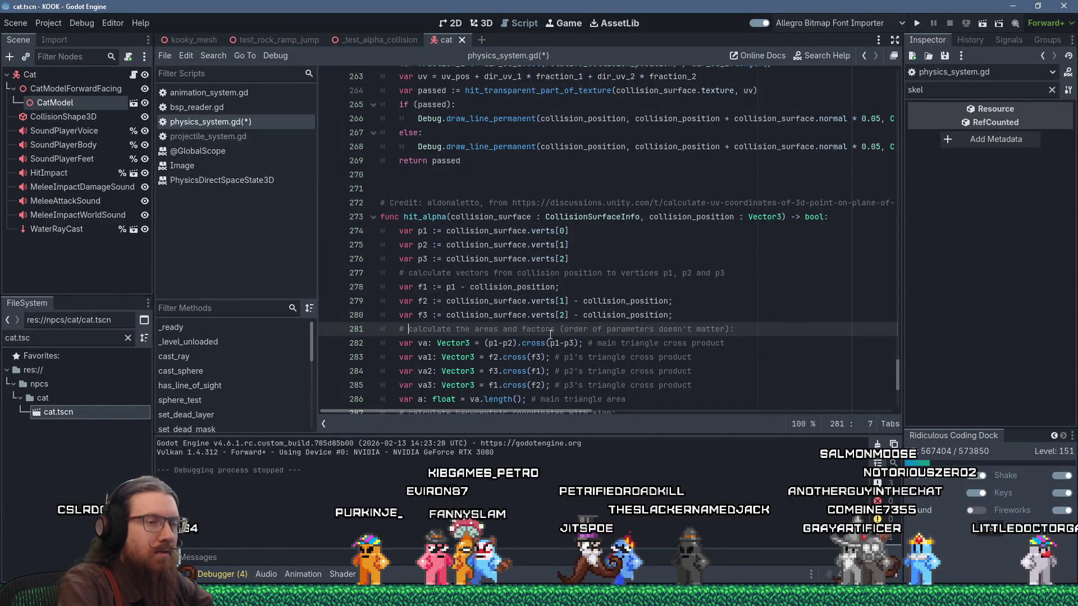
key(shift+End)
key(shift+Insert)
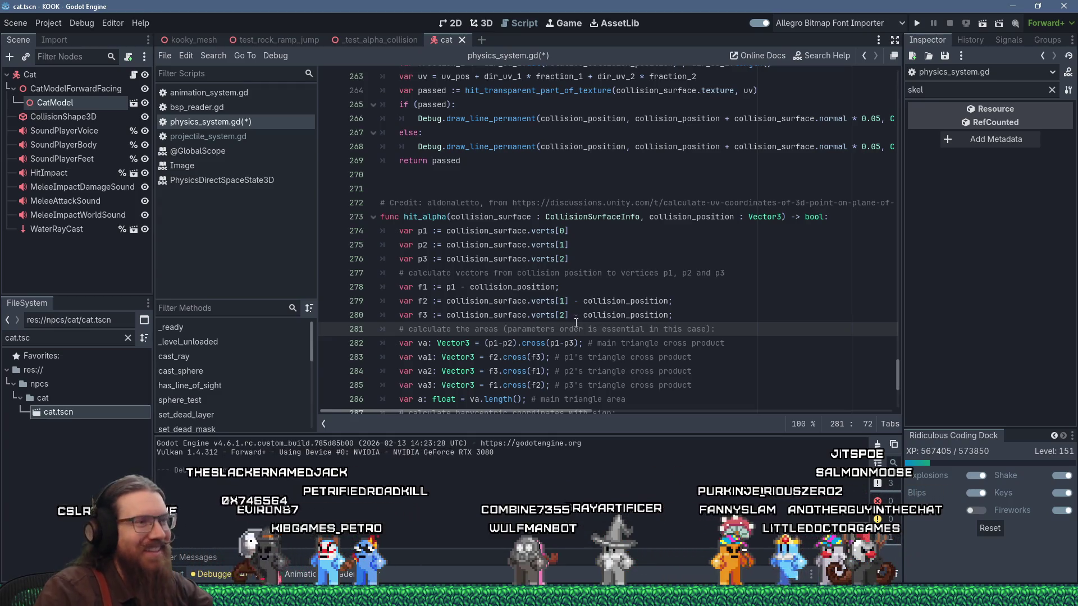
Place the caret on the barycentric comment line near line 286.
scroll(575, 323, down, 2)
click(574, 320)
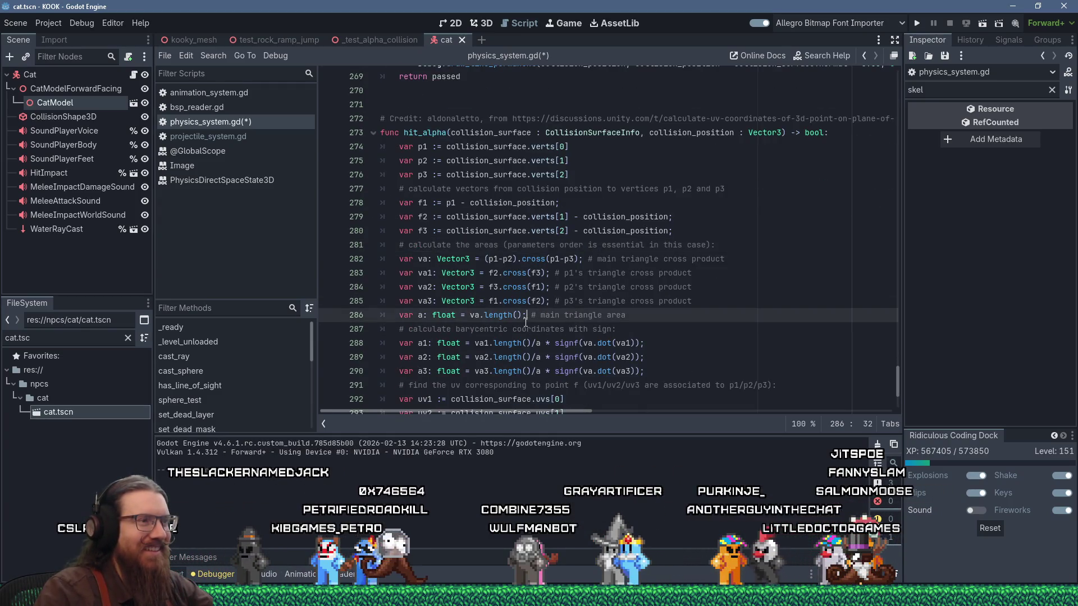
click(589, 331)
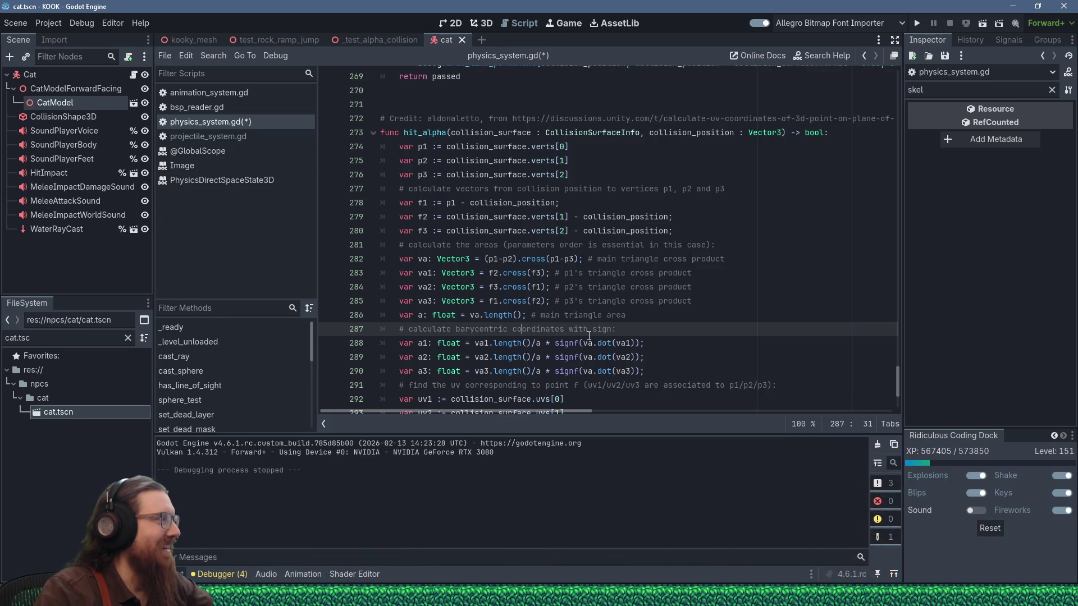
mouse_move(464, 338)
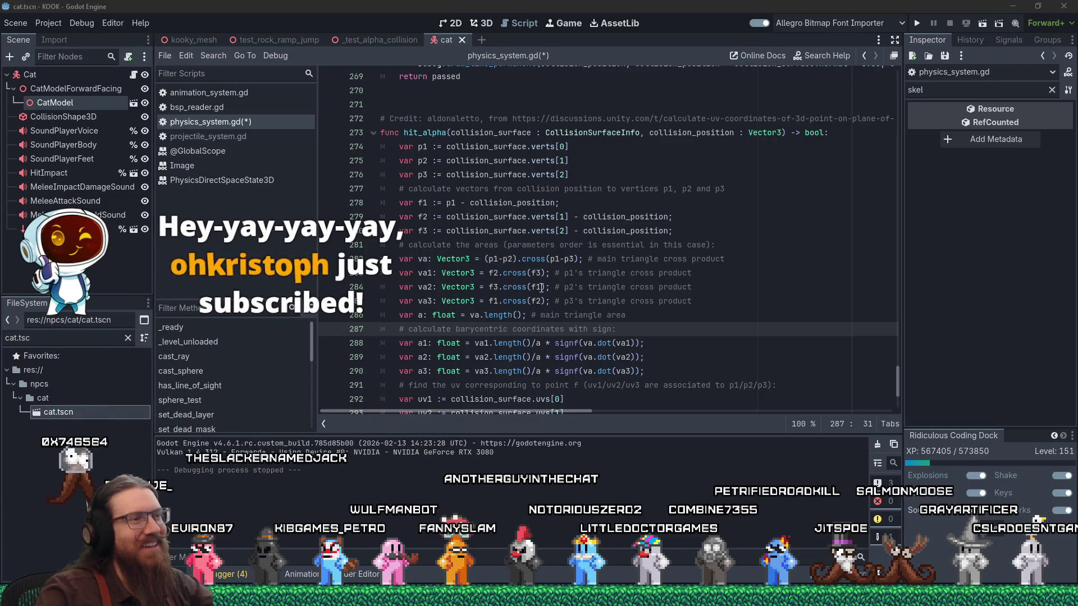
click(550, 329)
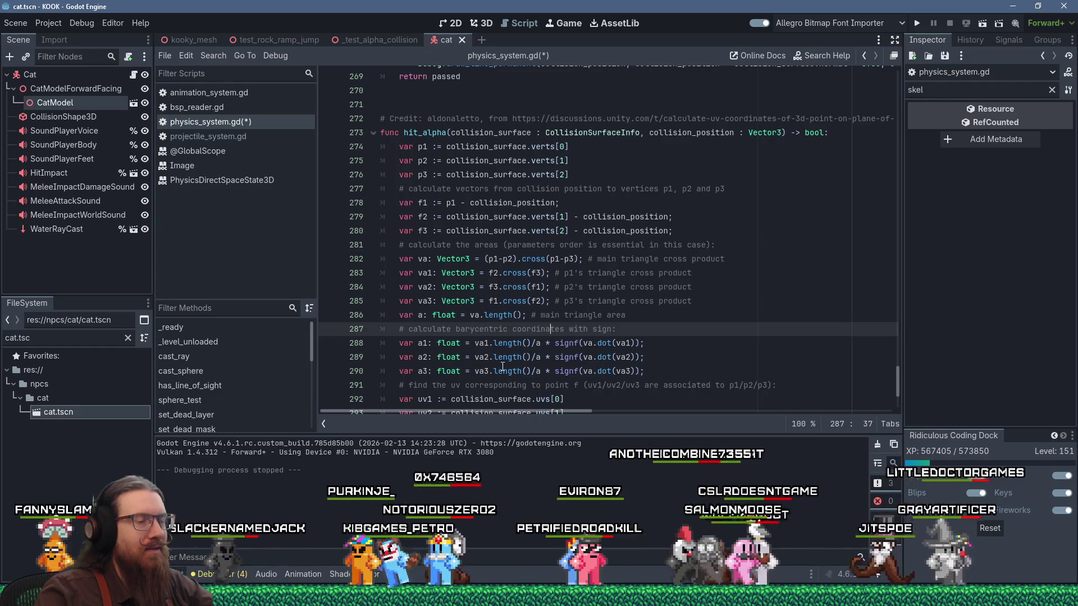
Fix the spacing on lines 288–290 so each division reads 'length() / a'.
mouse_move(502, 366)
scroll(502, 366, down, 1)
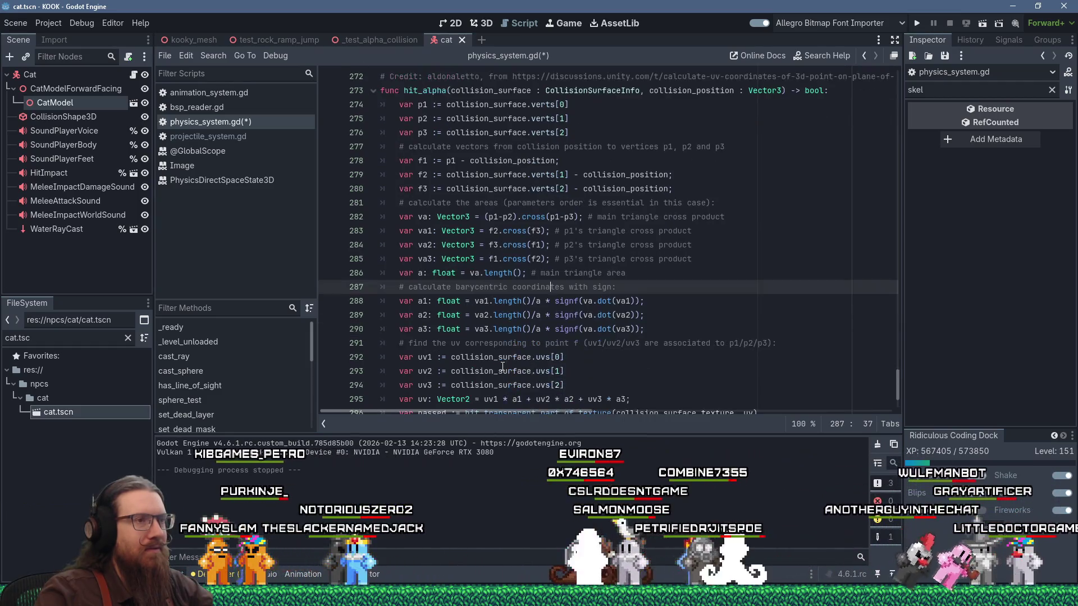
scroll(640, 358, down, 1)
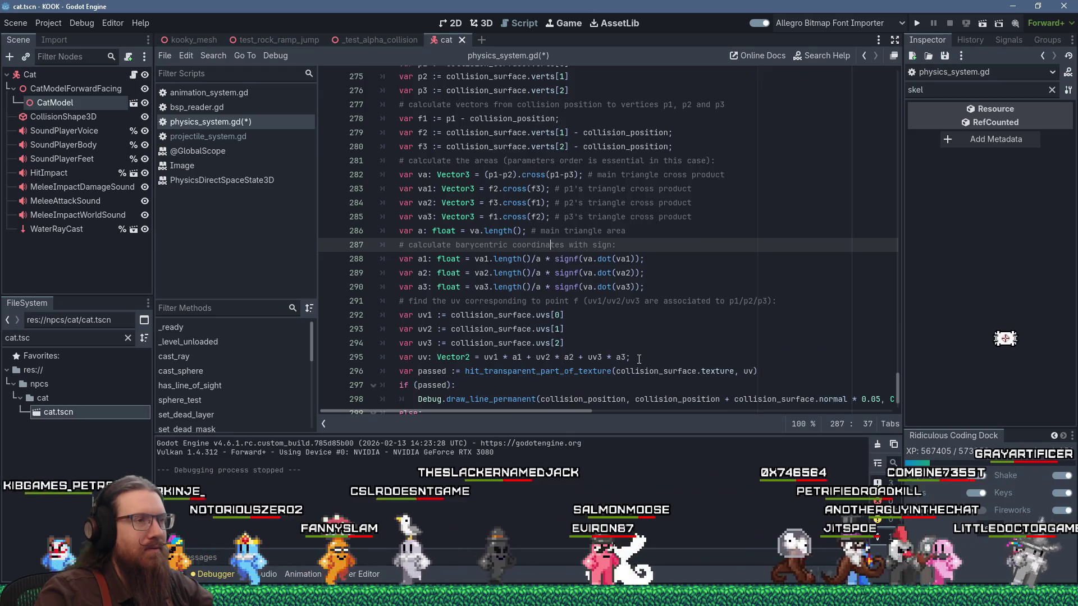
click(536, 287)
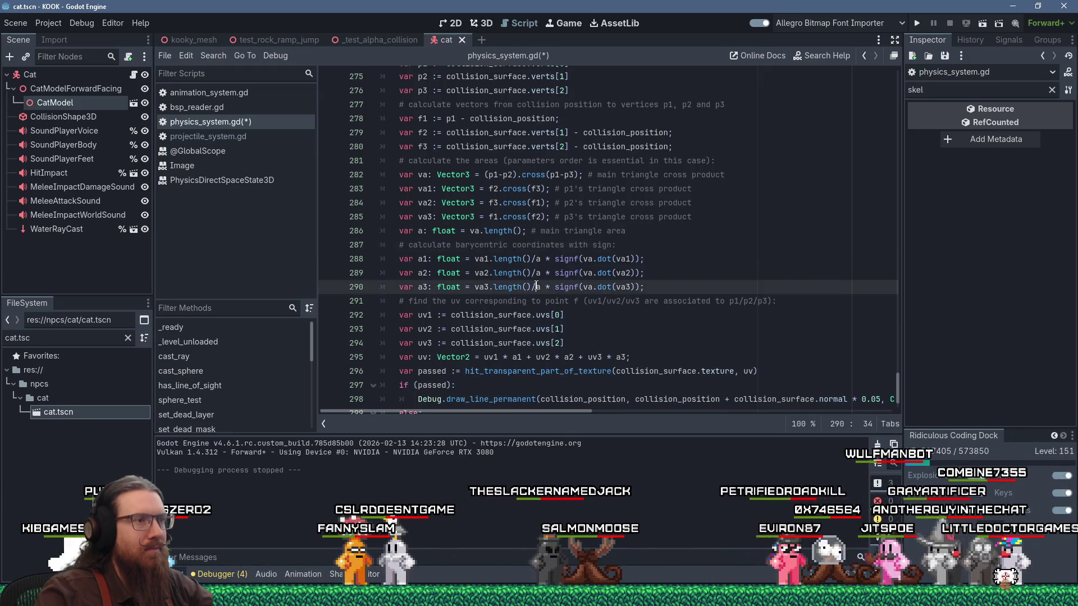
click(533, 275)
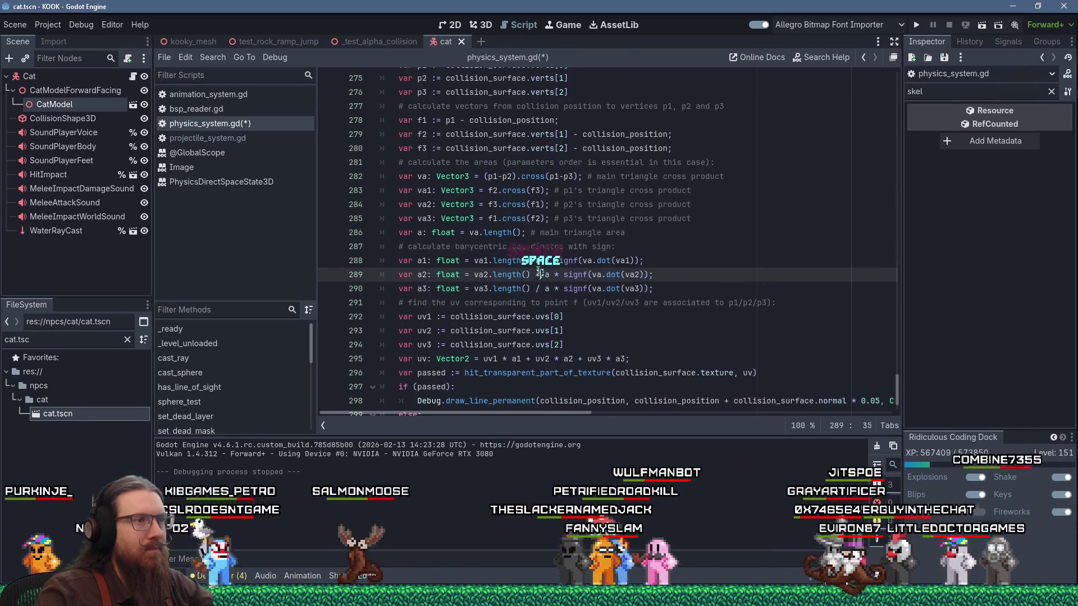
key(BackSpace)
key(Right)
key(Up)
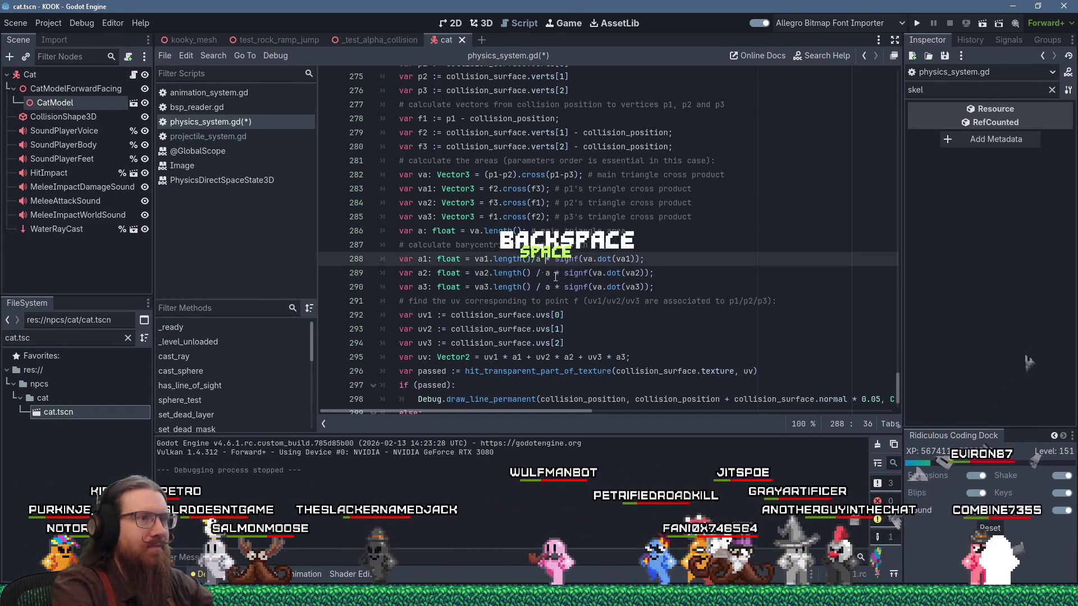
key(Right)
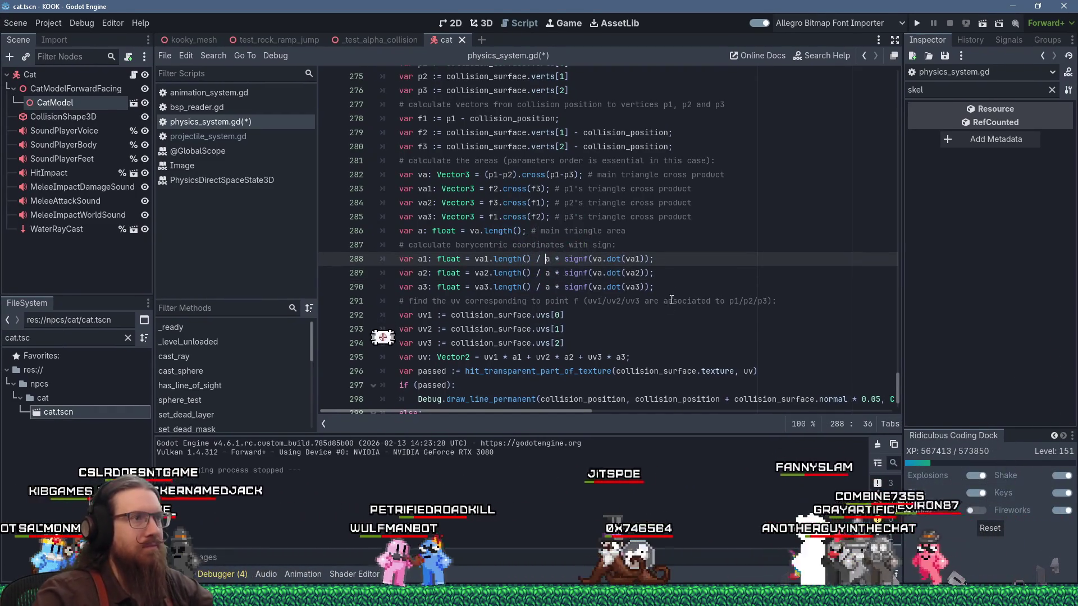
click(667, 318)
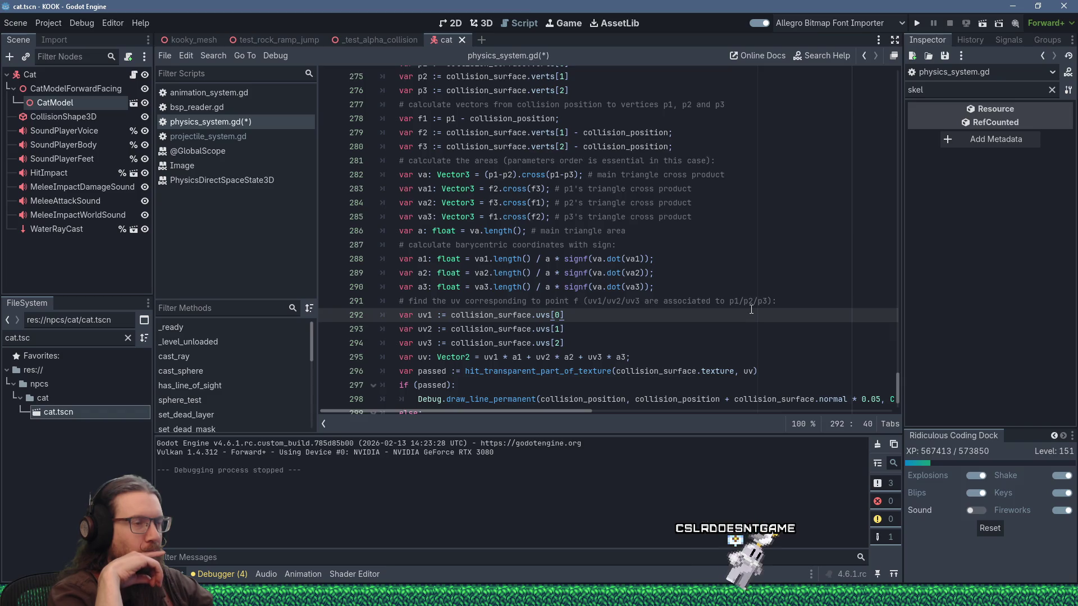
scroll(665, 274, down, 2)
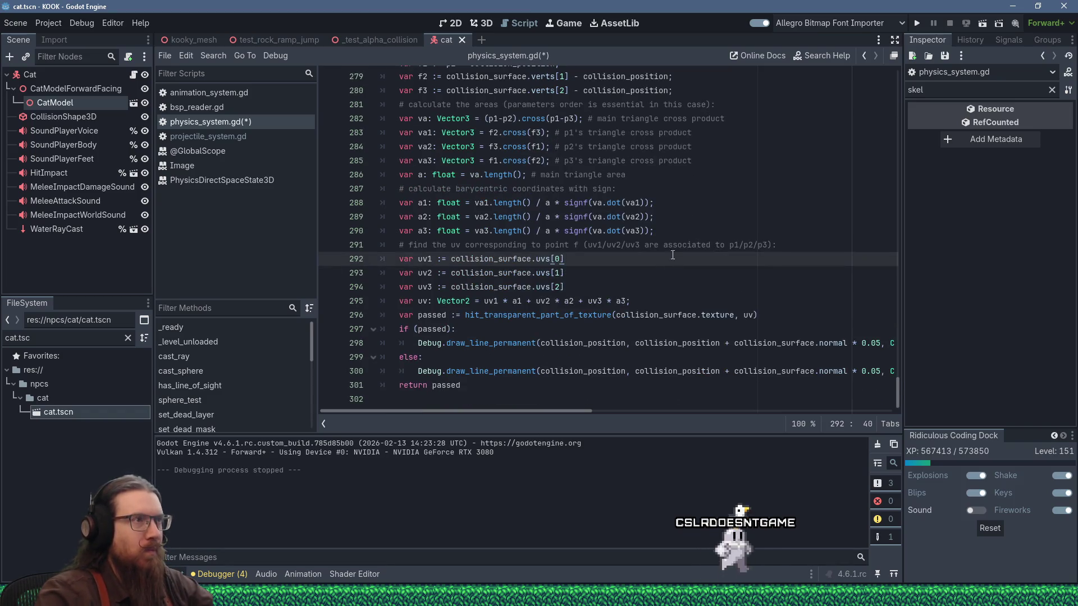
scroll(671, 260, up, 5)
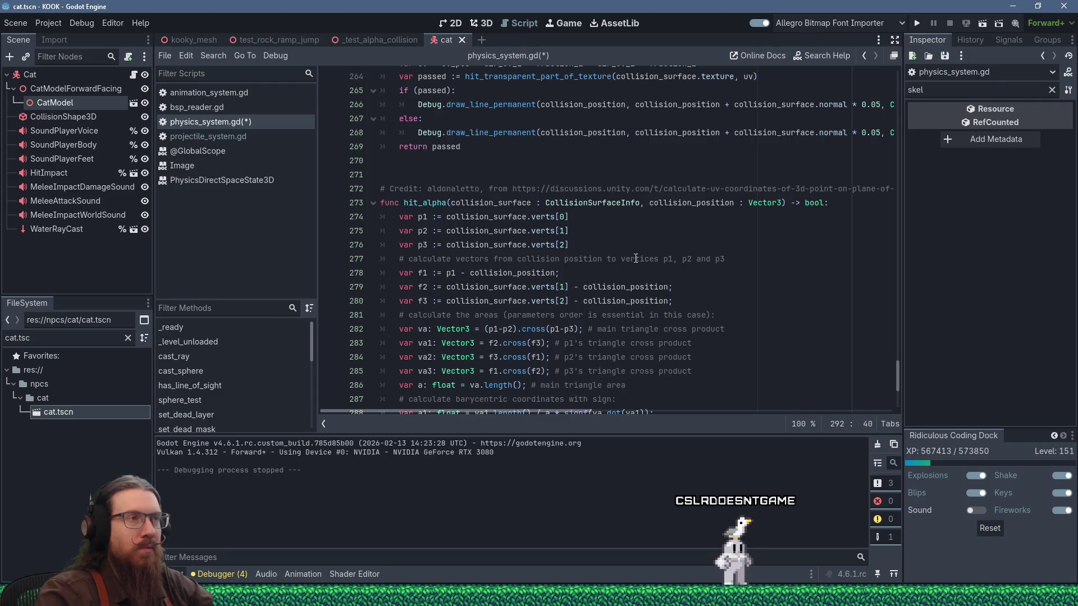
scroll(647, 249, up, 3)
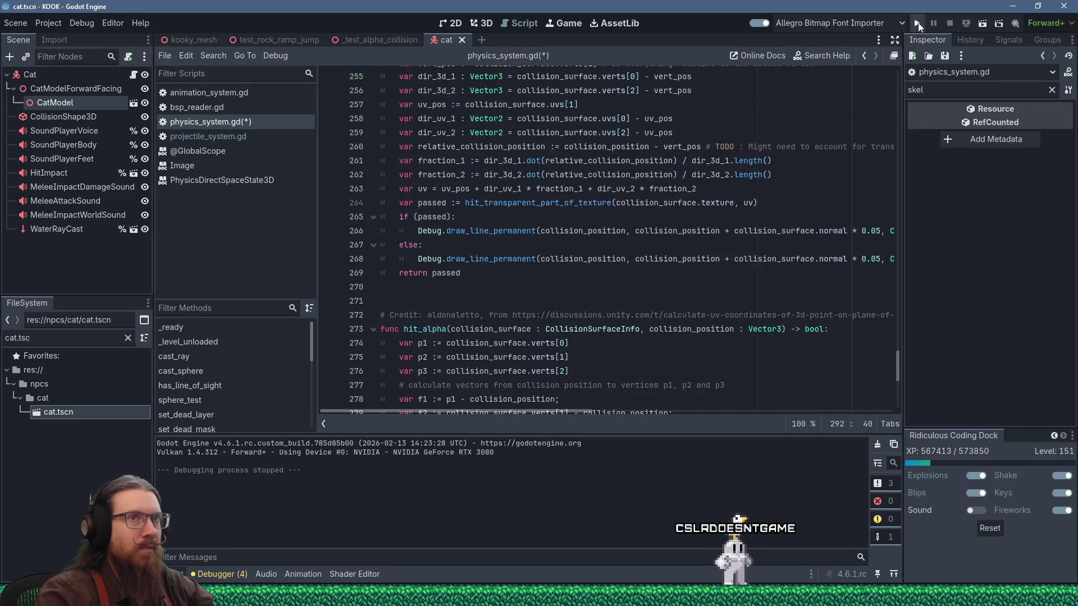
key(F5)
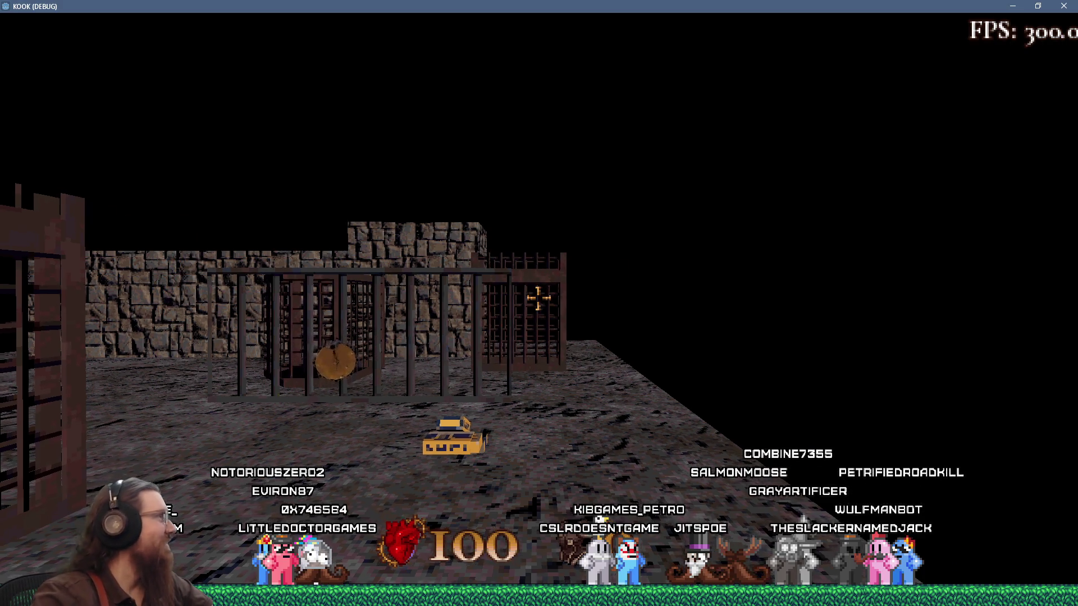
Open the in-game console, cycle through windows, then close the console back in the dungeon.
key(grave)
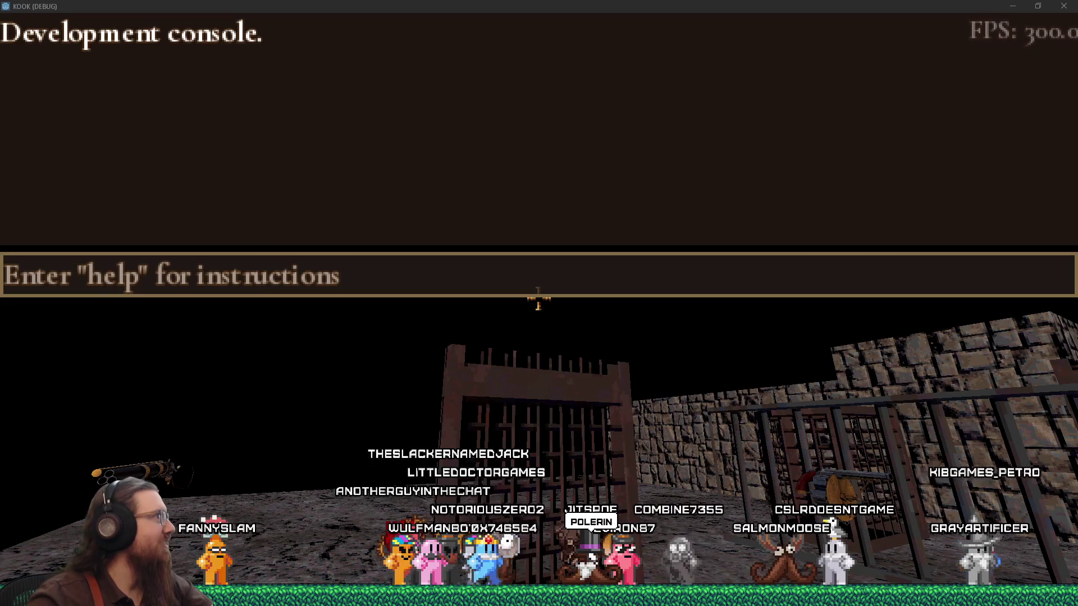
key(alt+Tab)
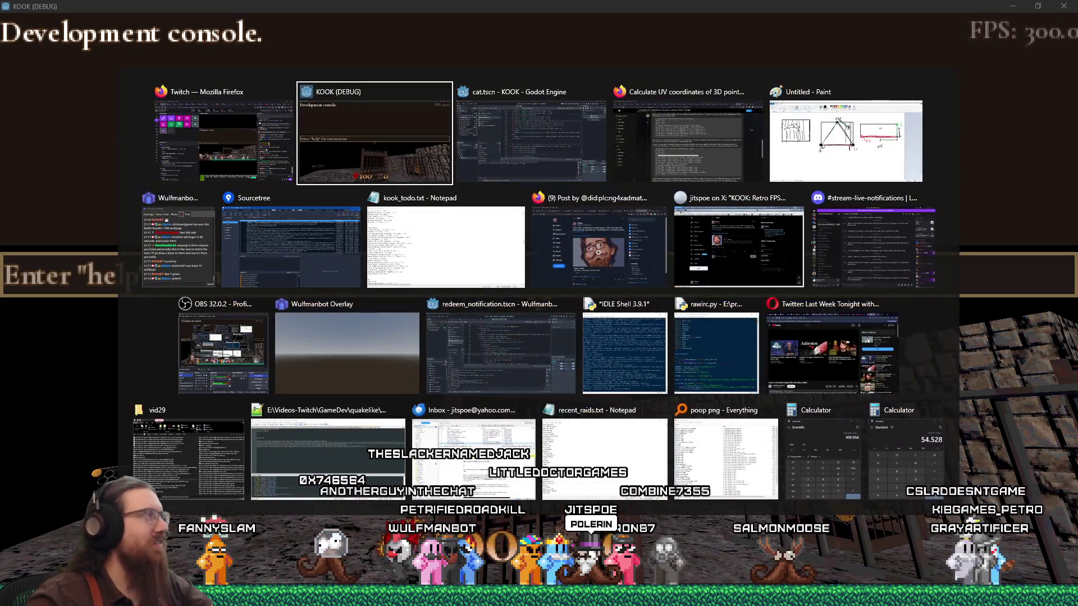
key(alt+Tab)
key(Tab)
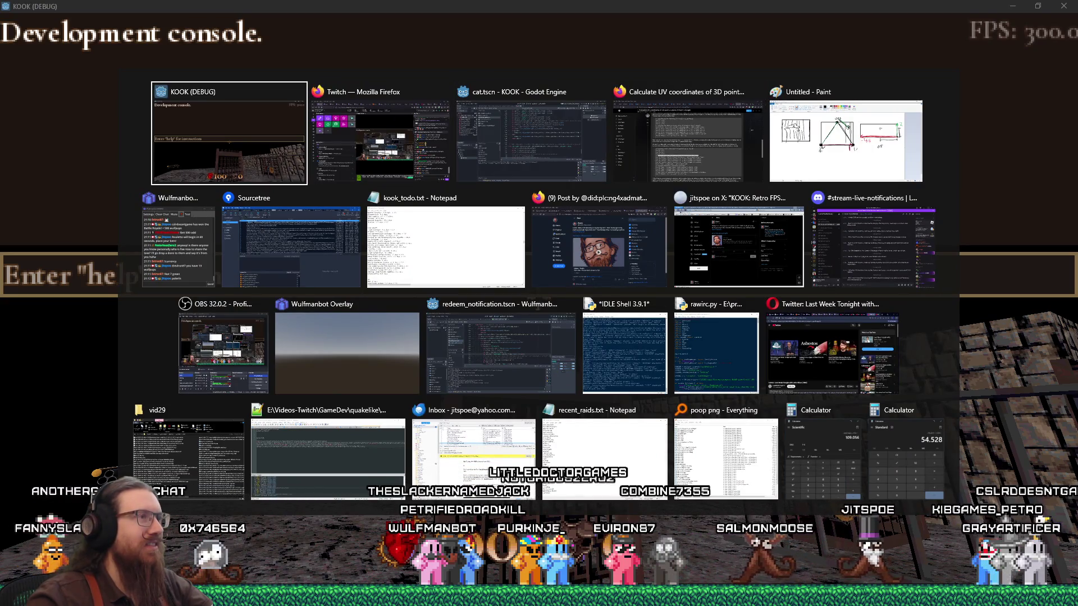
key(grave)
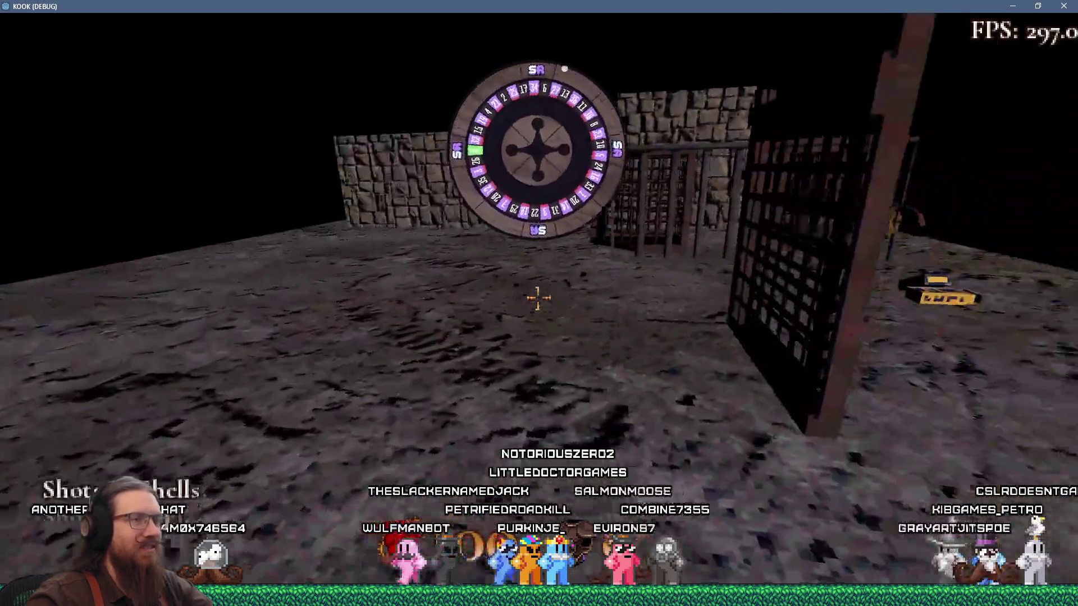
Walk over the pickups and fire the revolver at the cages and open floor.
key(w)
click(539, 298)
click(539, 298)
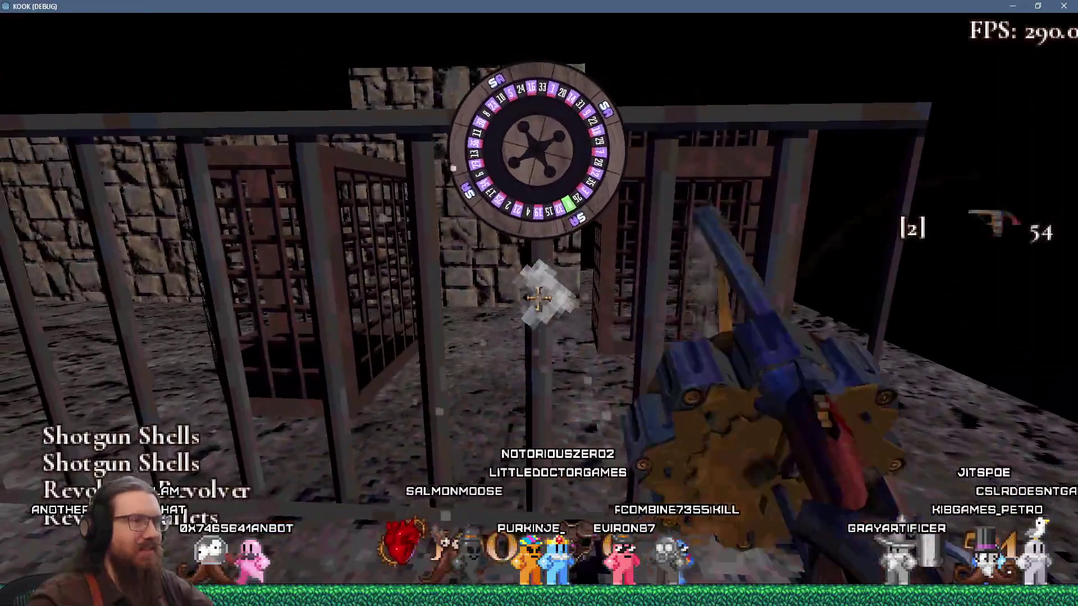
key(s)
click(538, 298)
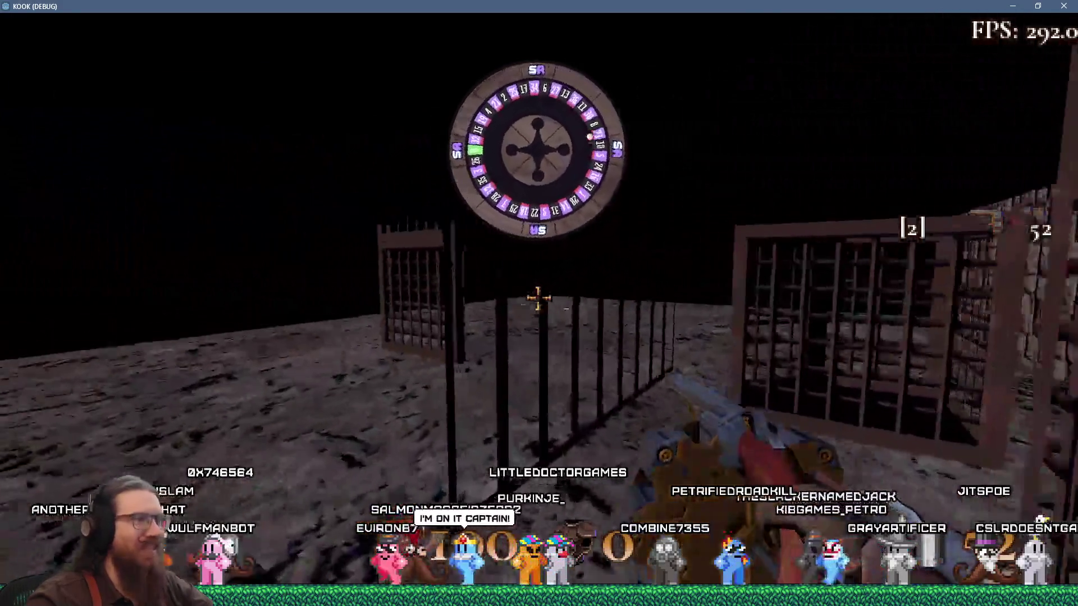
click(538, 298)
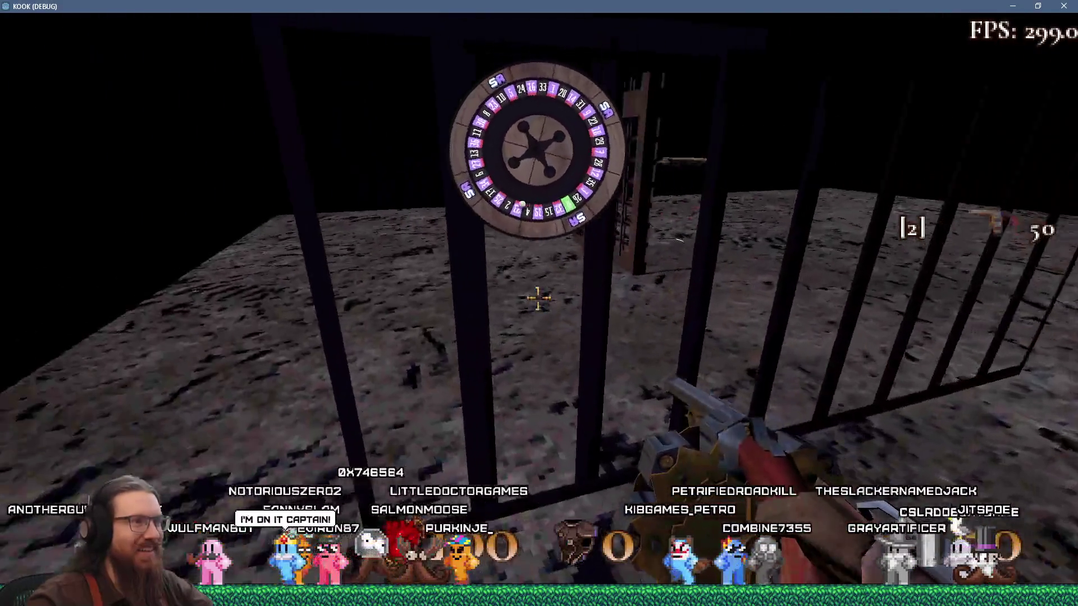
click(538, 298)
key(s)
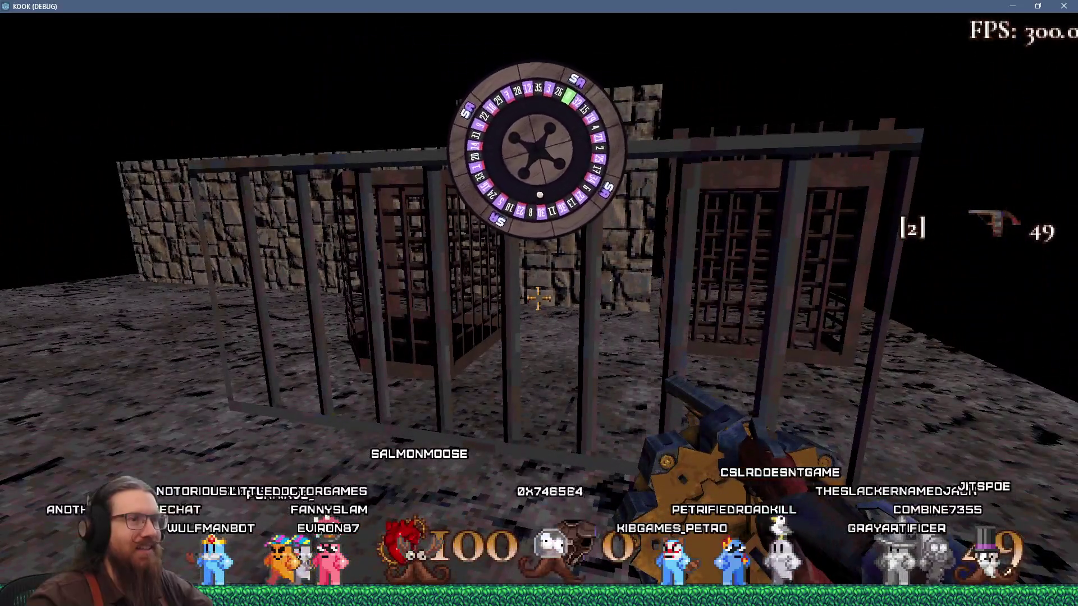
key(s)
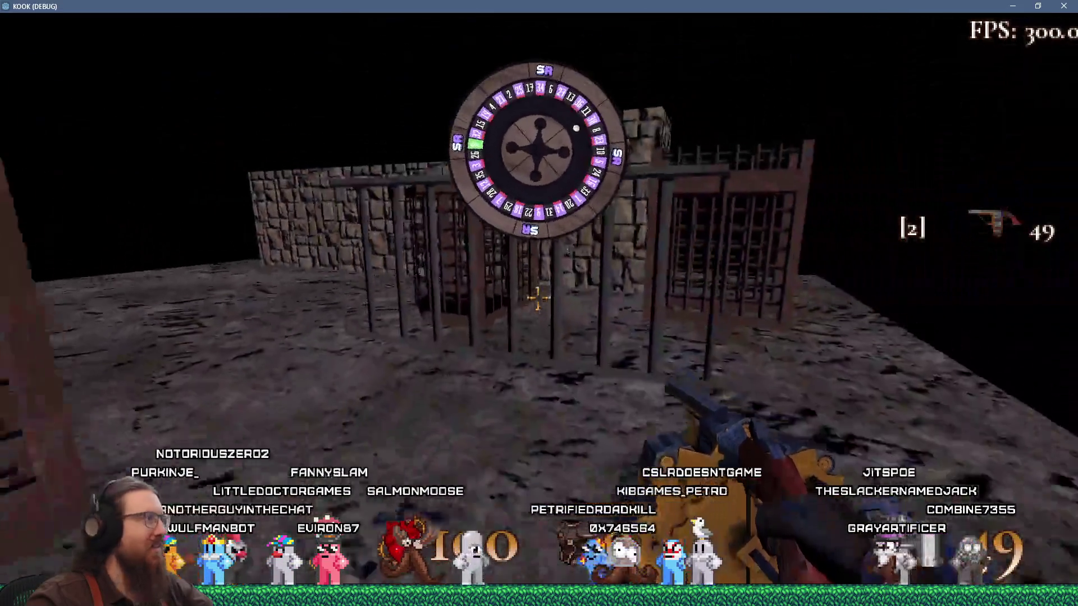
key(w)
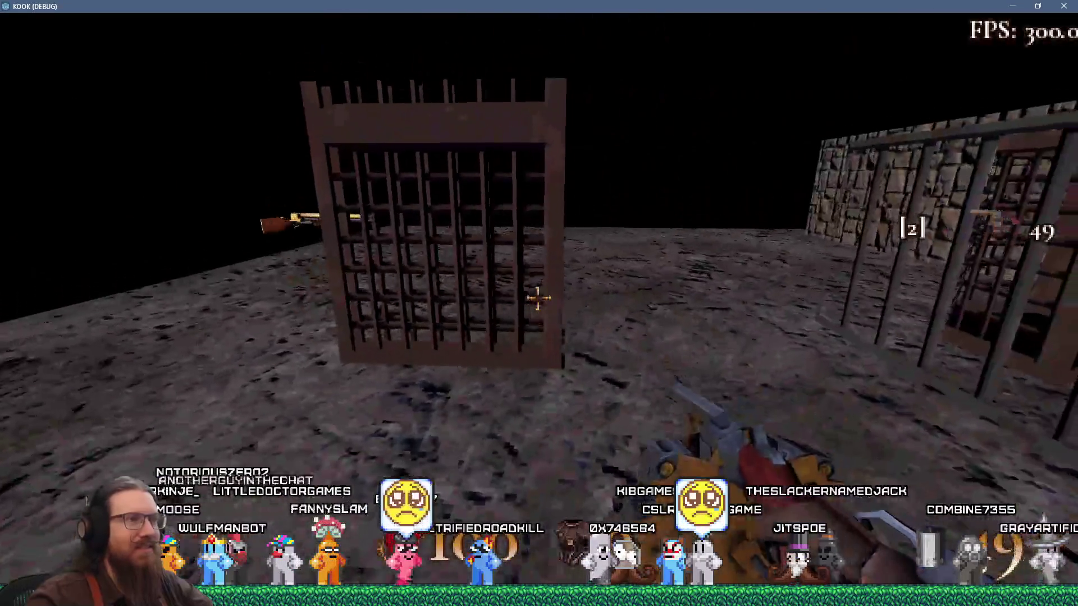
Shoot the cage repeatedly through its bars from several distances, then approach the wooden cage.
click(538, 298)
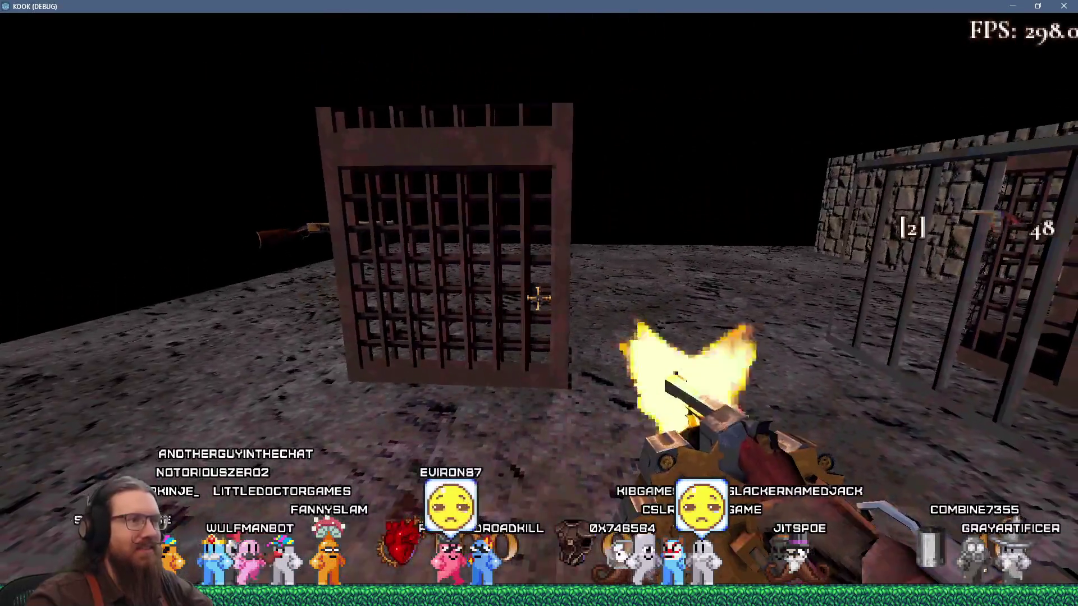
click(538, 298)
click(538, 298)
click(538, 298)
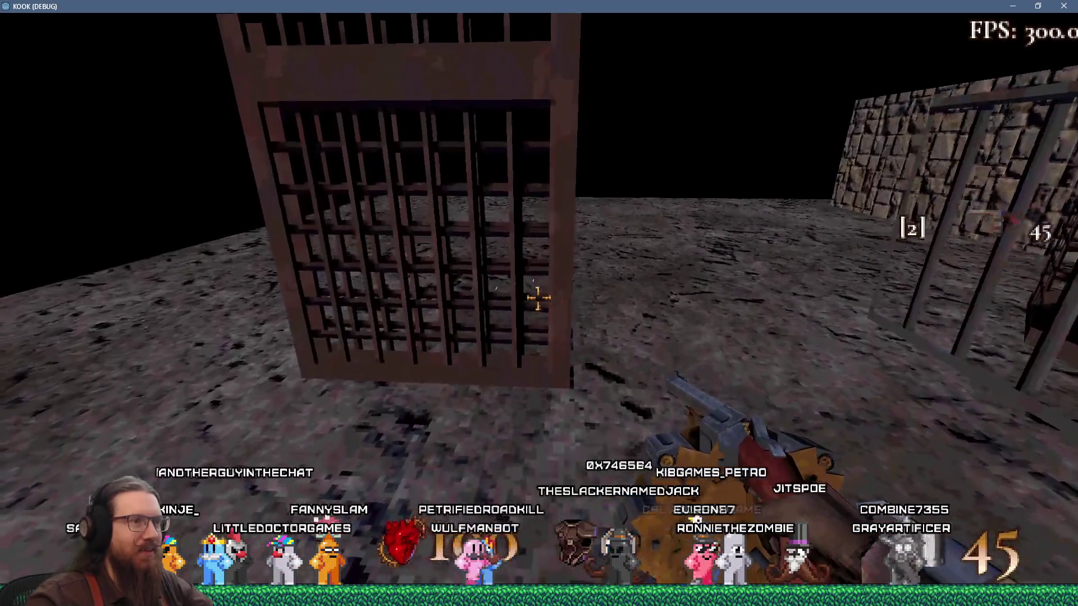
click(538, 298)
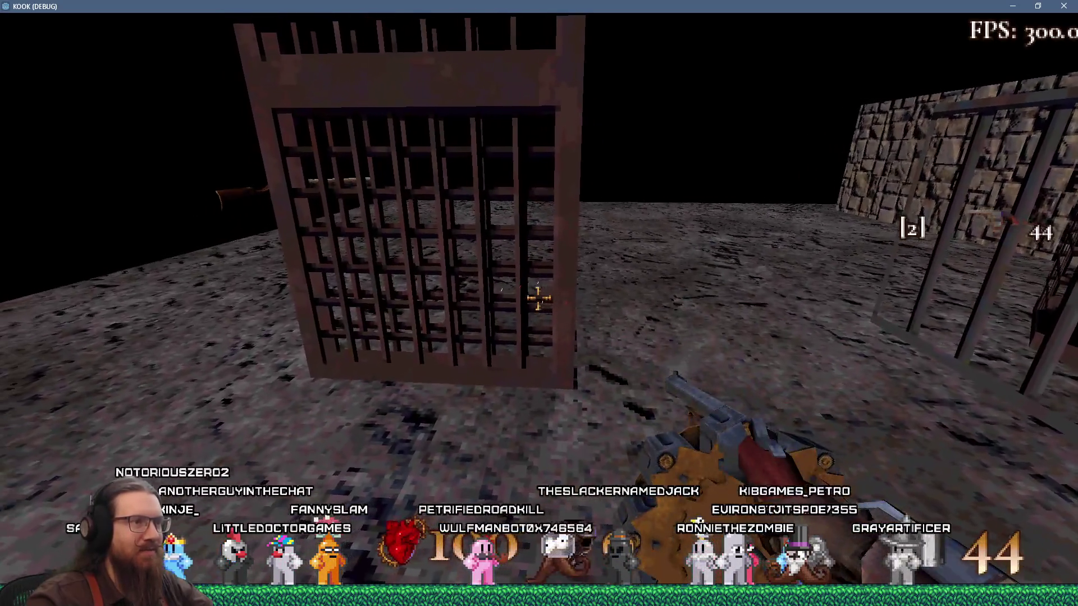
click(539, 298)
key(w)
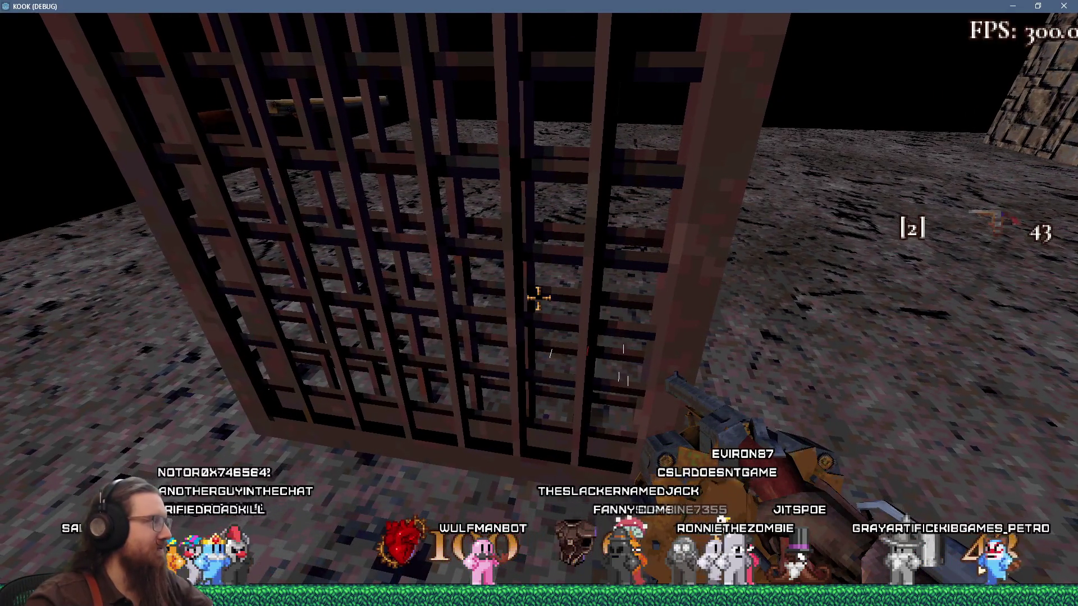
key(d)
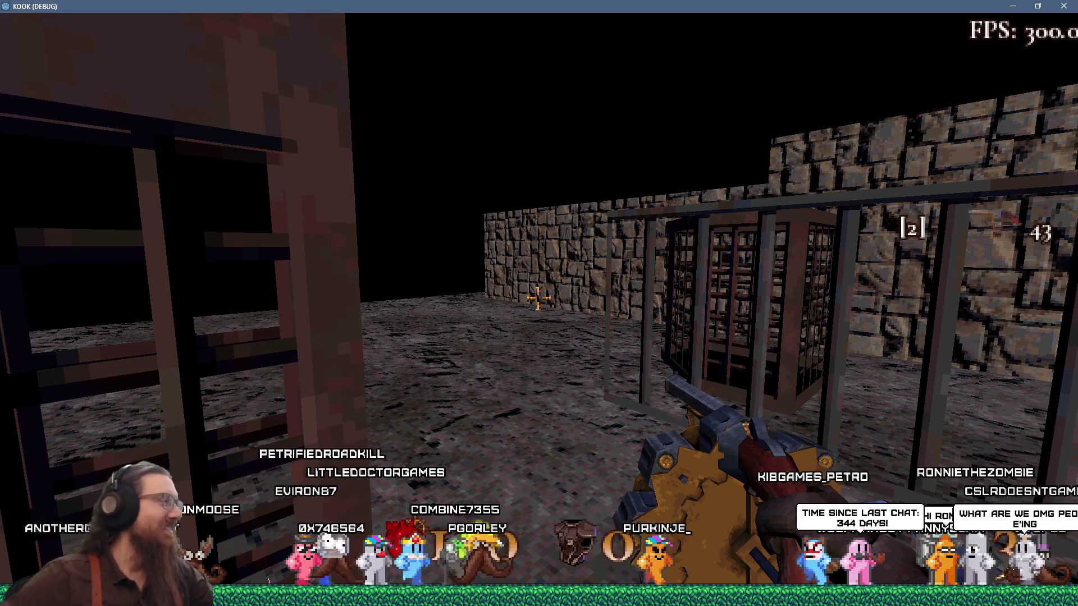
key(w)
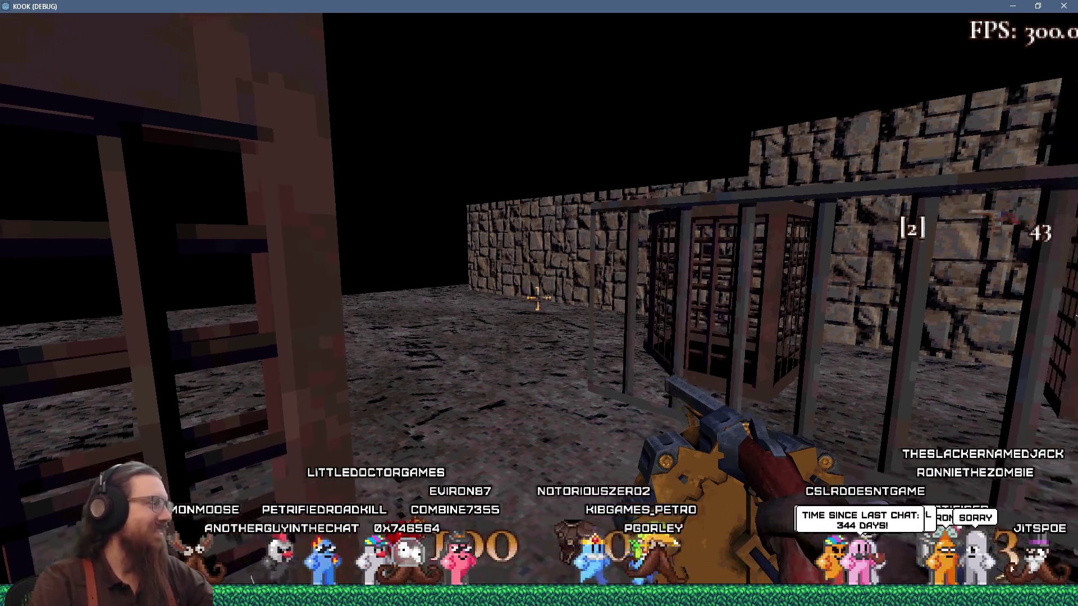
key(w)
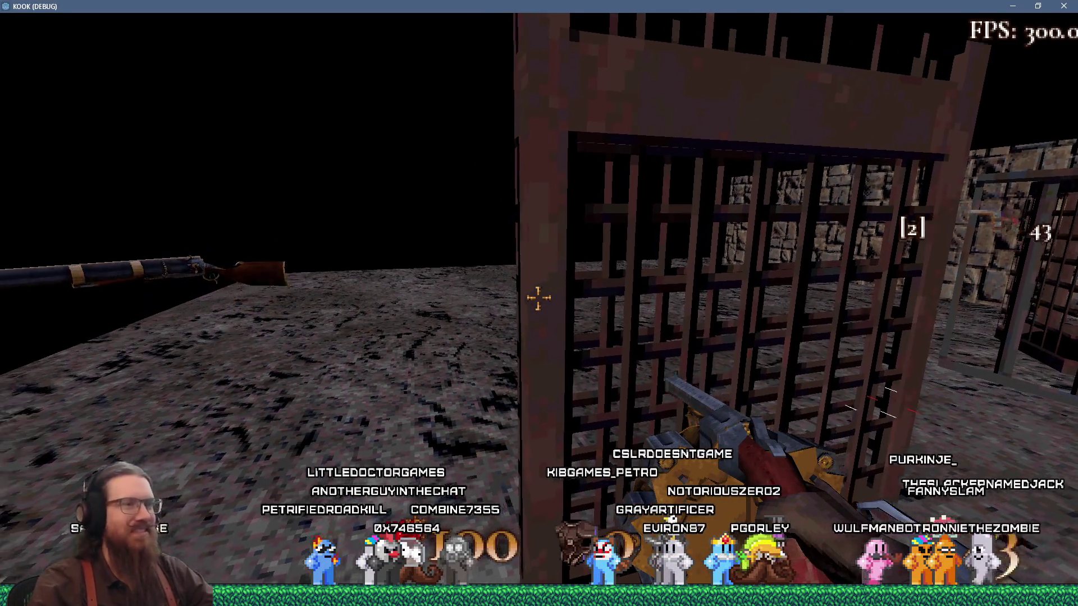
Fire four shots at the wooden cage's bars, then walk toward the standalone cage.
click(538, 298)
click(538, 298)
click(538, 298)
click(538, 298)
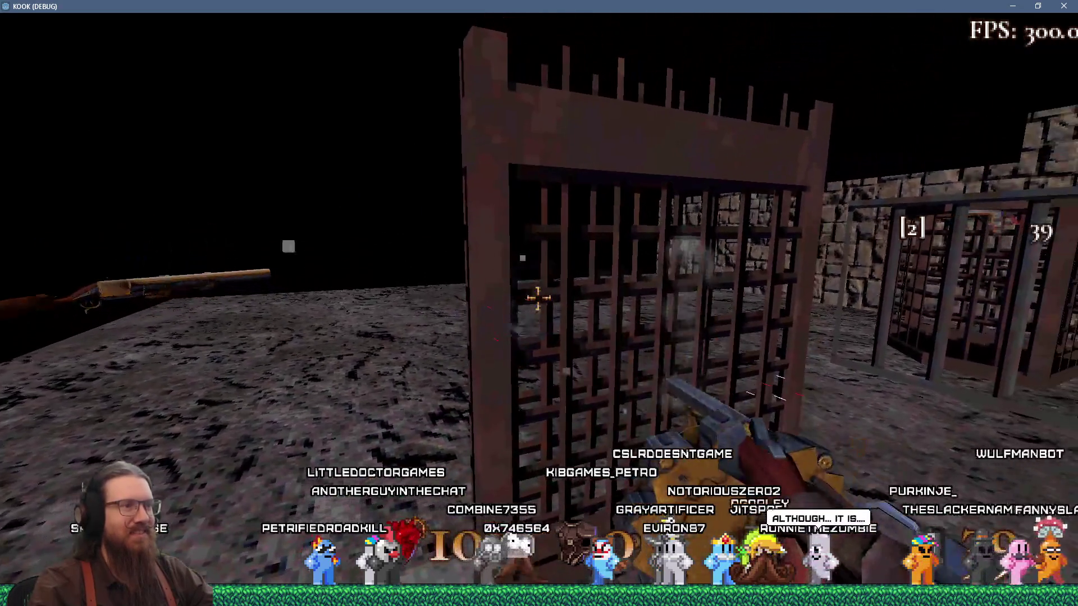
key(w)
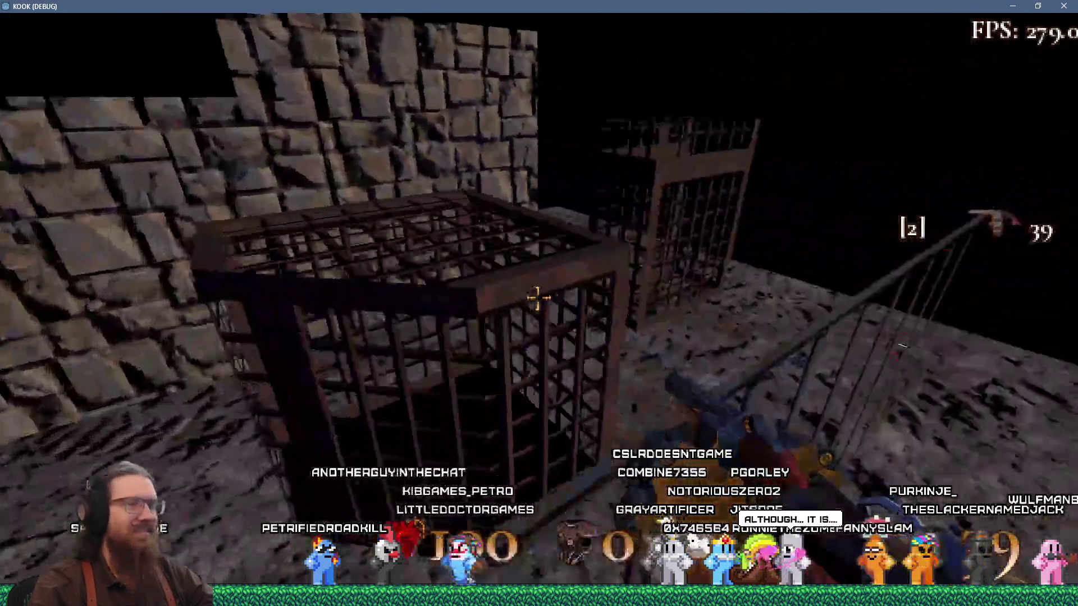
key(w)
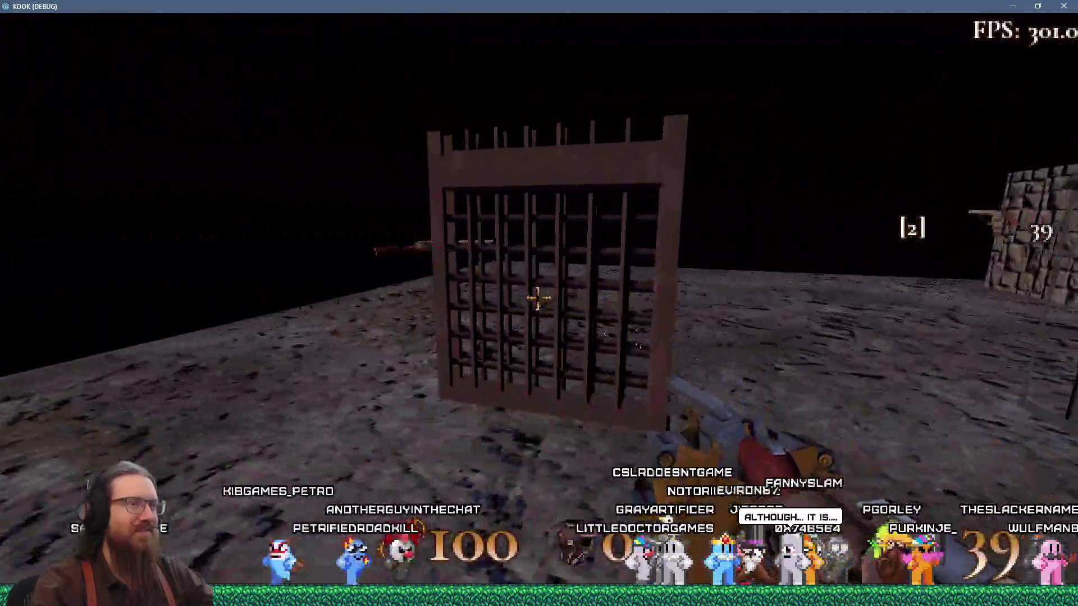
key(w)
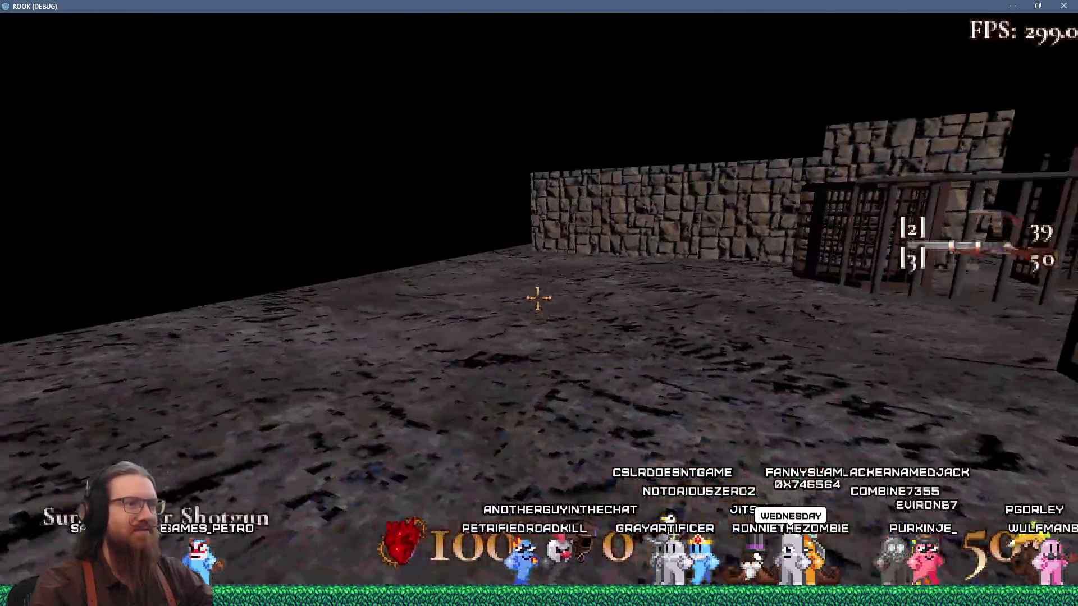
Fire the shotgun at the cage block several times from different positions.
click(538, 298)
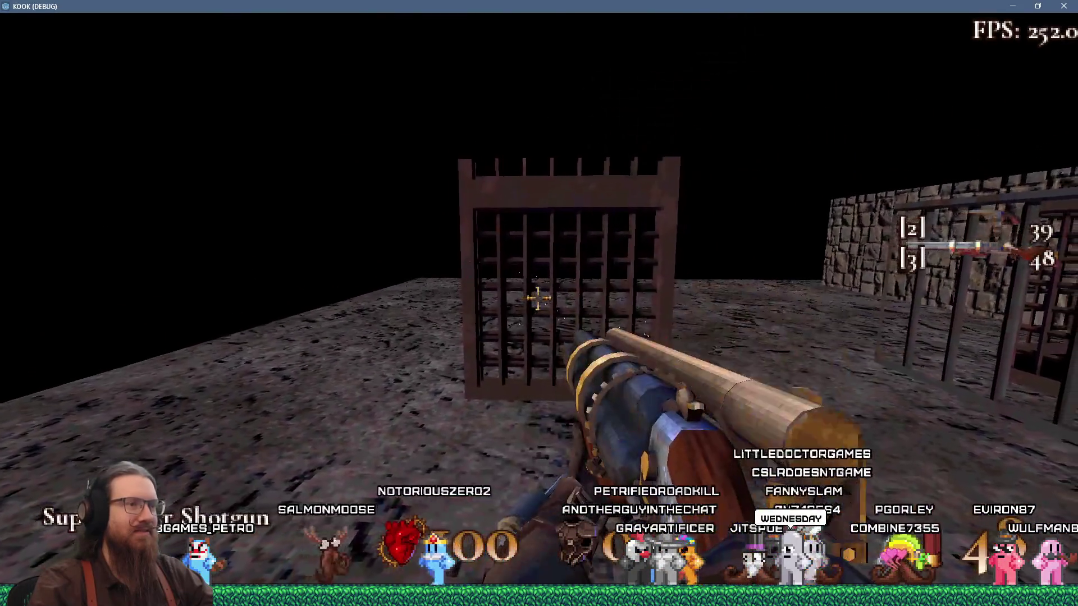
click(537, 298)
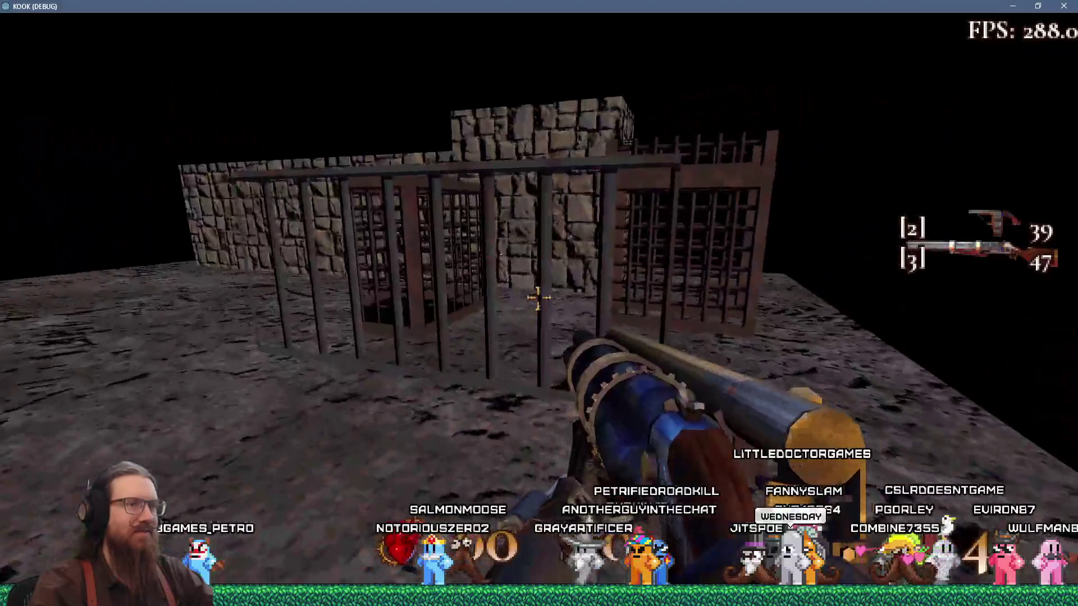
click(538, 298)
key(w)
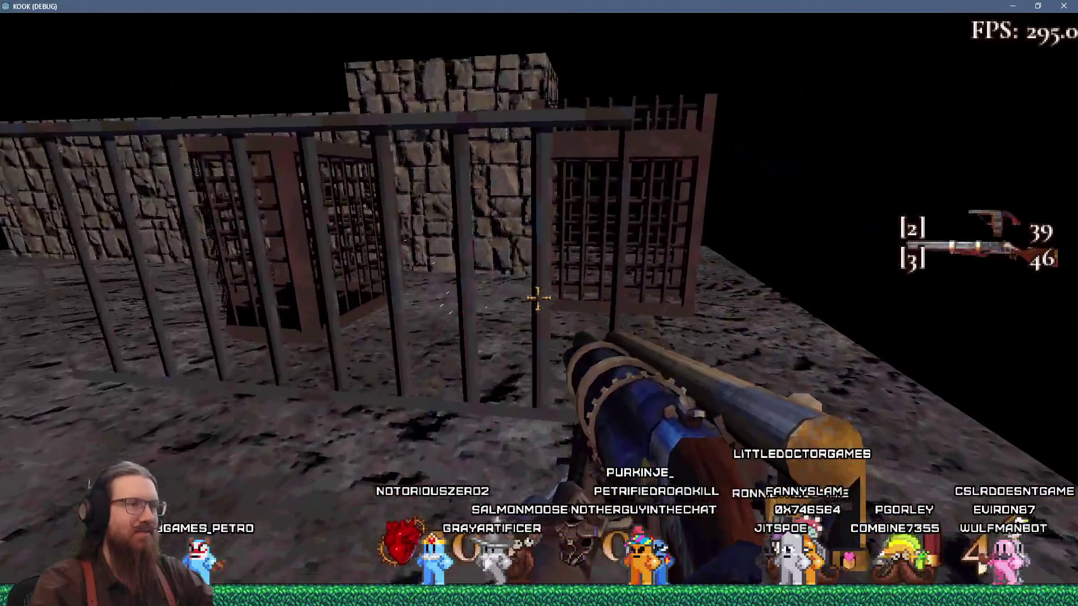
key(w)
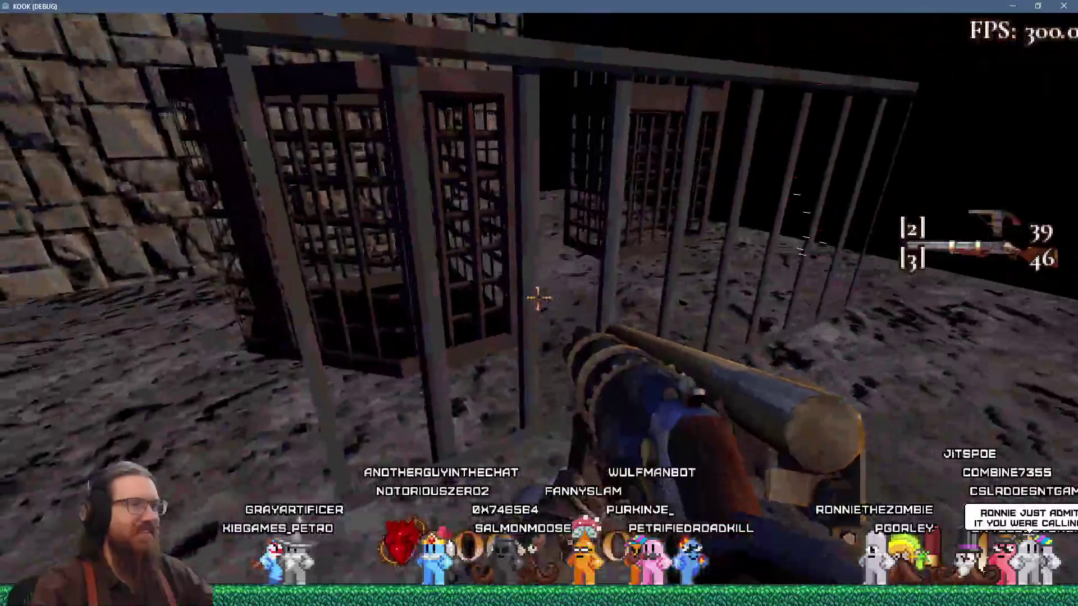
click(538, 298)
key(w)
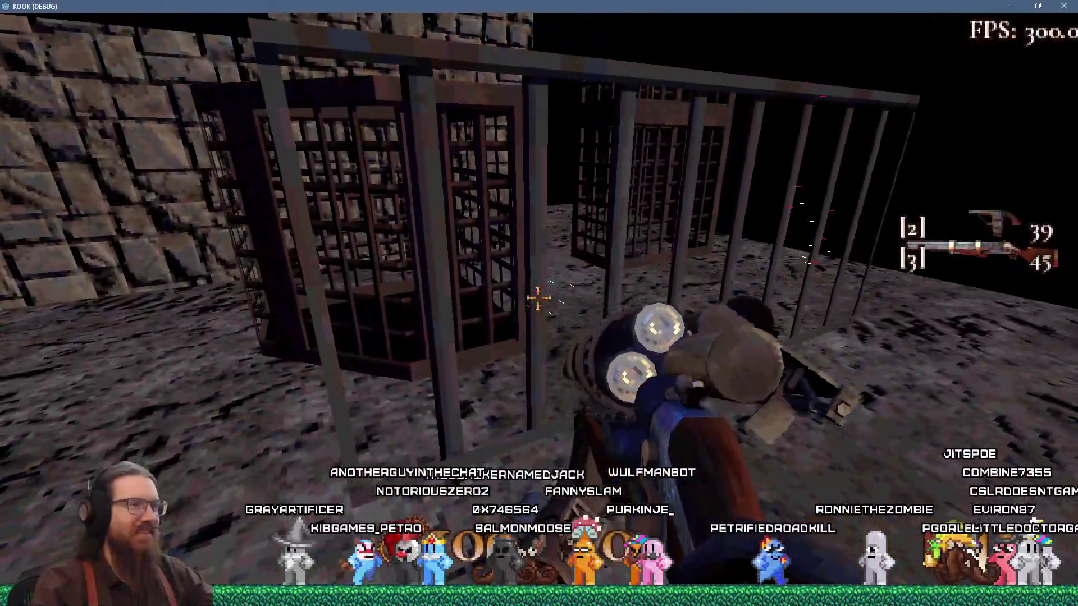
key(w)
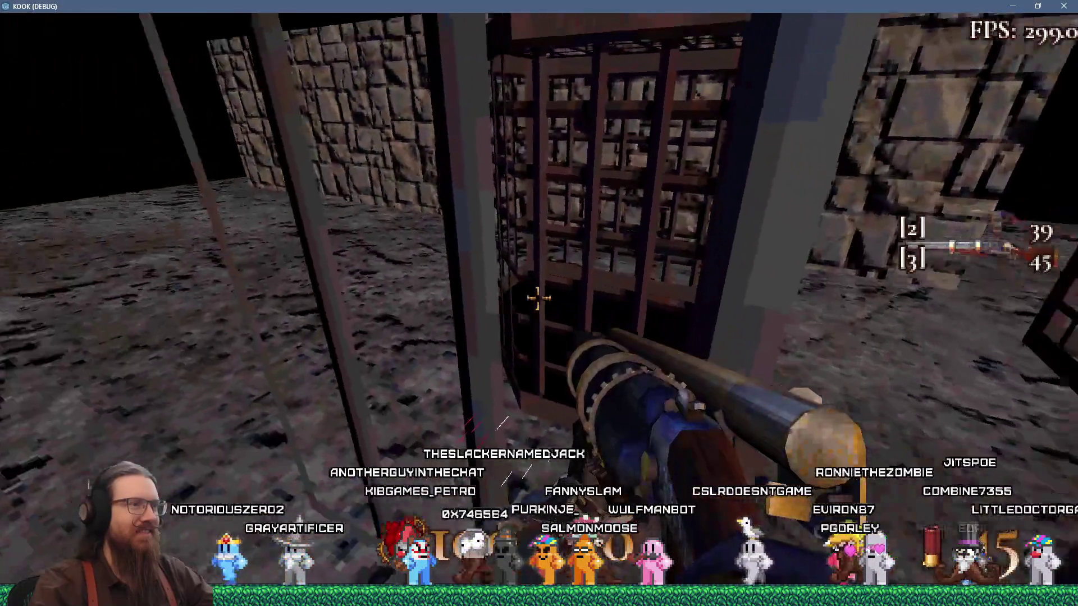
click(537, 298)
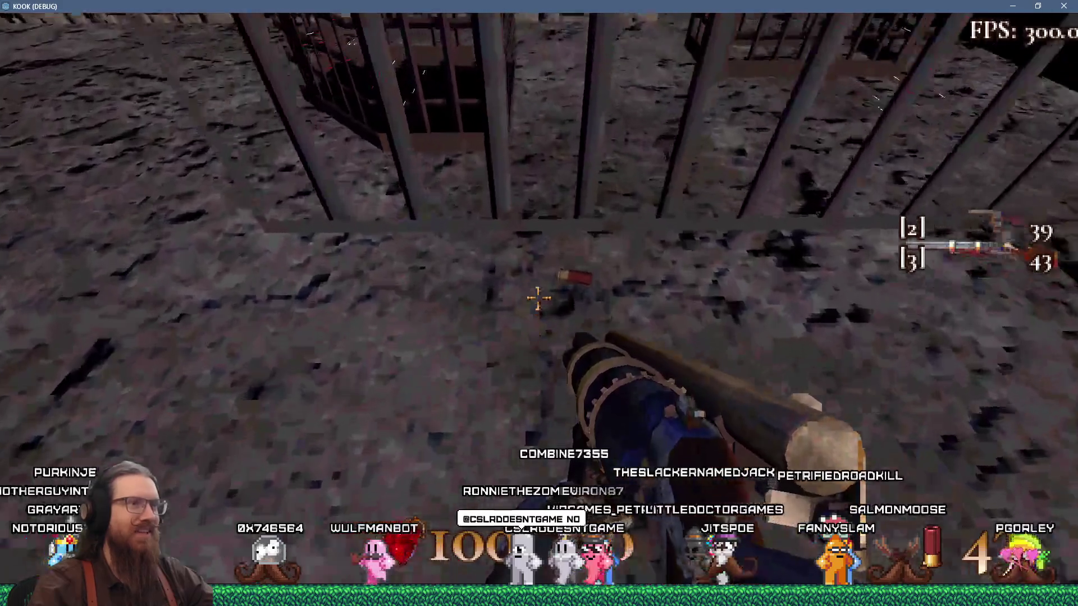
Kick the cage bars, fire the shotgun twice at the gate, and open the debug console.
key(w)
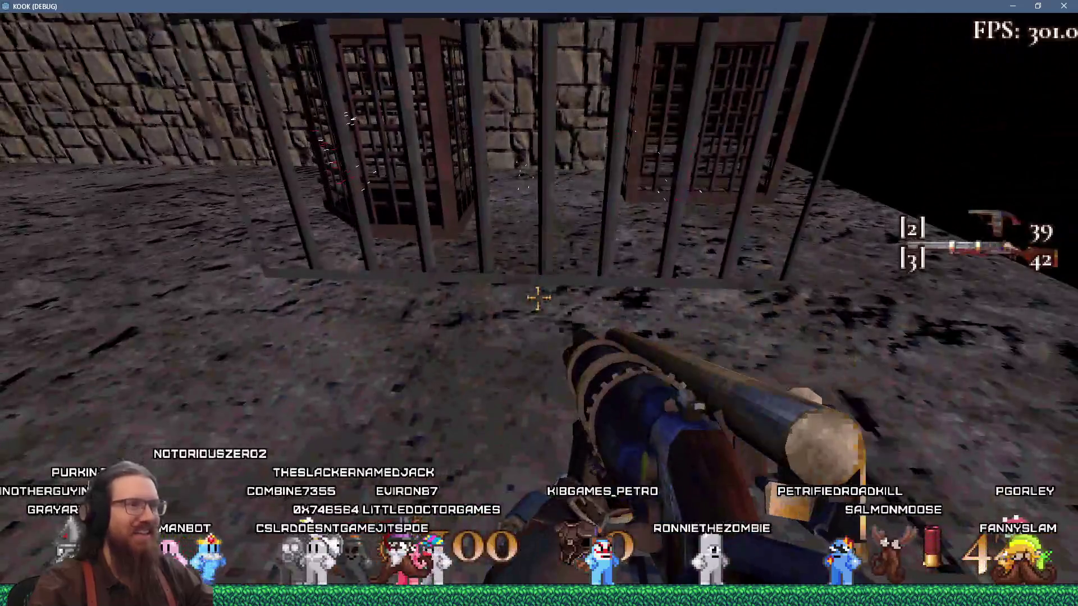
key(w)
key(f)
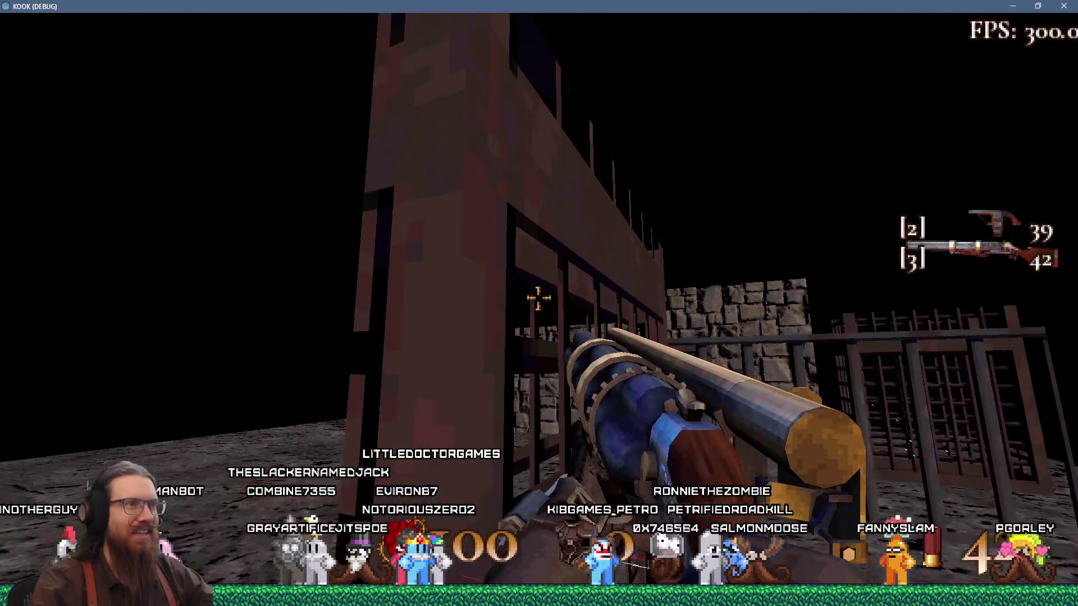
click(538, 297)
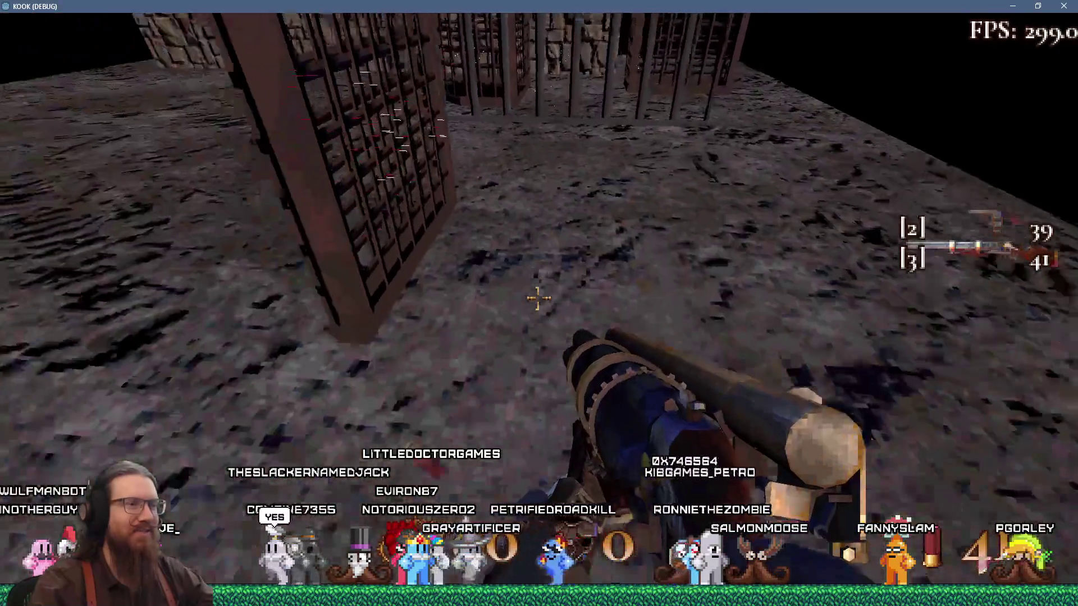
key(f)
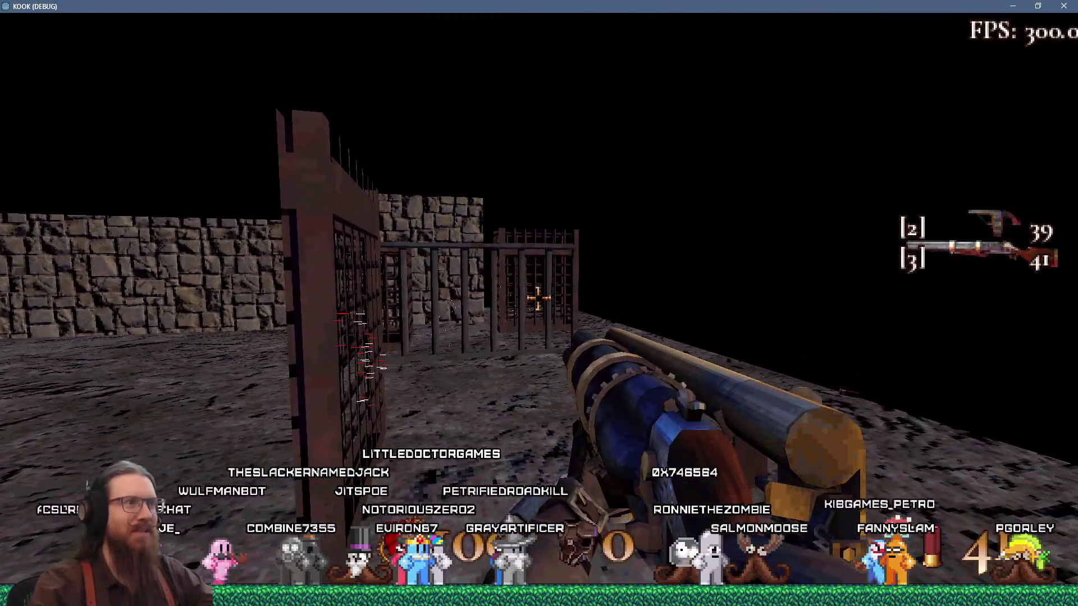
key(w)
key(w)
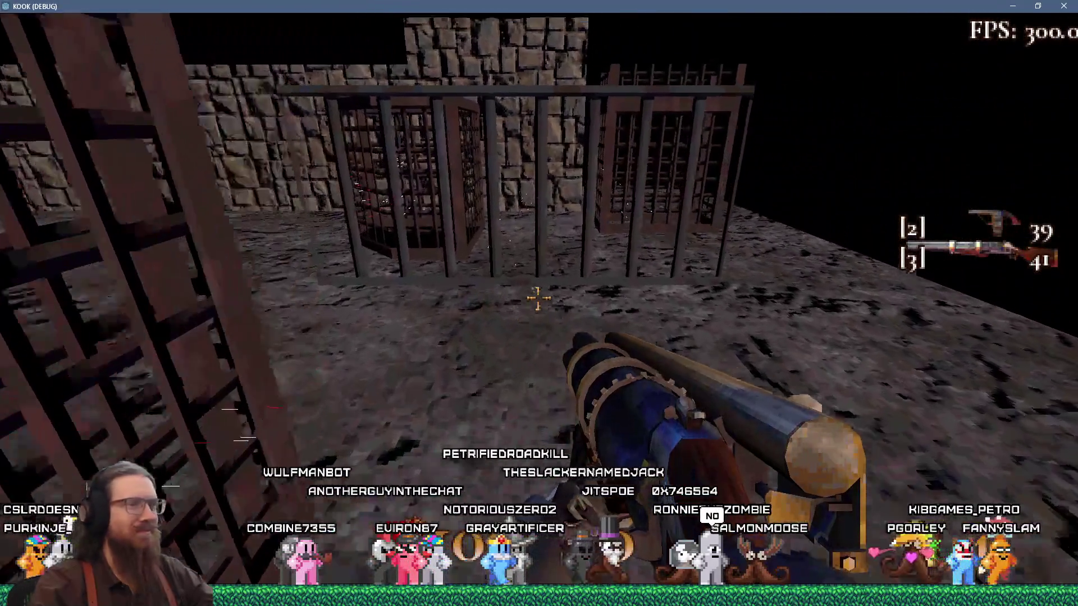
click(538, 299)
click(538, 299)
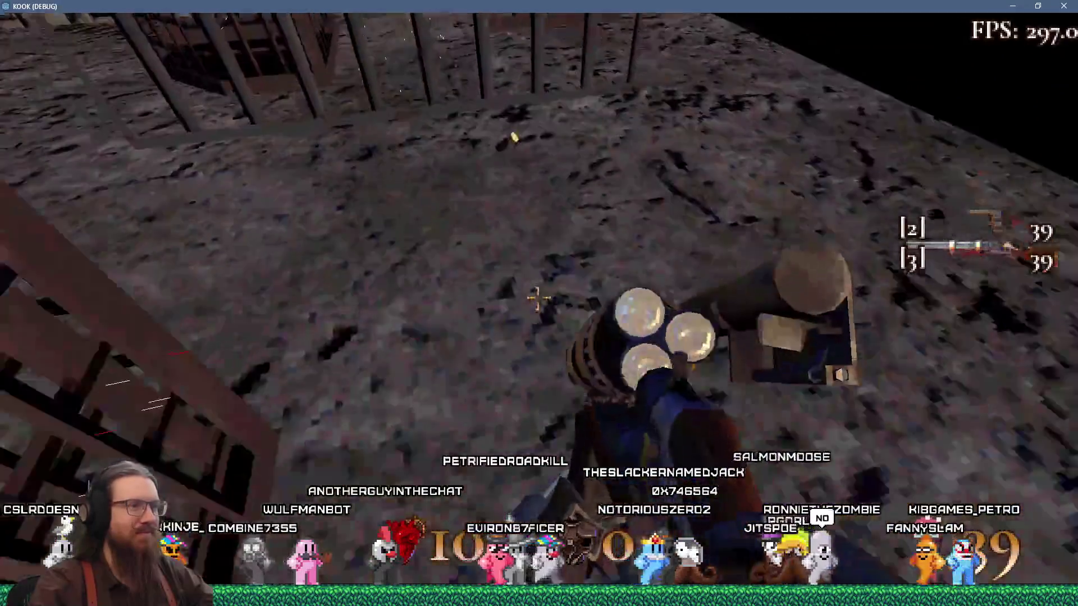
key(grave)
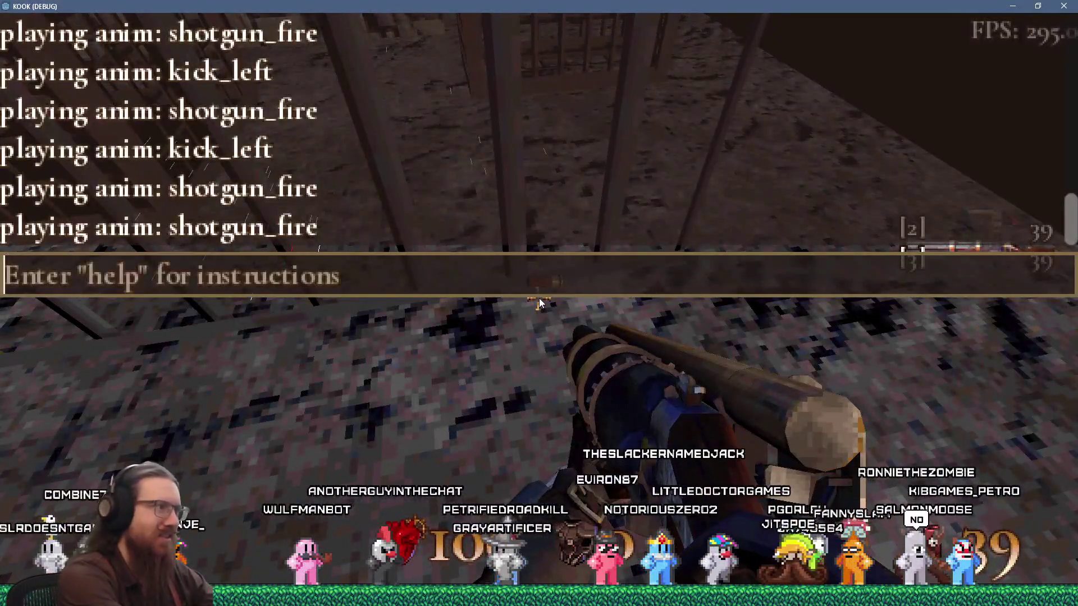
Close the console, kick the cage bars, briefly reopen the console, then kick the cell gates repeatedly.
key(grave)
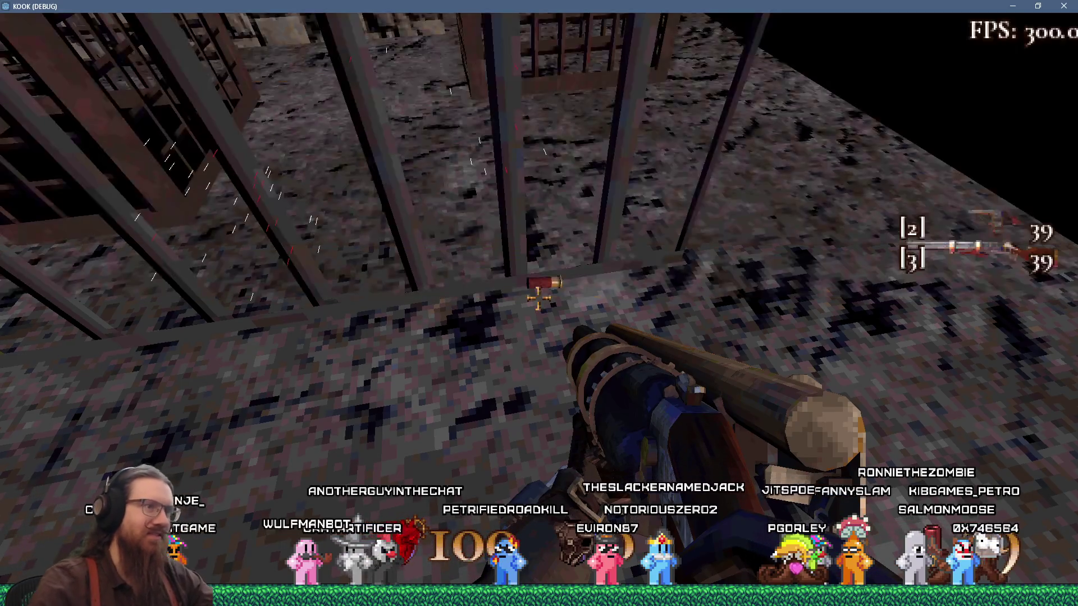
key(f)
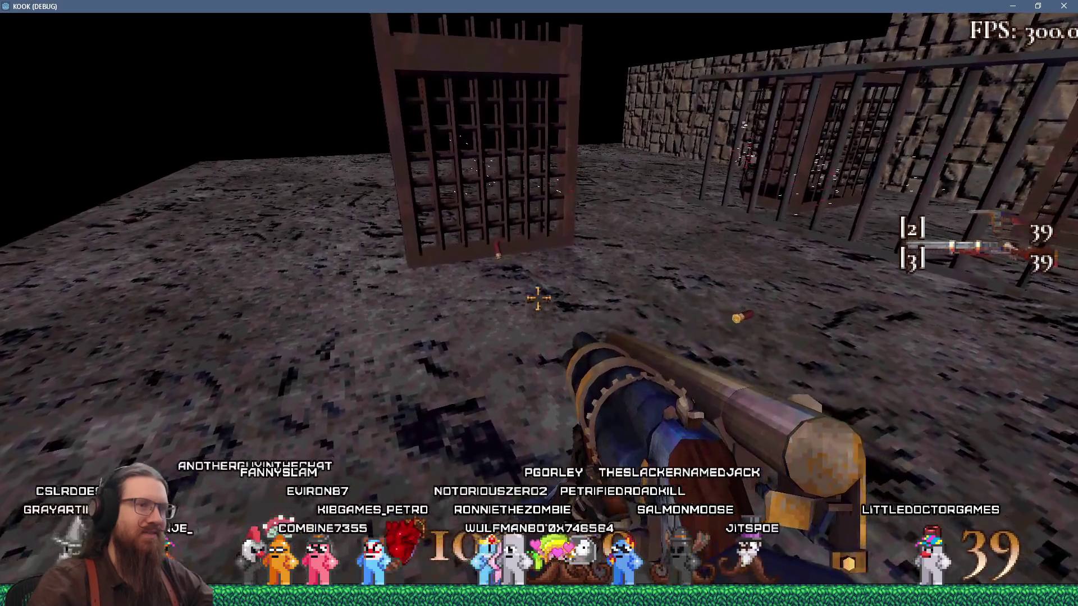
key(grave)
text(e)
key(grave)
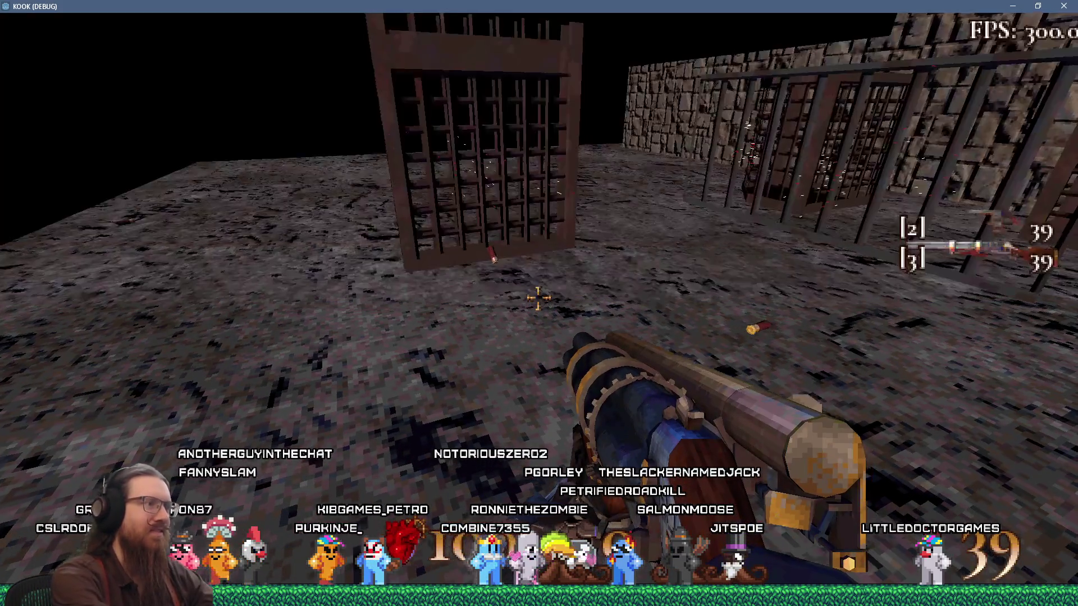
key(e)
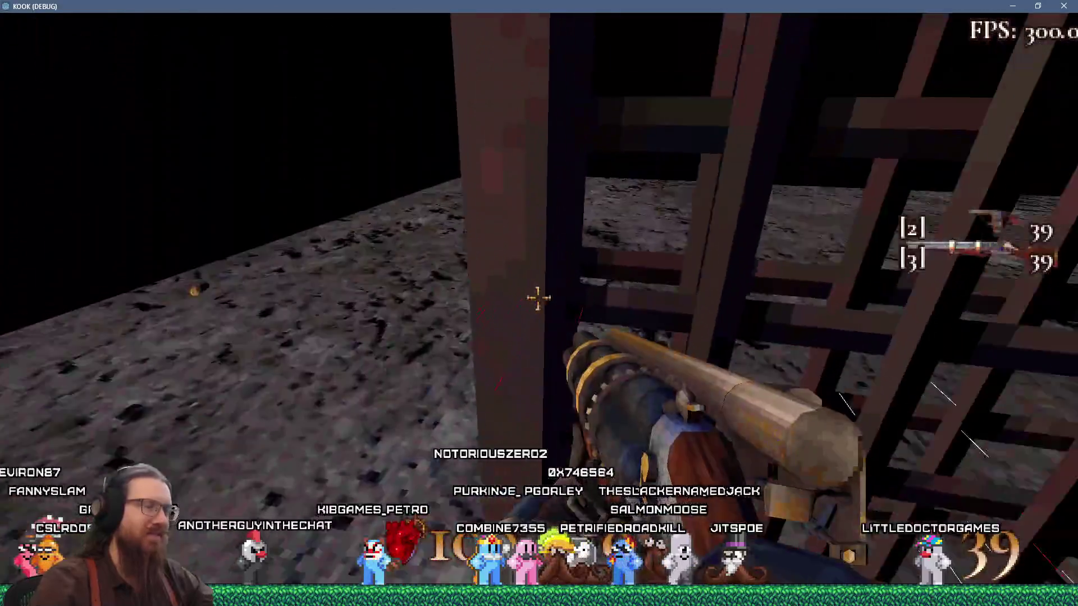
key(e)
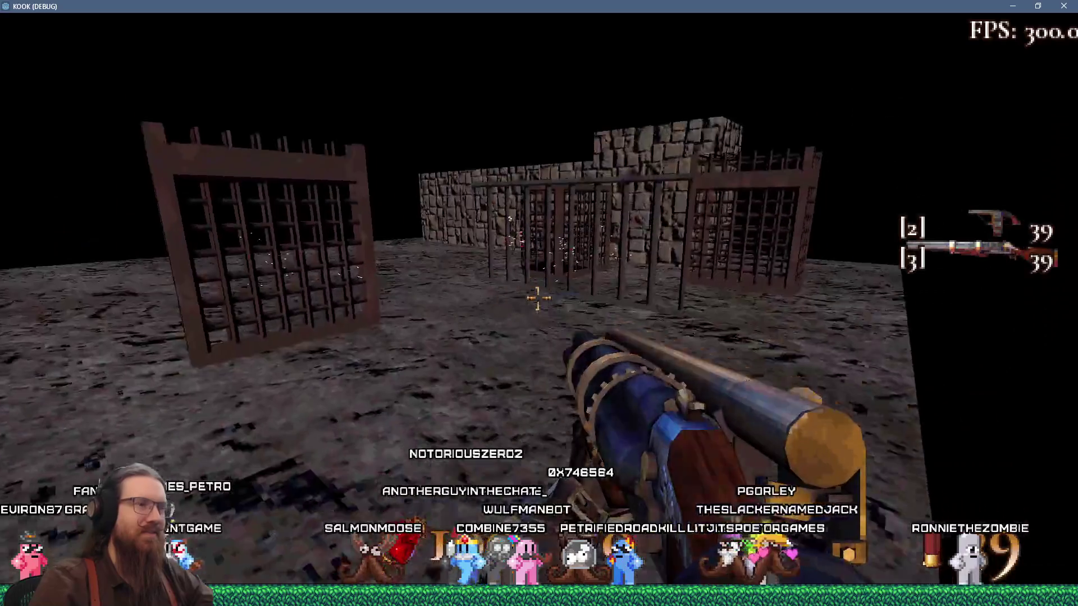
key(e)
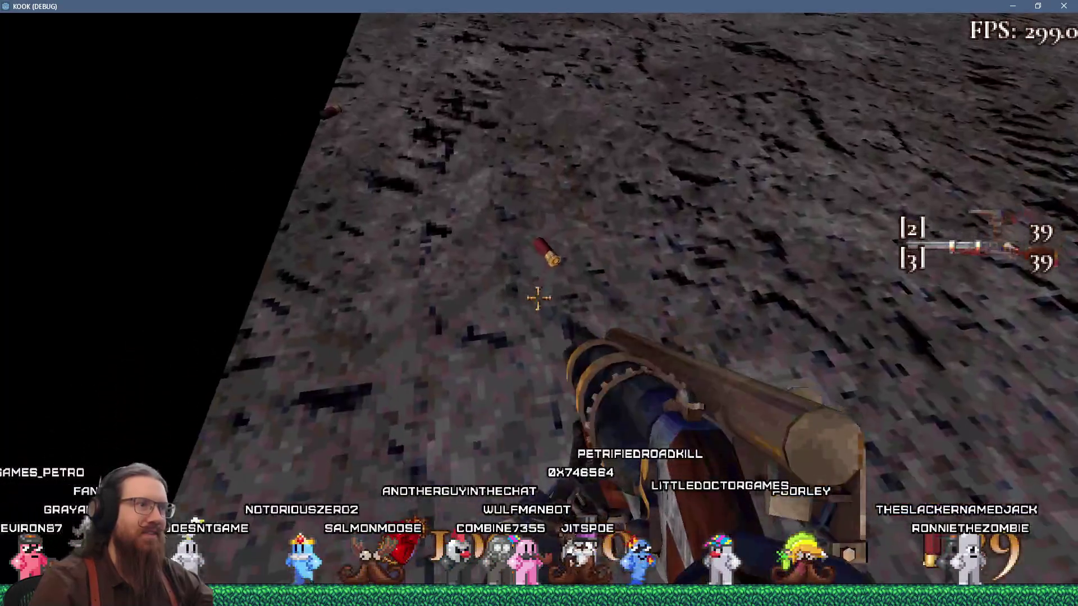
key(e)
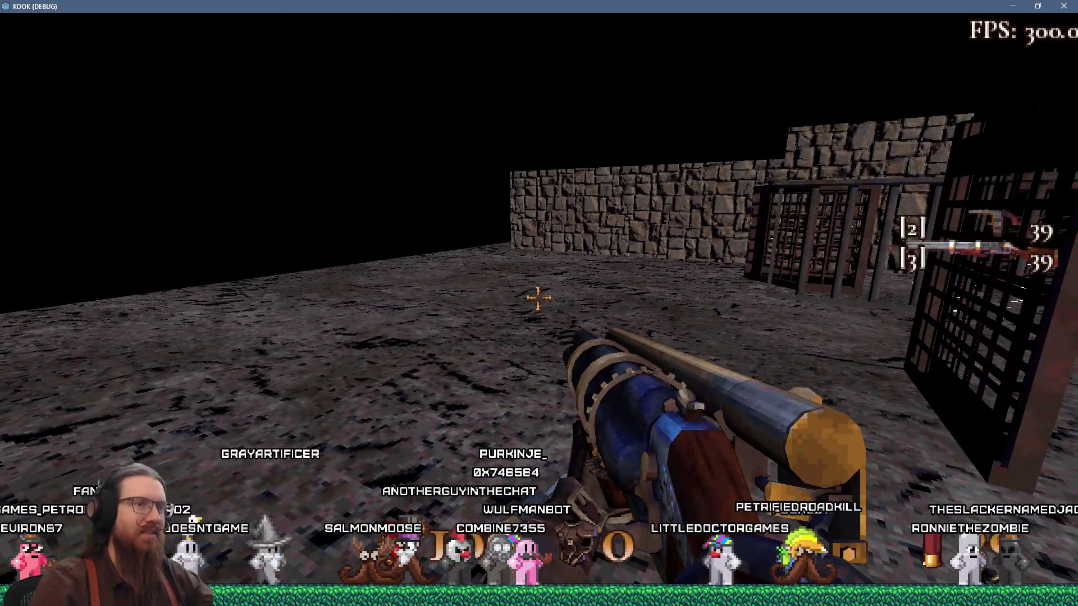
Walk along the stone ledge and wall, then shoot and kick the cage.
key(s)
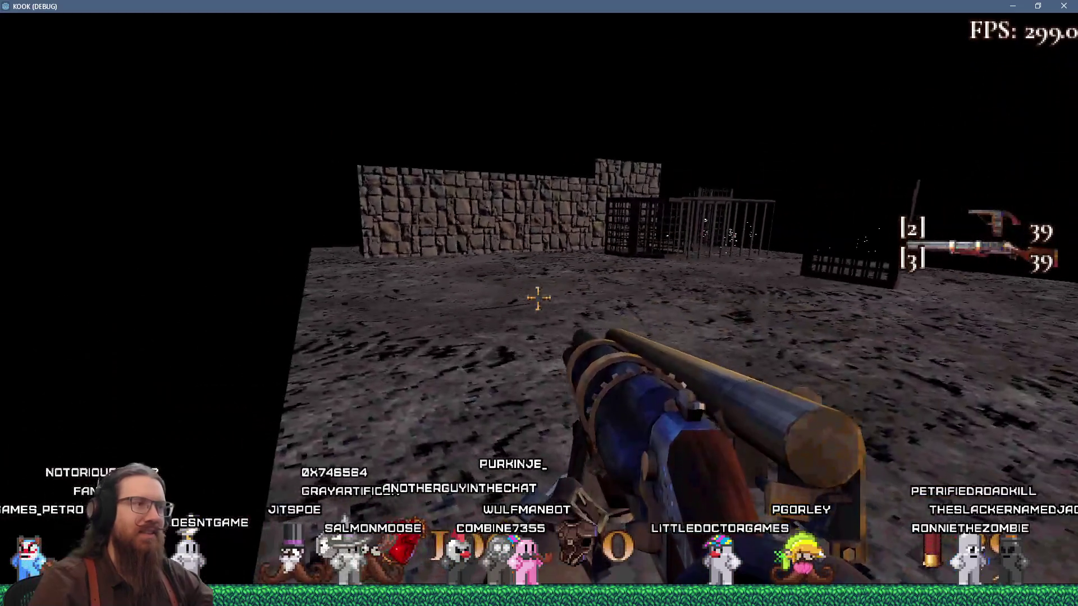
key(w)
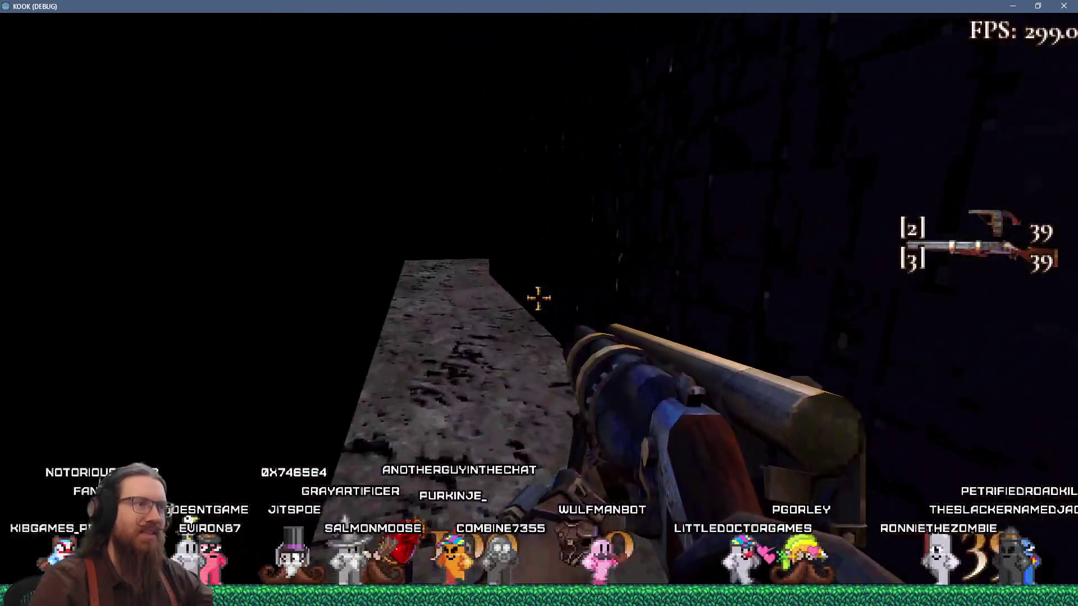
key(w)
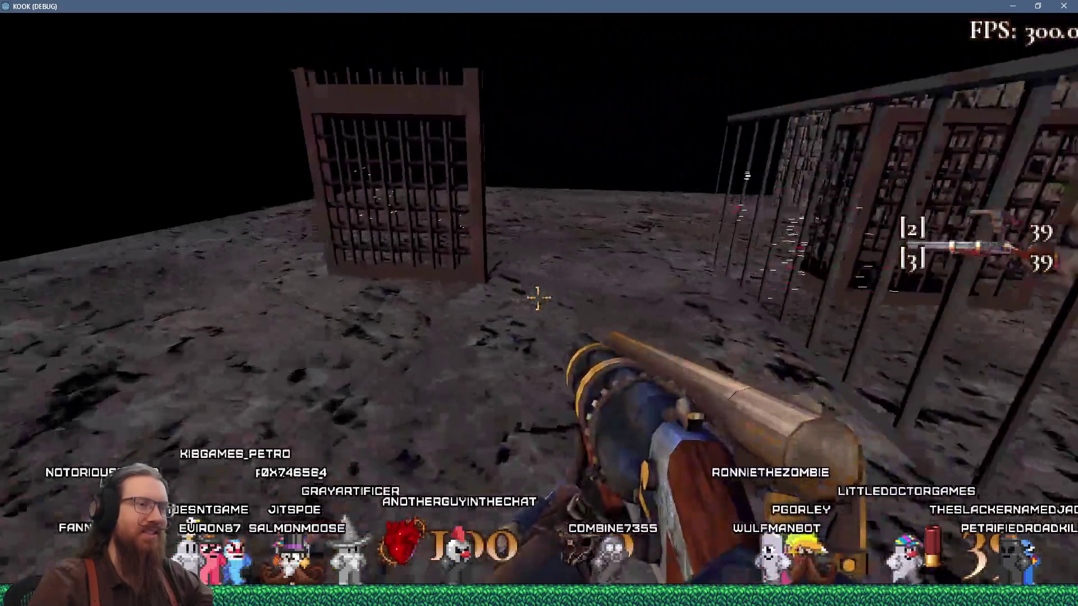
key(s)
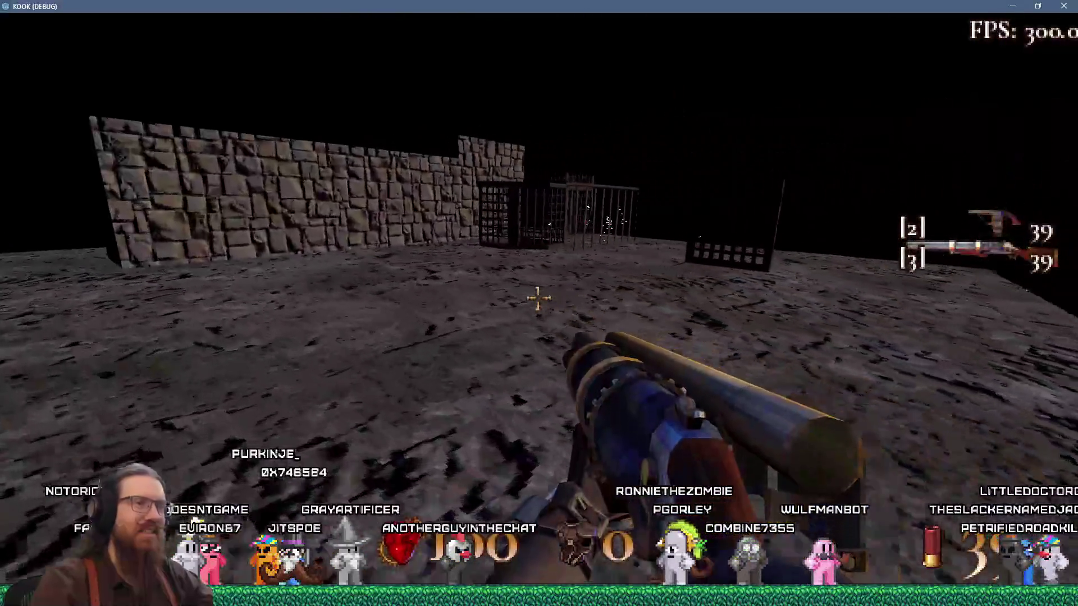
key(w)
key(w)
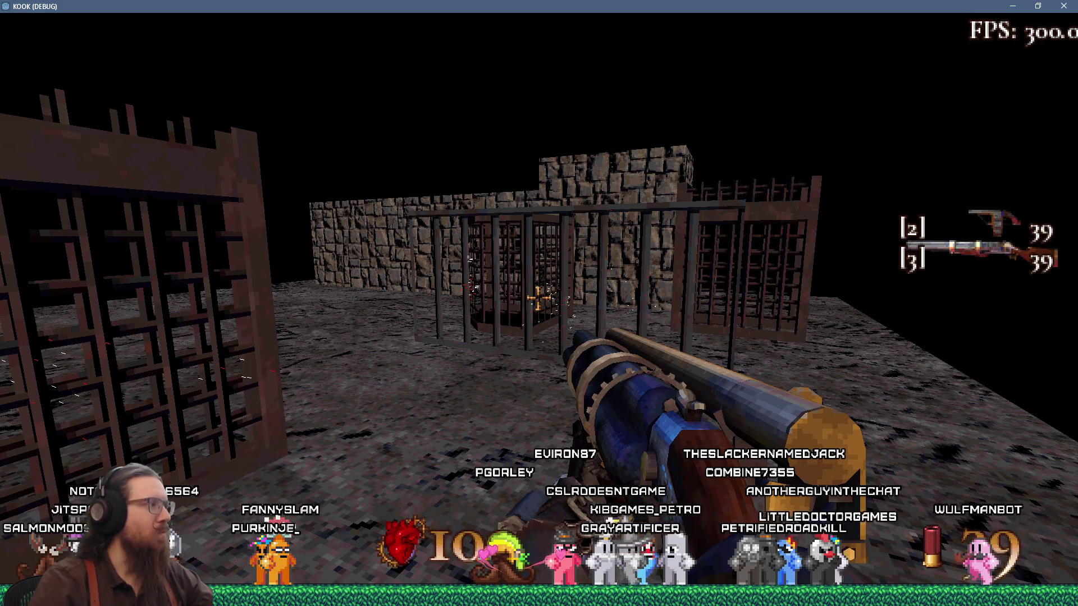
click(537, 299)
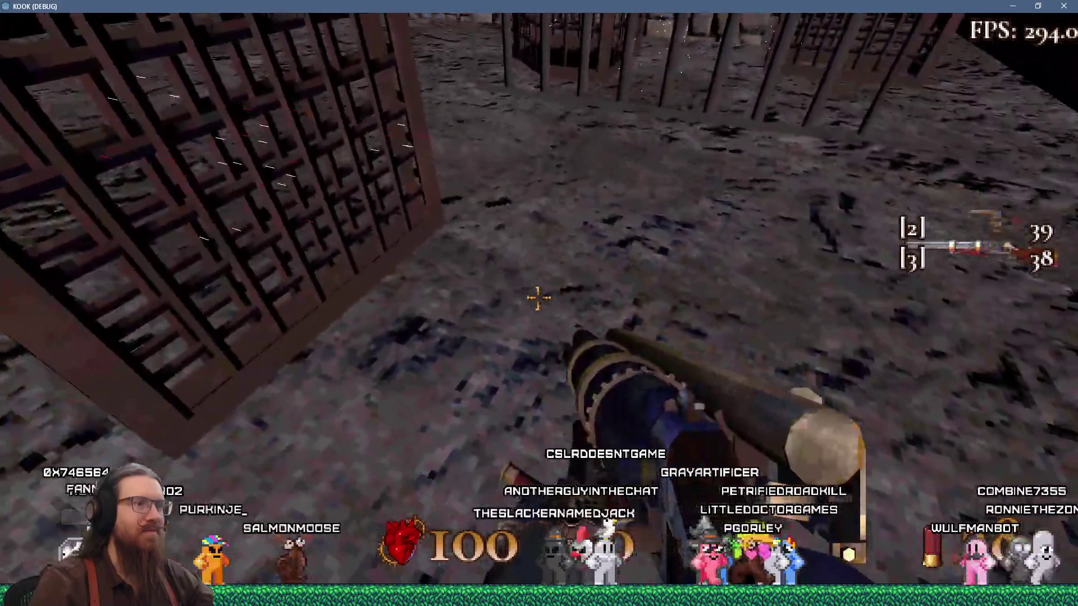
key(f)
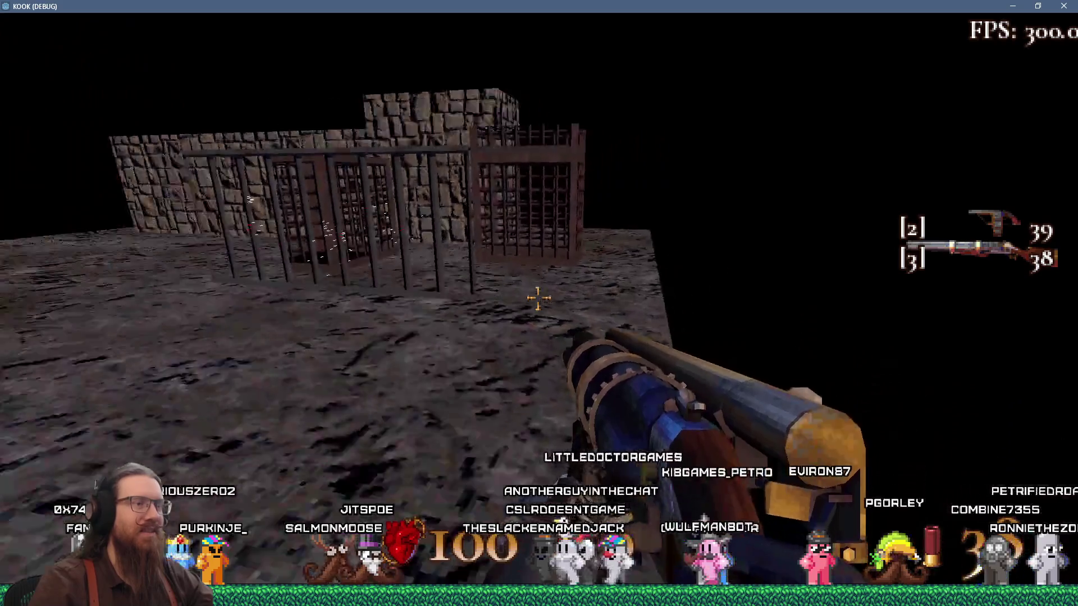
click(538, 298)
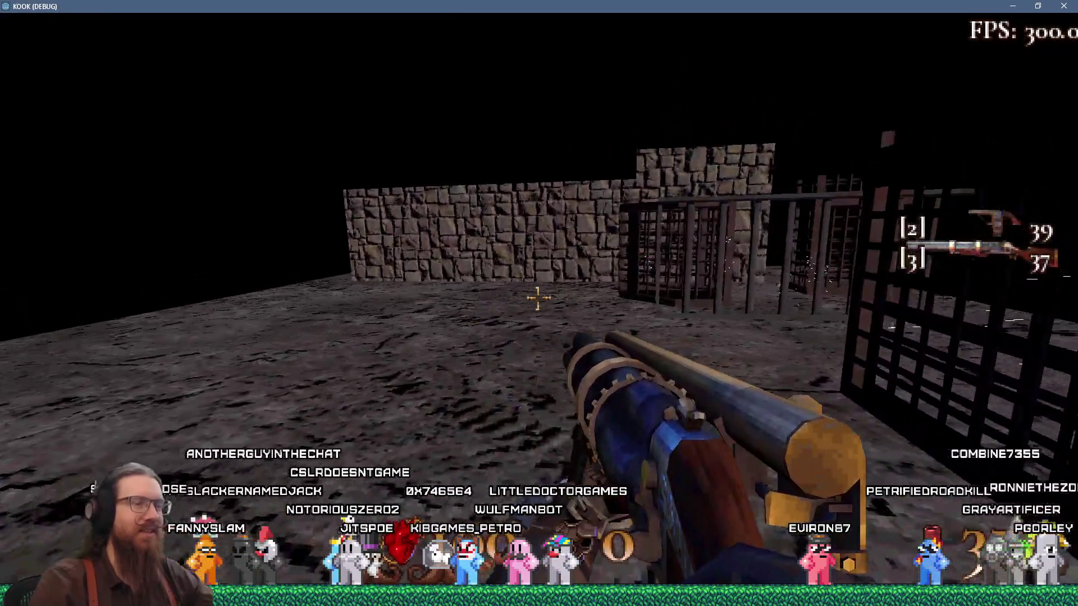
Walk up to the cage and fire the revolver into it three times.
key(w)
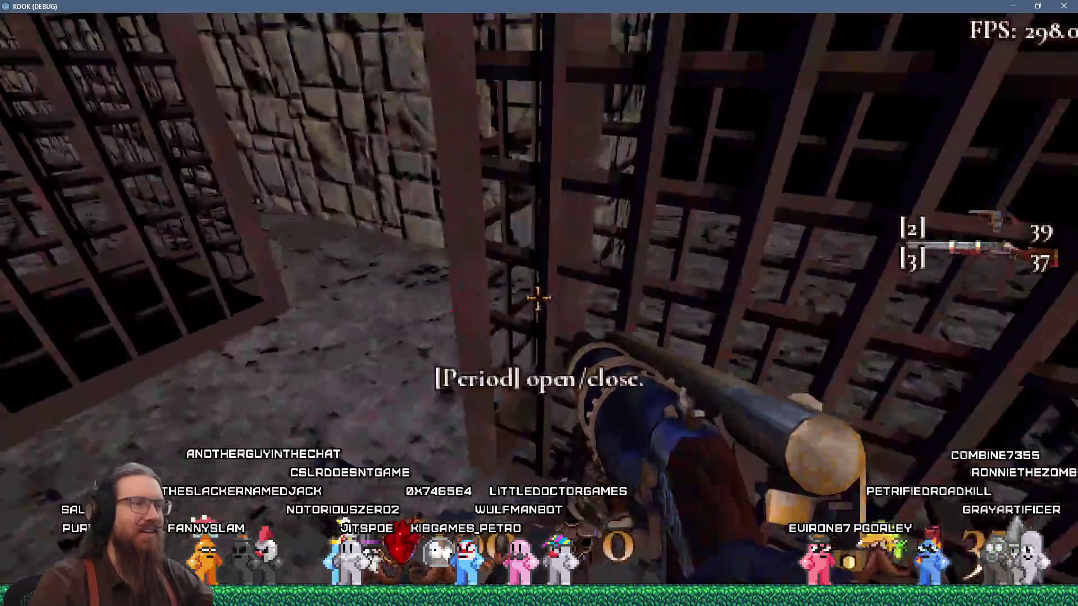
key(w)
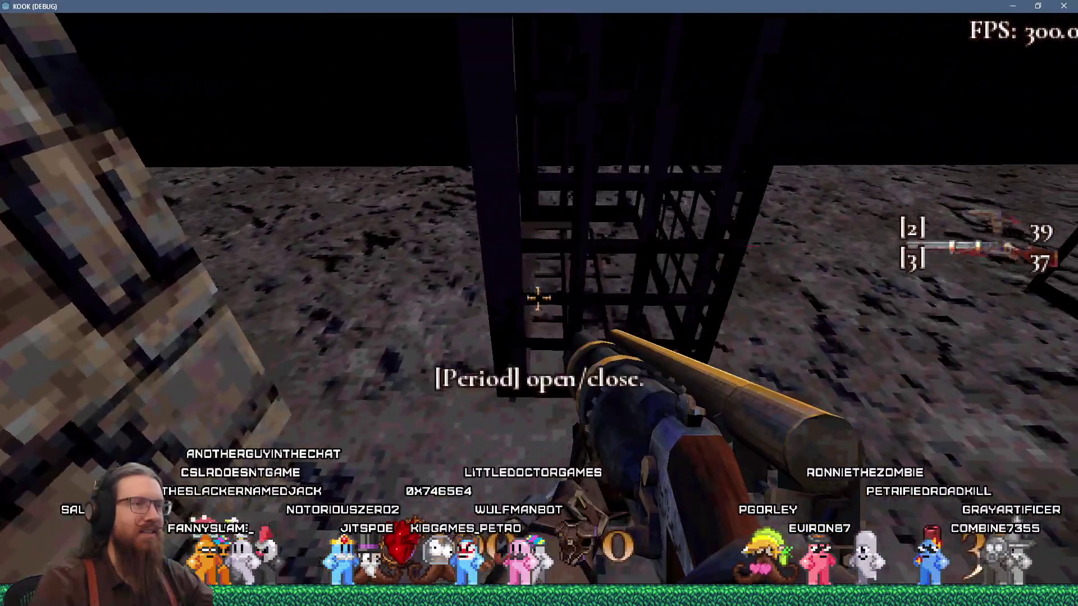
key(w)
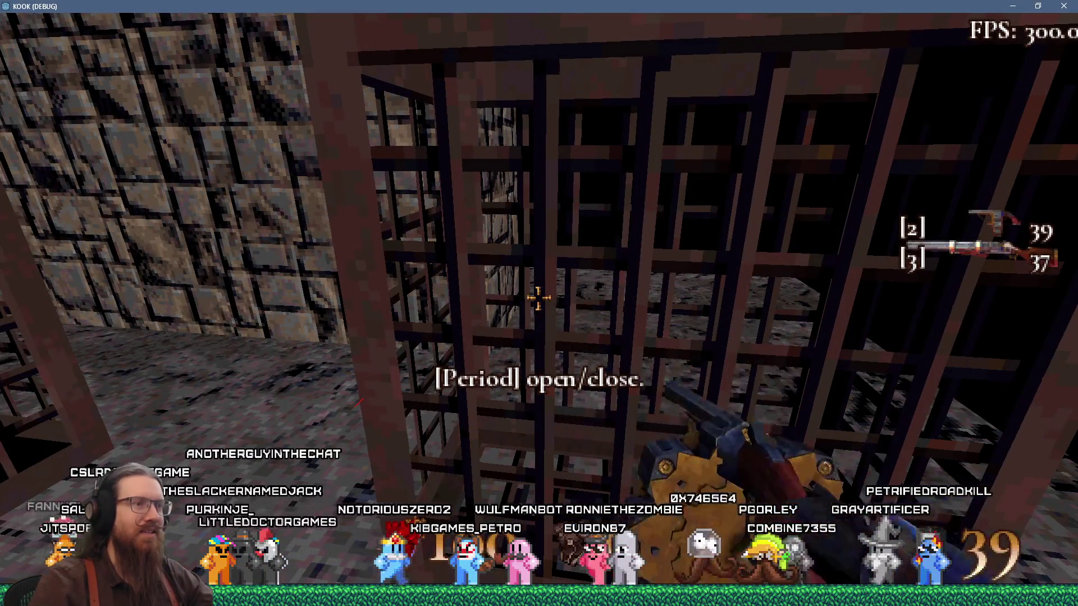
click(537, 297)
click(537, 297)
click(538, 298)
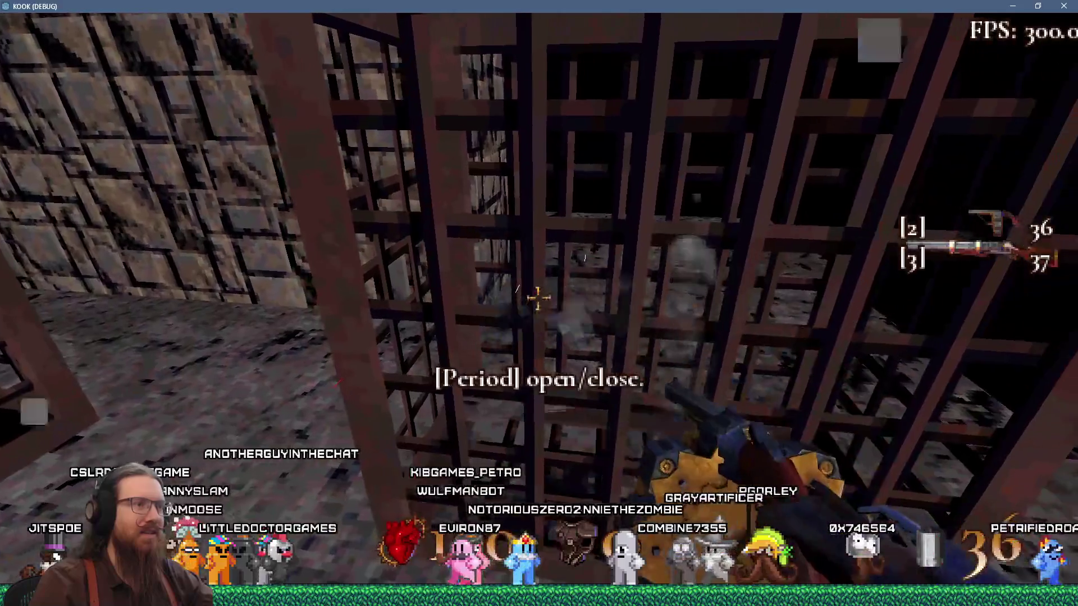
Keep firing at the cage bars while stepping back and forth, circle it, then open the console.
key(s)
click(538, 298)
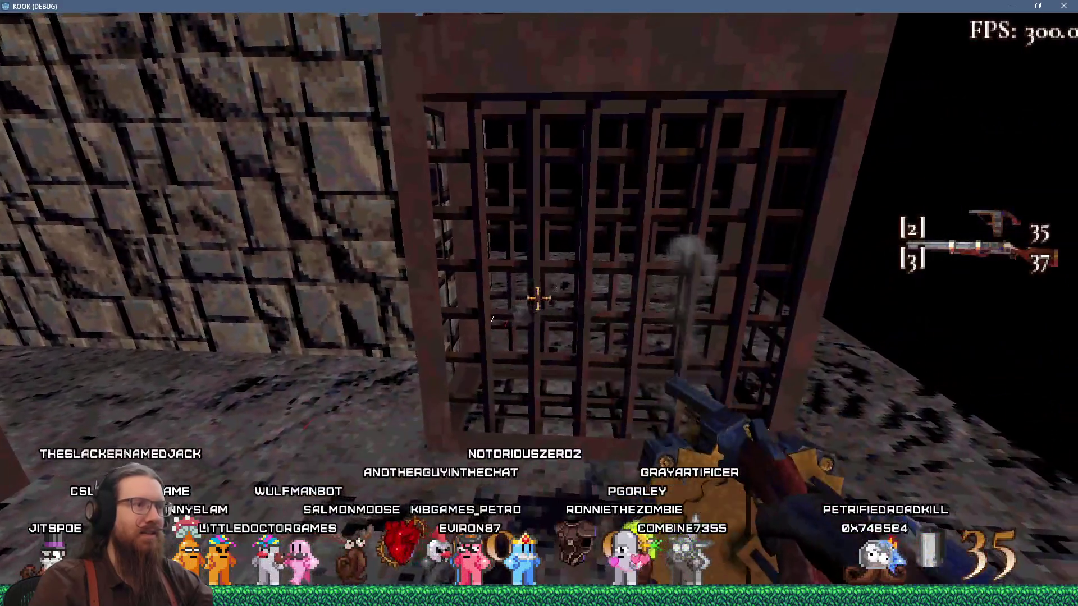
click(538, 298)
key(w)
click(537, 298)
click(538, 298)
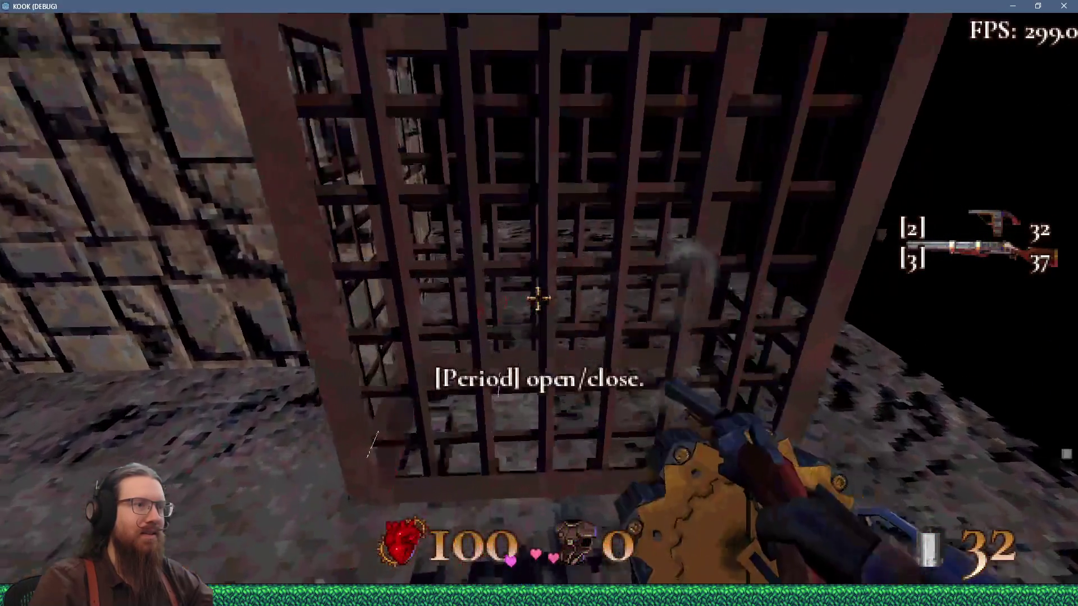
key(s)
key(a)
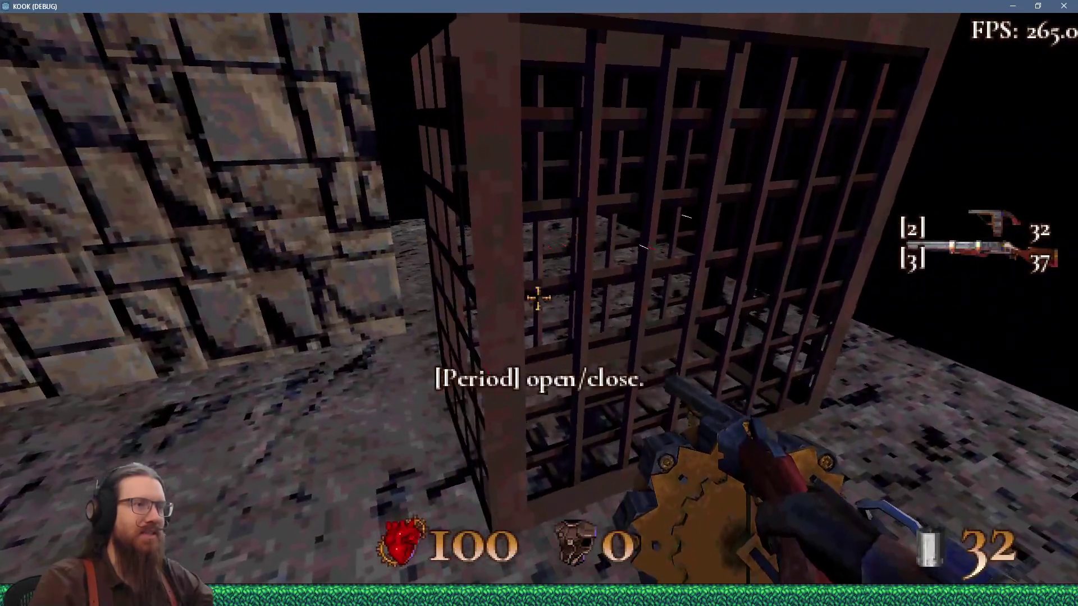
key(s)
key(d)
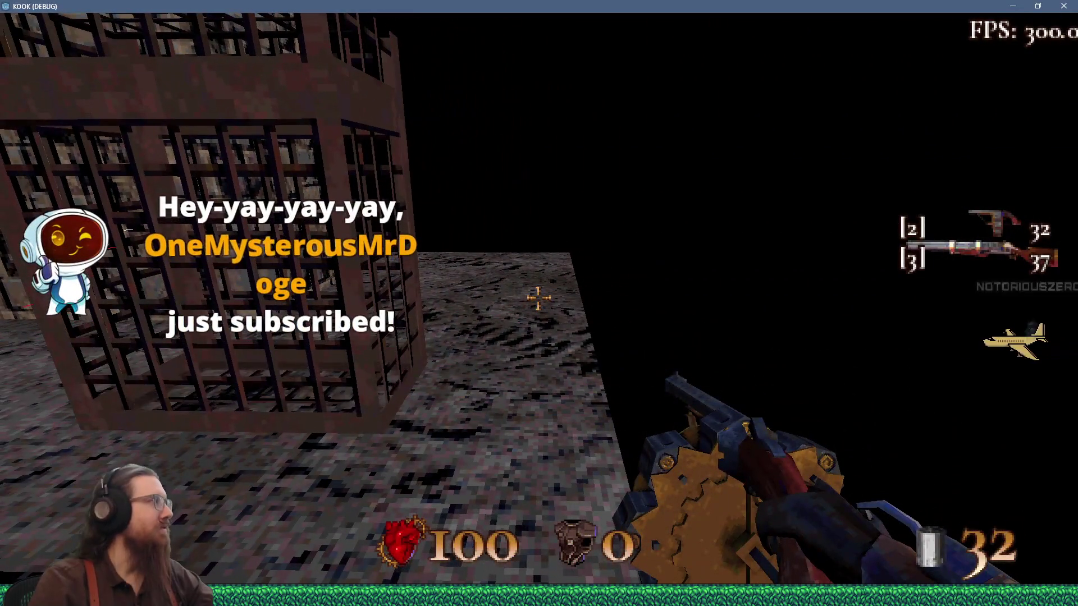
key(grave)
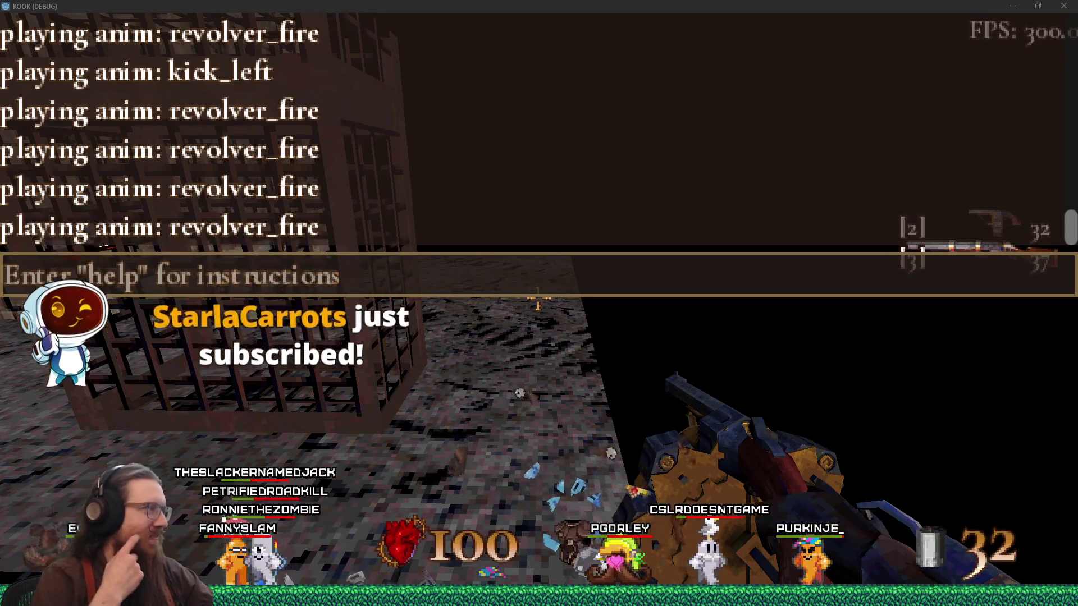
Focus the console command line, then close the KOOK debug game window.
click(441, 263)
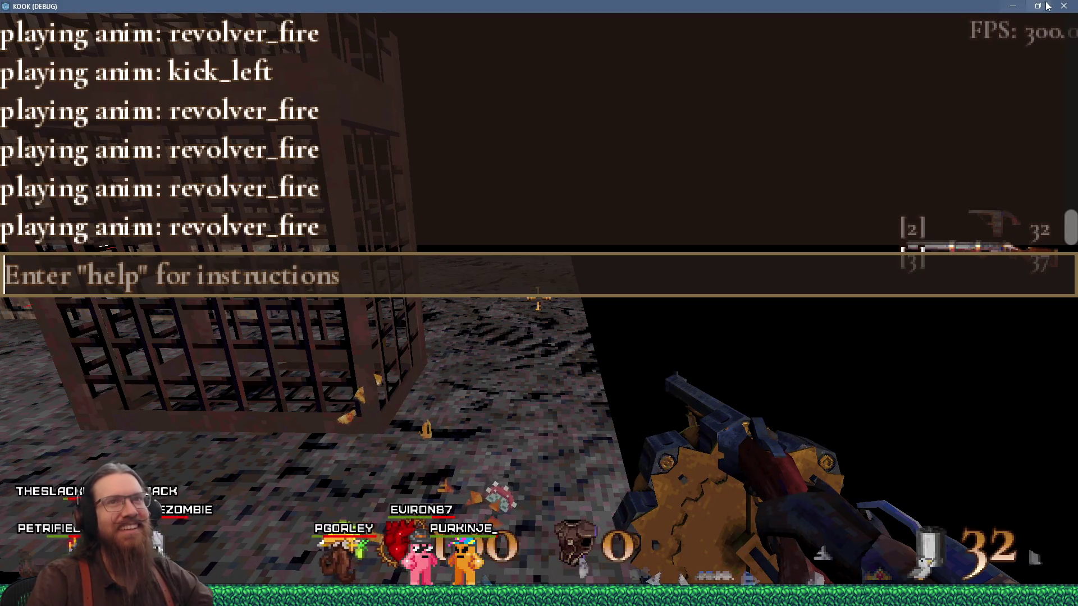
click(1063, 7)
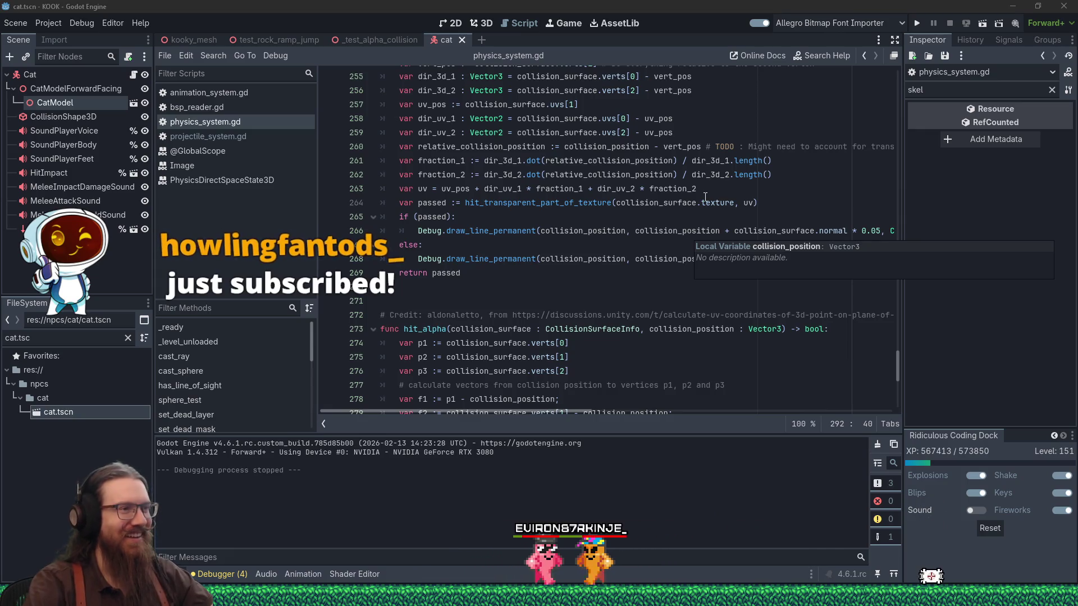
Copy the credited author's name from the line 272 comment.
scroll(536, 342, up, 6)
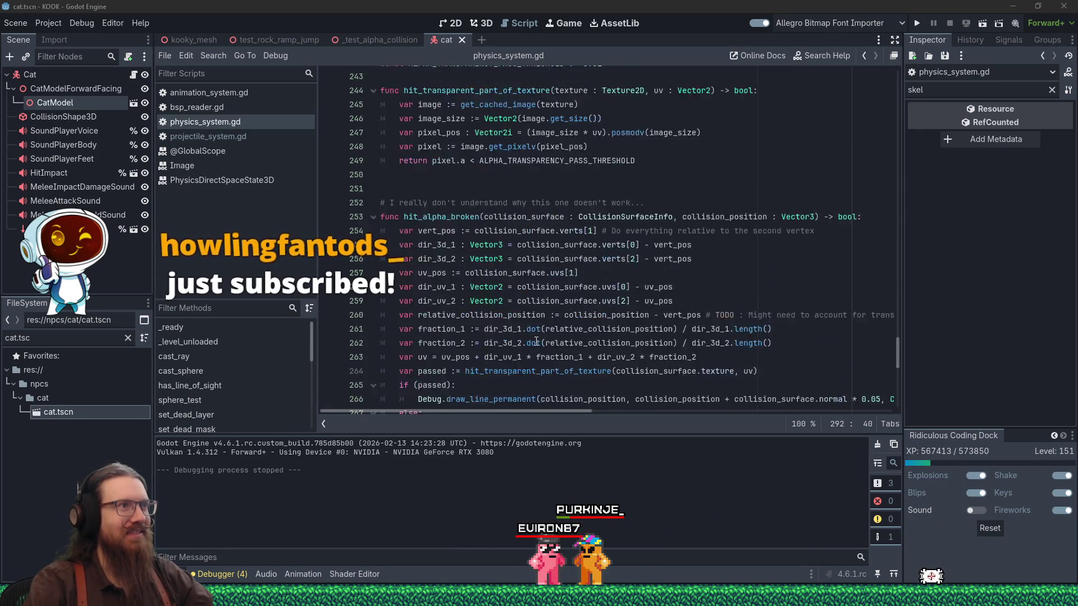
click(536, 343)
scroll(535, 343, down, 6)
scroll(536, 342, down, 4)
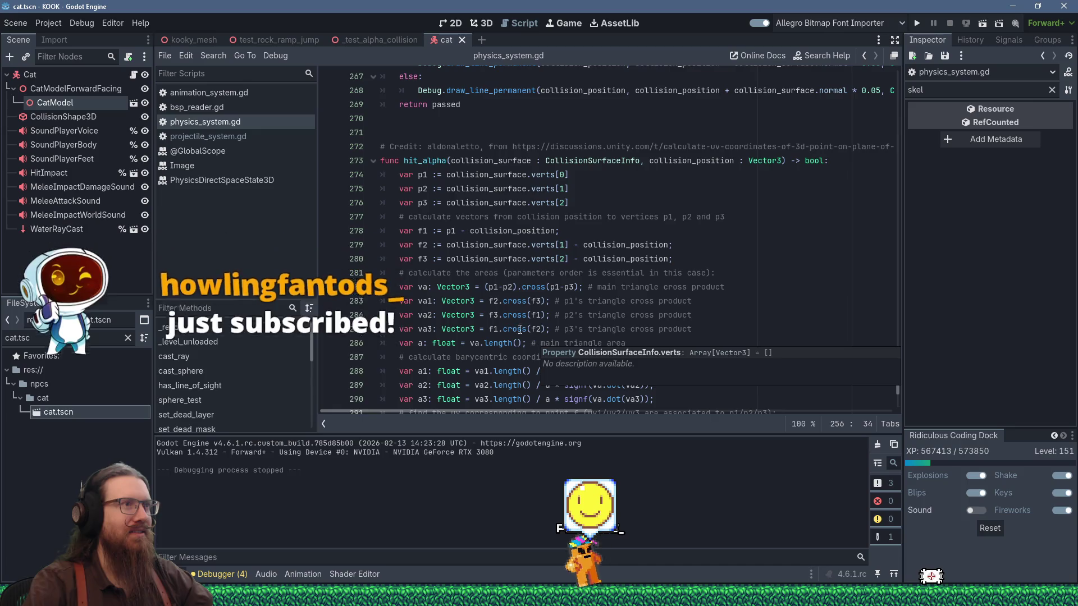
double_click(454, 146)
right_click(465, 146)
click(496, 223)
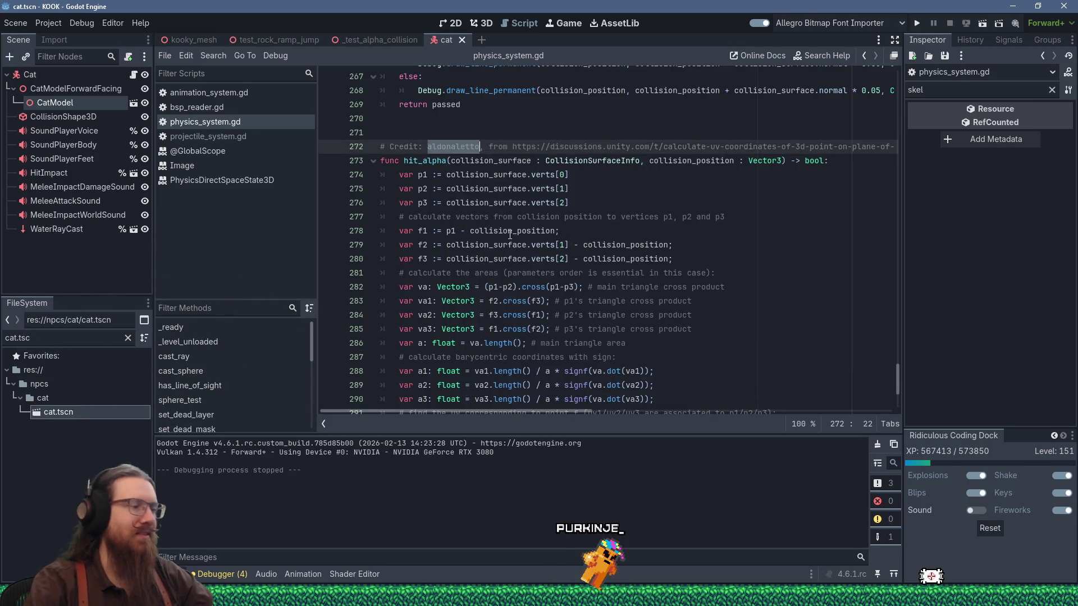
Open kook_credits.txt from the kook project folder through the Run prompt.
key(super+r)
text(e:\do)
text(\d)
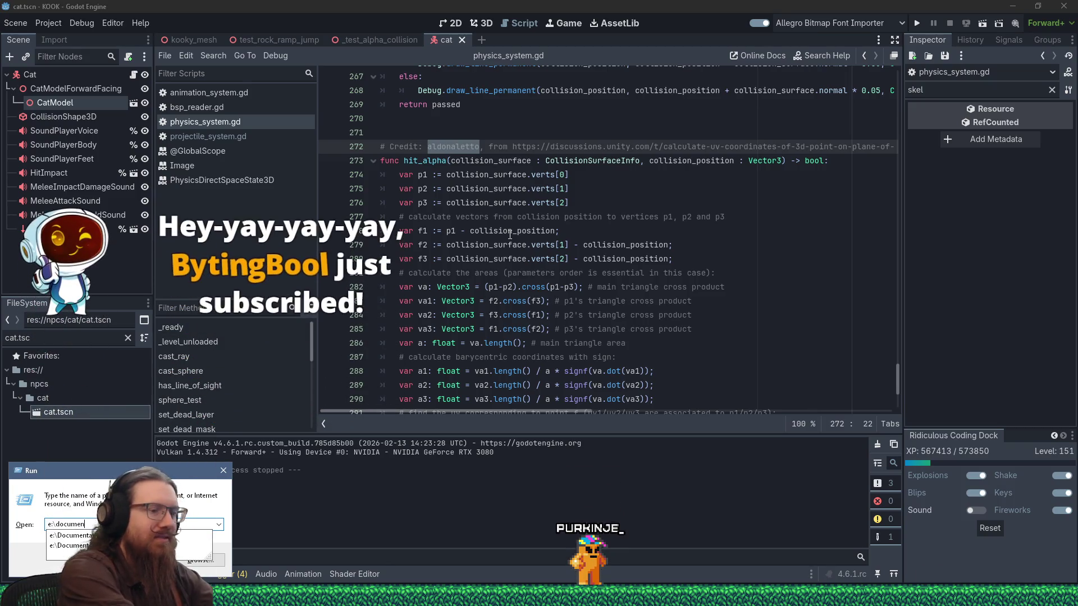
key(BackSpace)
key(BackSpace)
key(BackSpace)
text(kook\kook)
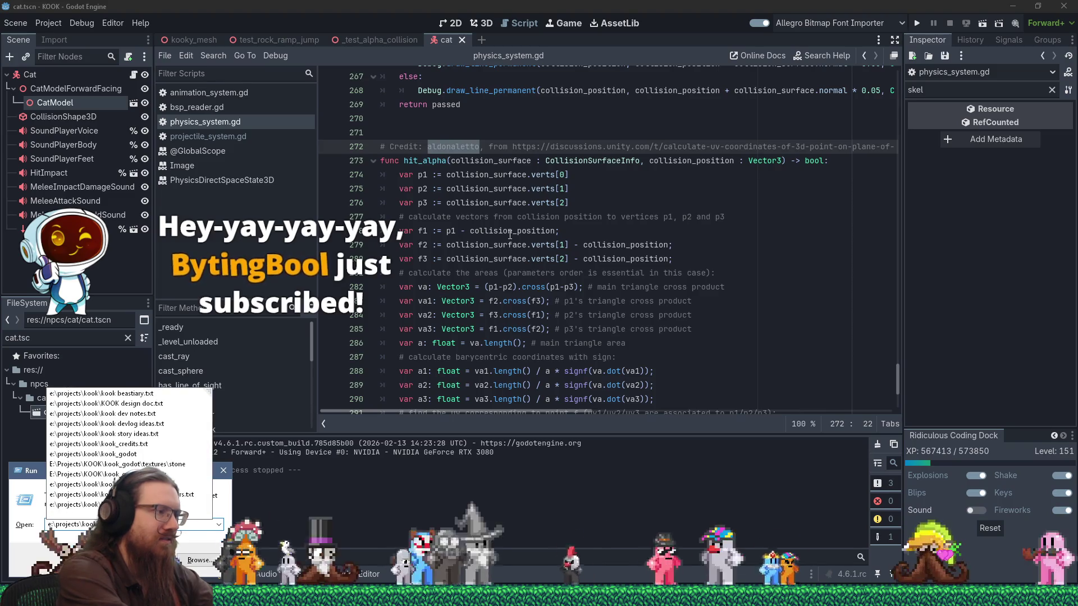
key(Escape)
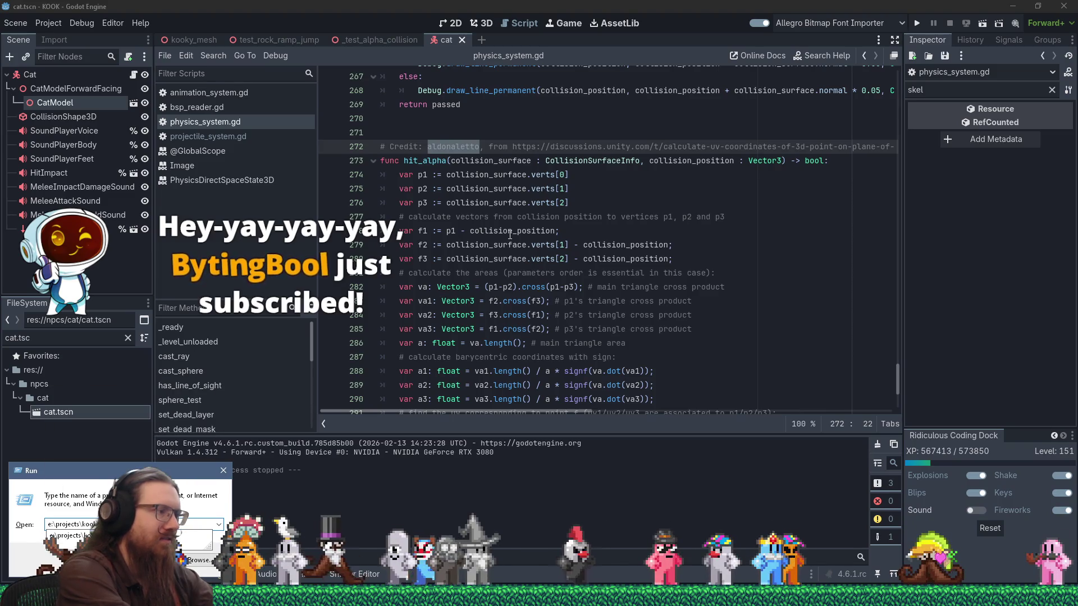
key(Return)
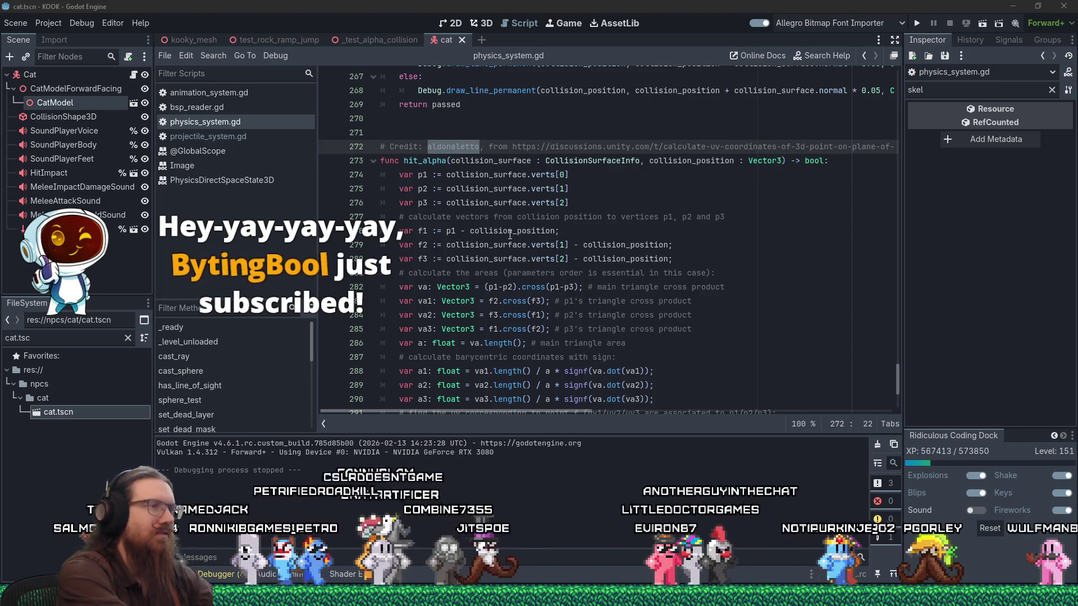
scroll(533, 230, down, 9)
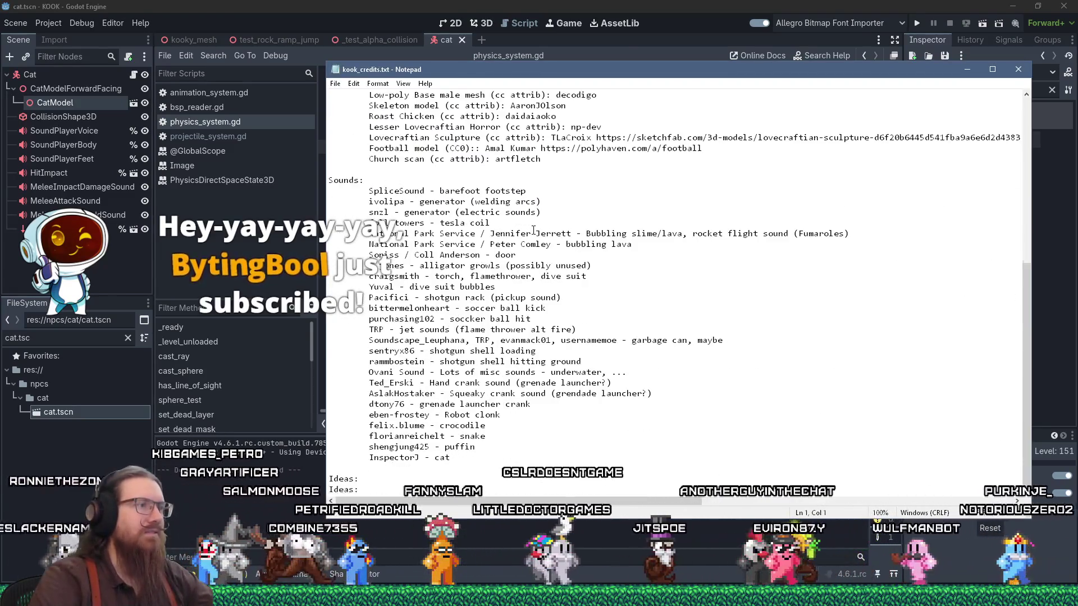
Add a credit line at the end of the file for getting texture position from 3D.
scroll(621, 485, up, 4)
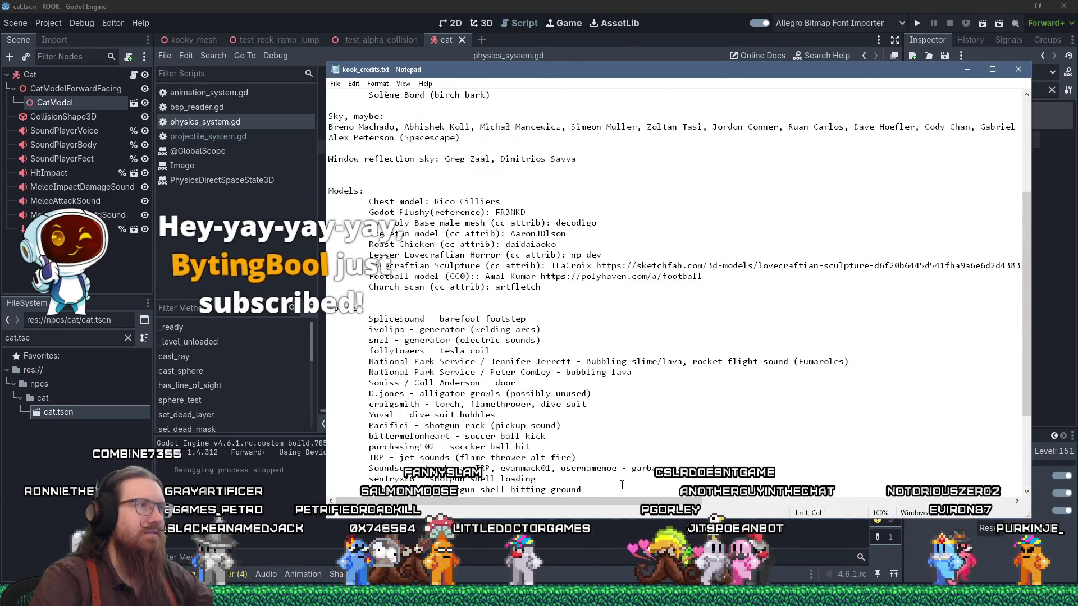
scroll(622, 484, down, 4)
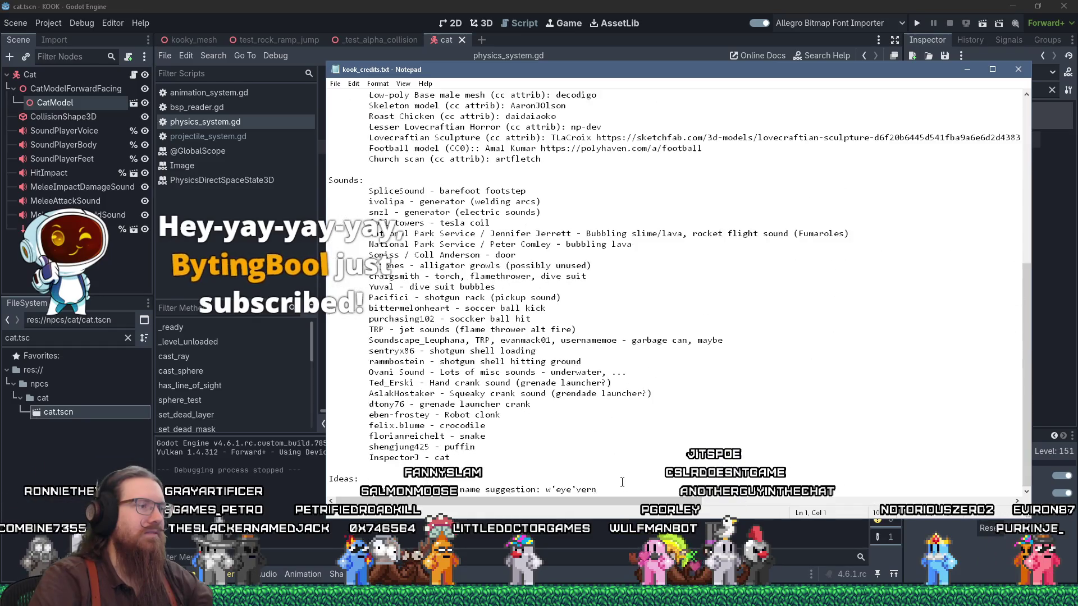
click(489, 471)
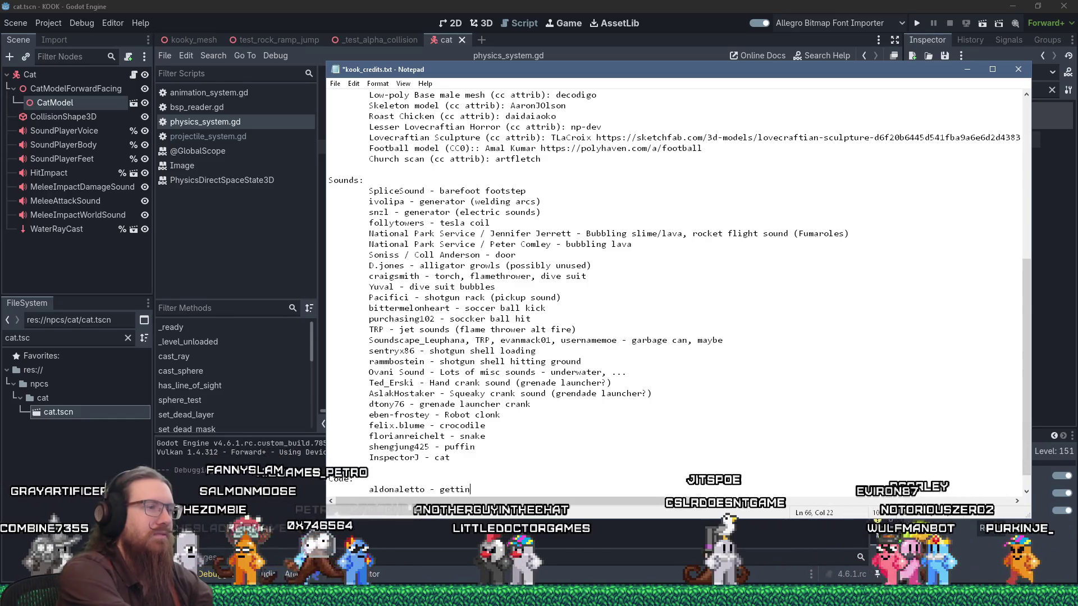
text(ng texture position)
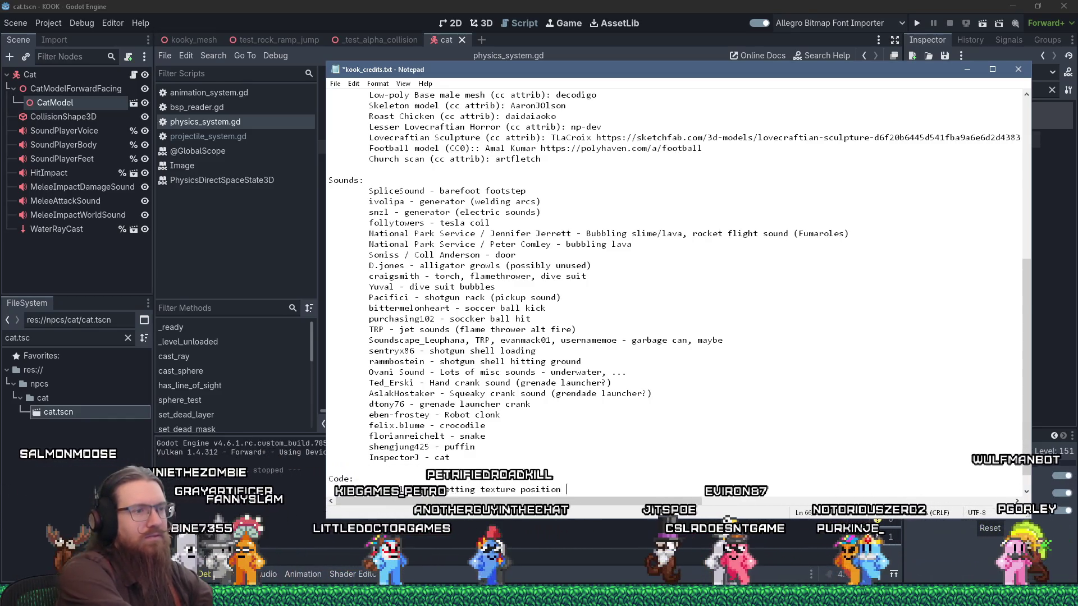
text( from 3D)
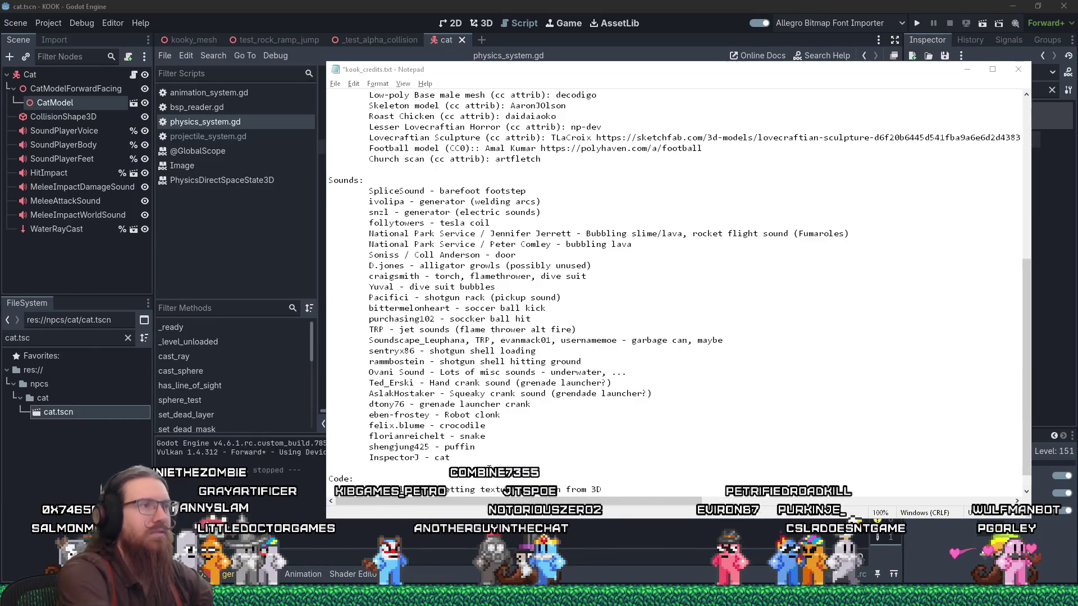
Copy the forum URL from line 272 into the credit line and save the file.
key(alt+Tab)
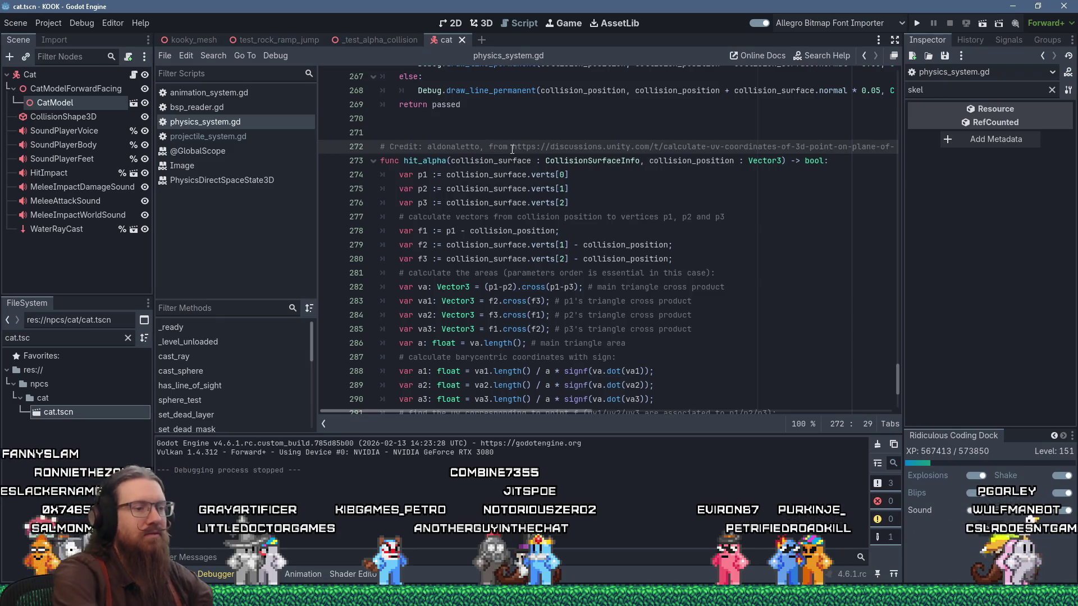
key(shift+End)
key(ctrl+c)
key(alt+Tab)
key(ctrl+v)
key(Home)
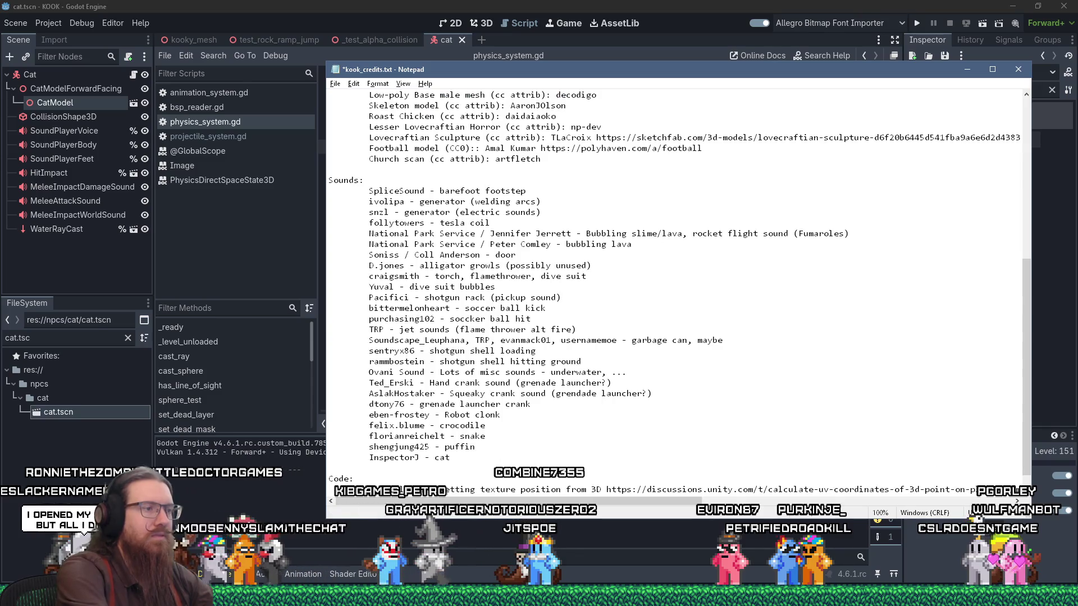
key(ctrl+s)
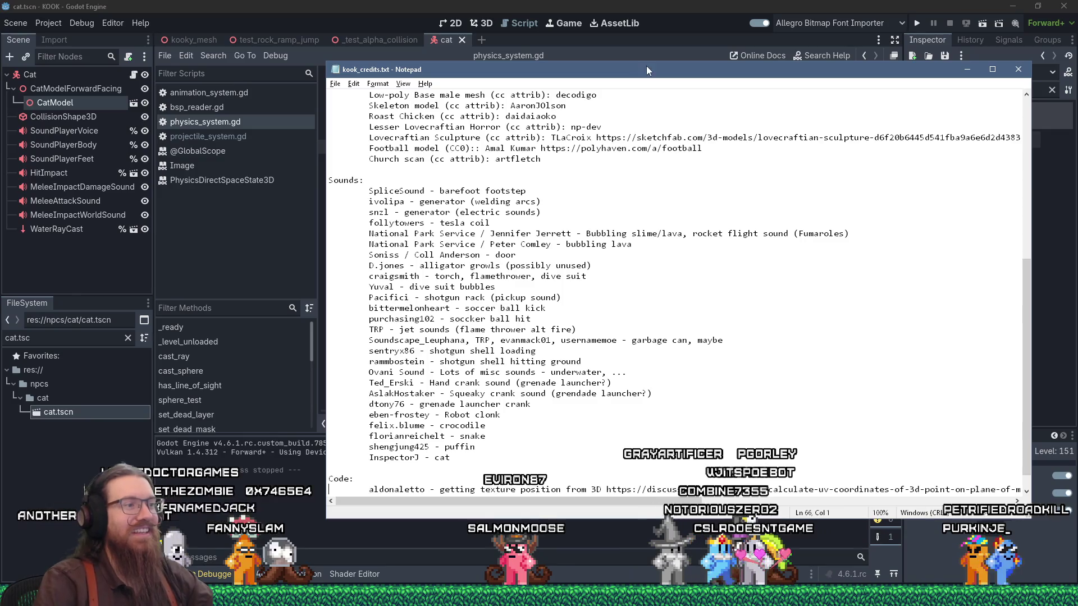
Add an 'Ideas:' heading with an empty line beneath, then minimize Notepad.
key(End)
key(Return)
key(Return)
key(Return)
text(Ideas:)
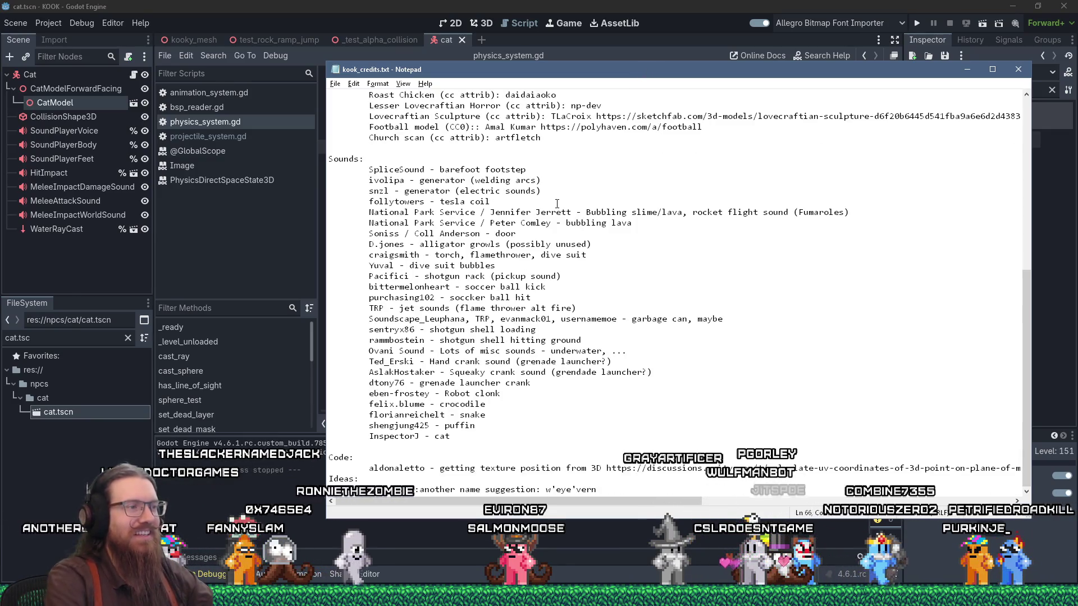
key(Return)
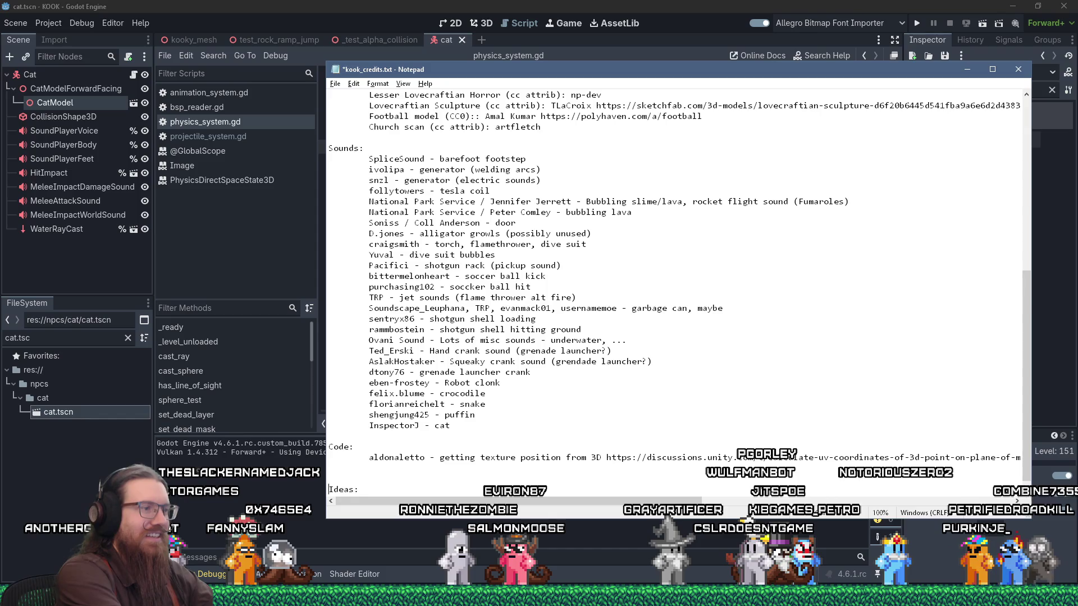
click(966, 69)
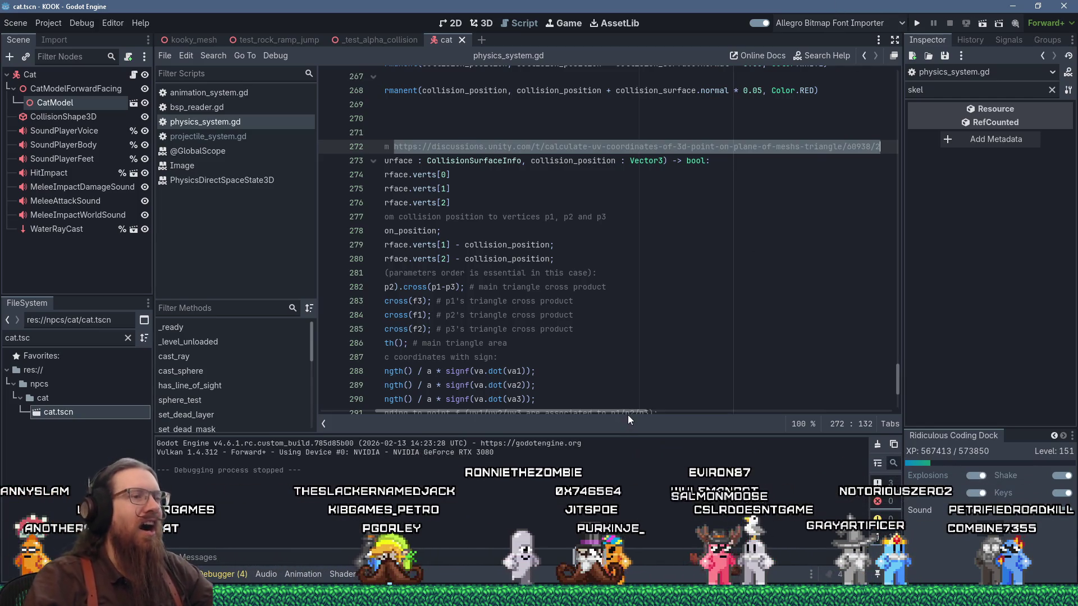
drag(627, 415, 489, 400)
click(533, 146)
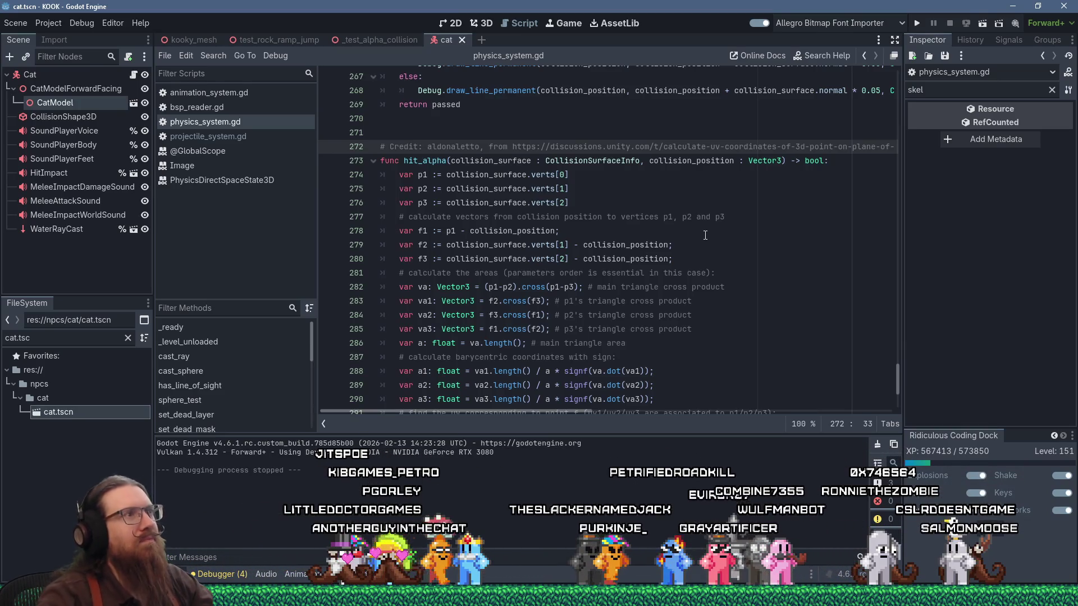
scroll(704, 235, up, 6)
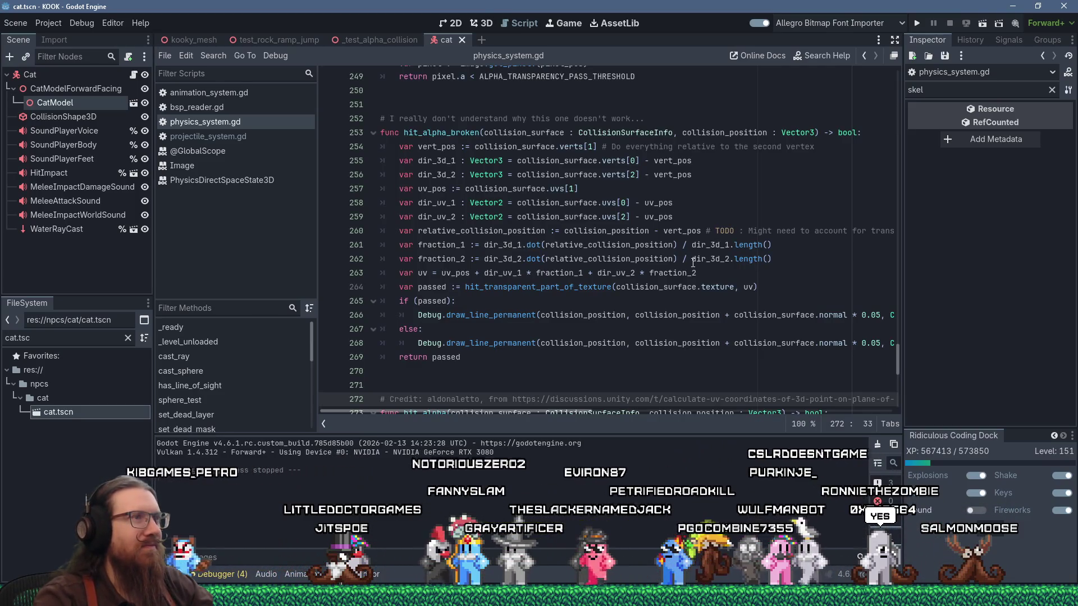
mouse_move(693, 262)
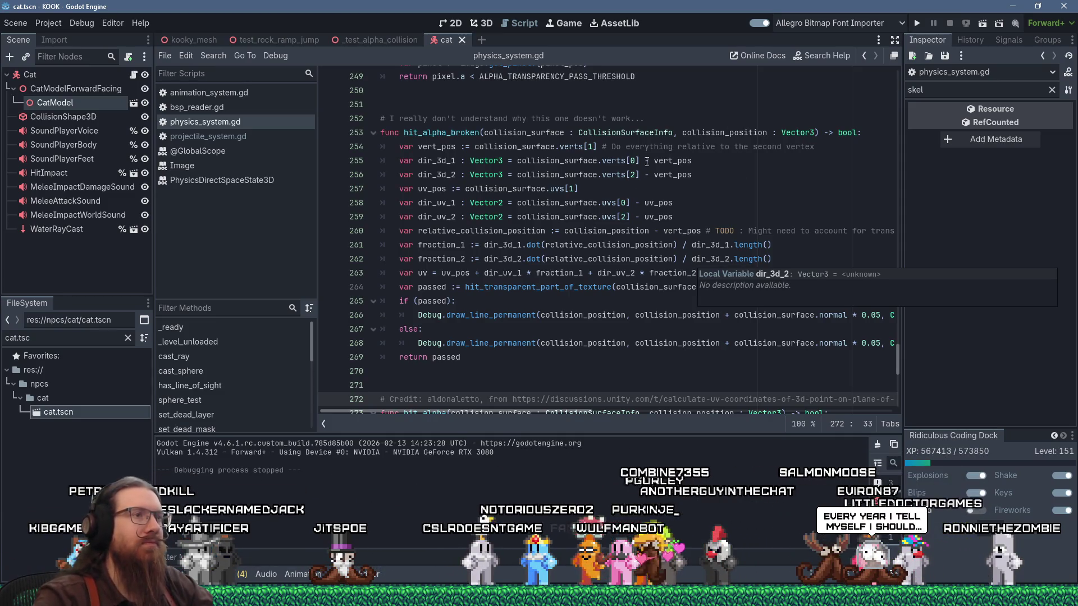
click(564, 231)
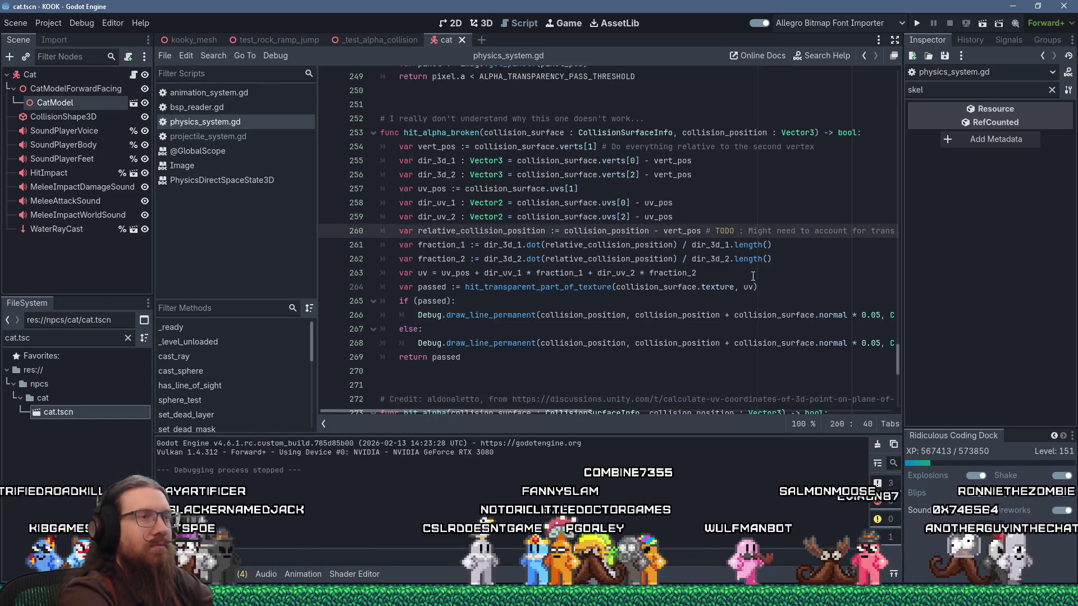
Delete the stray 'collision_surface.' prefix on line 260, leaving collision_position - vert_pos.
text(collision_surface.)
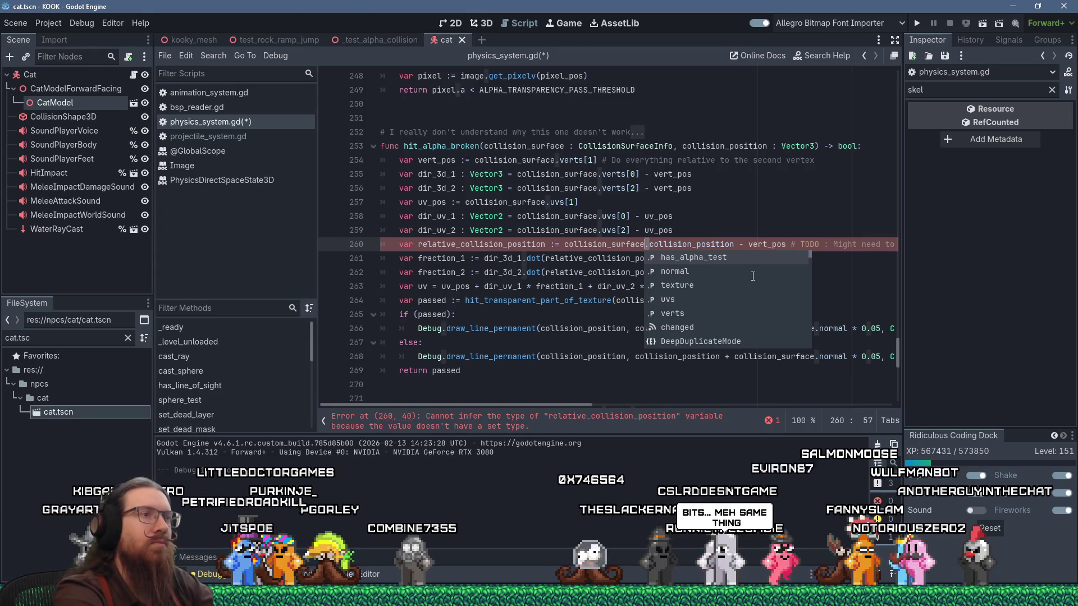
key(Left)
key(Left)
key(Left)
key(BackSpace)
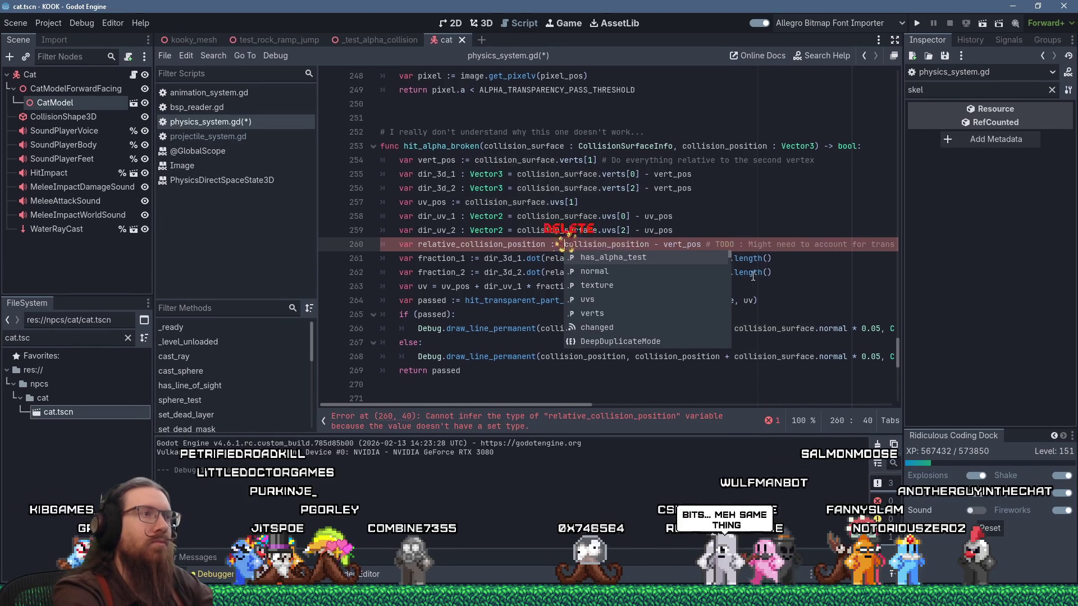
click(468, 146)
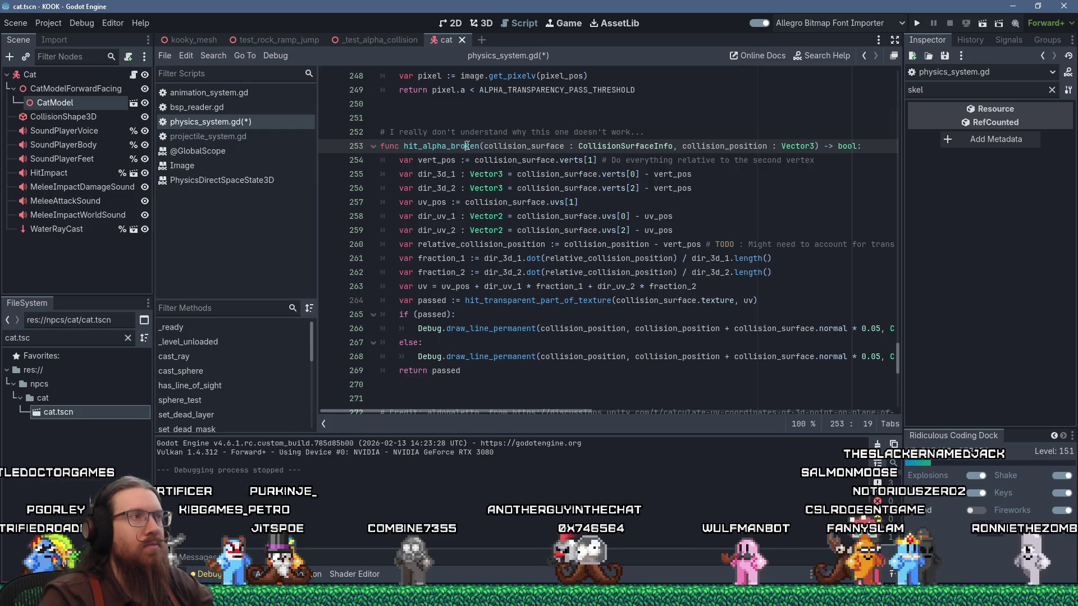
scroll(467, 146, down, 6)
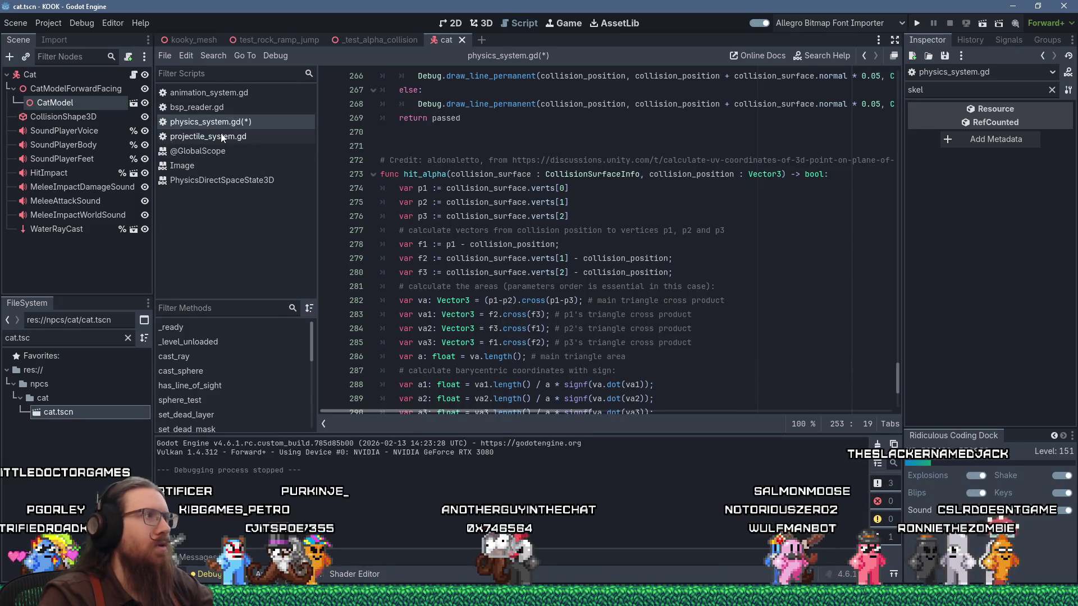
In projectile_system.gd, pass collision_shape_node as hit_alpha's first argument, then jump to hit_alpha's definition.
click(222, 137)
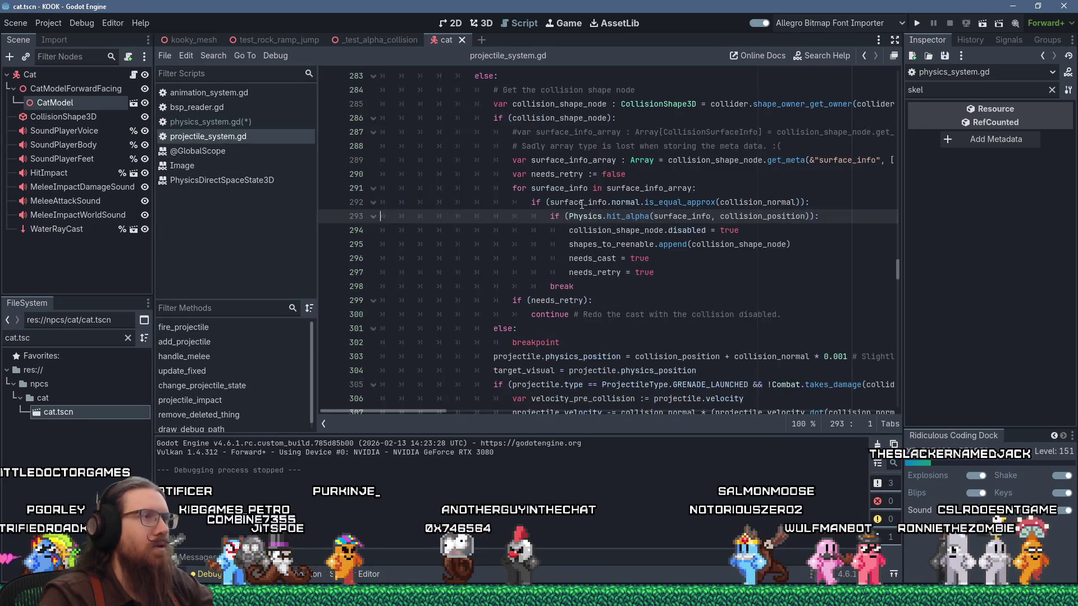
double_click(690, 218)
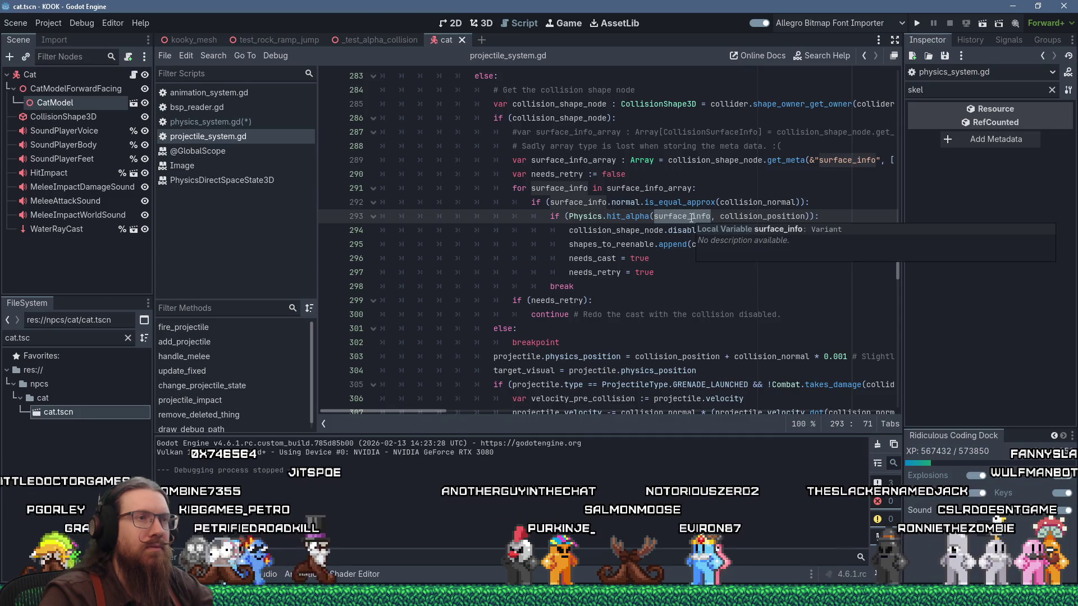
click(654, 218)
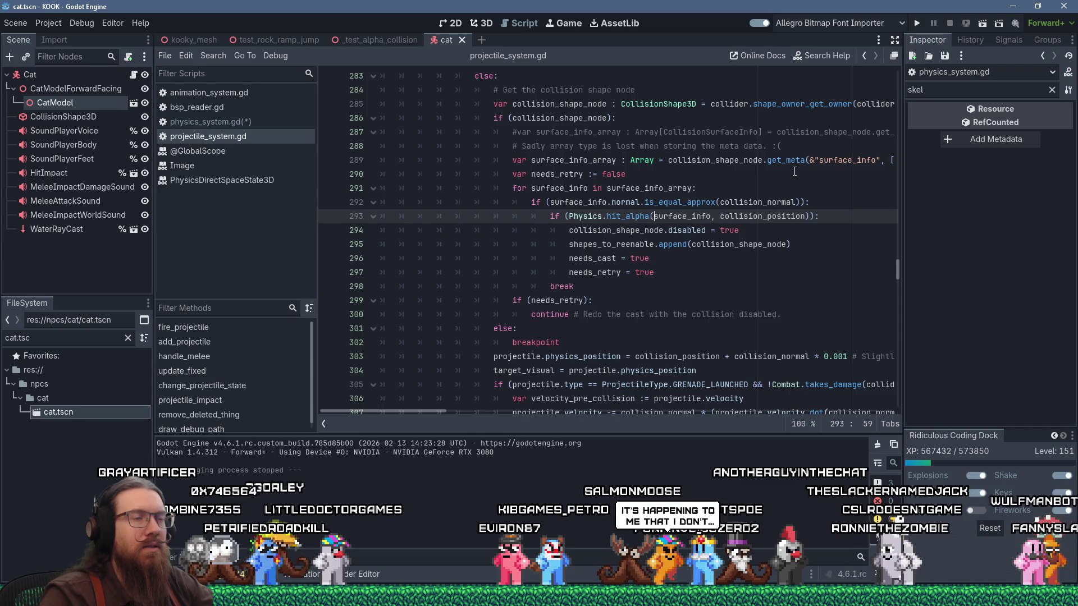
text(collision_shape)
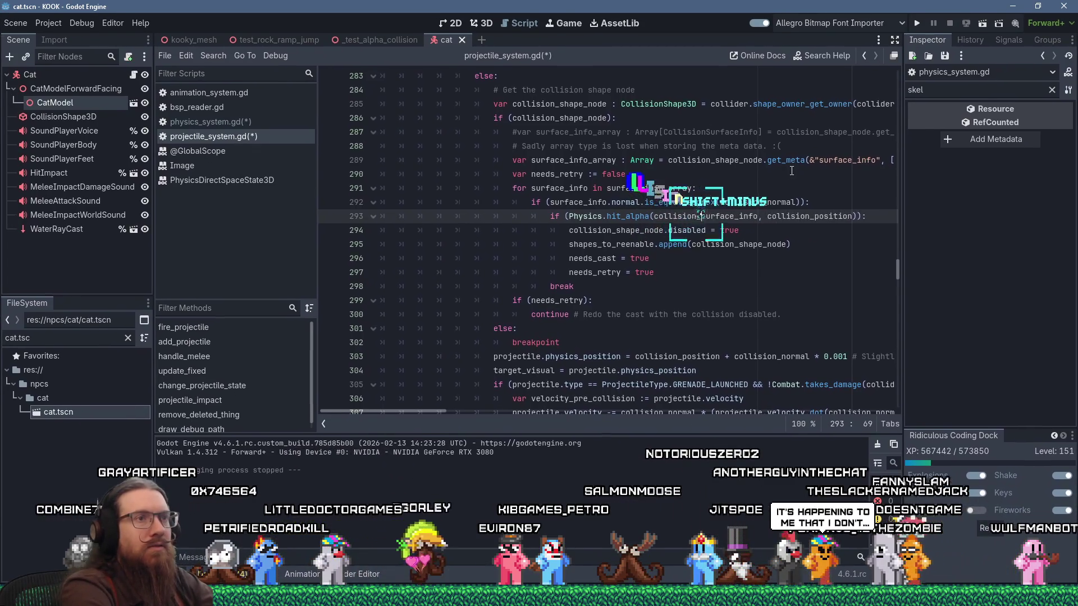
text(_node, s)
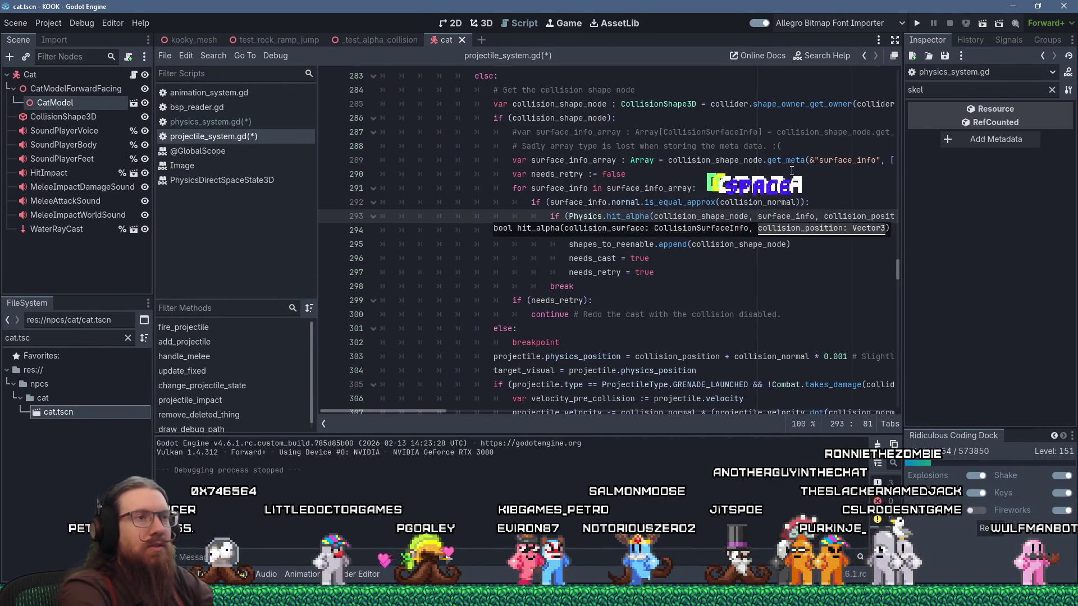
ctrl+click(621, 217)
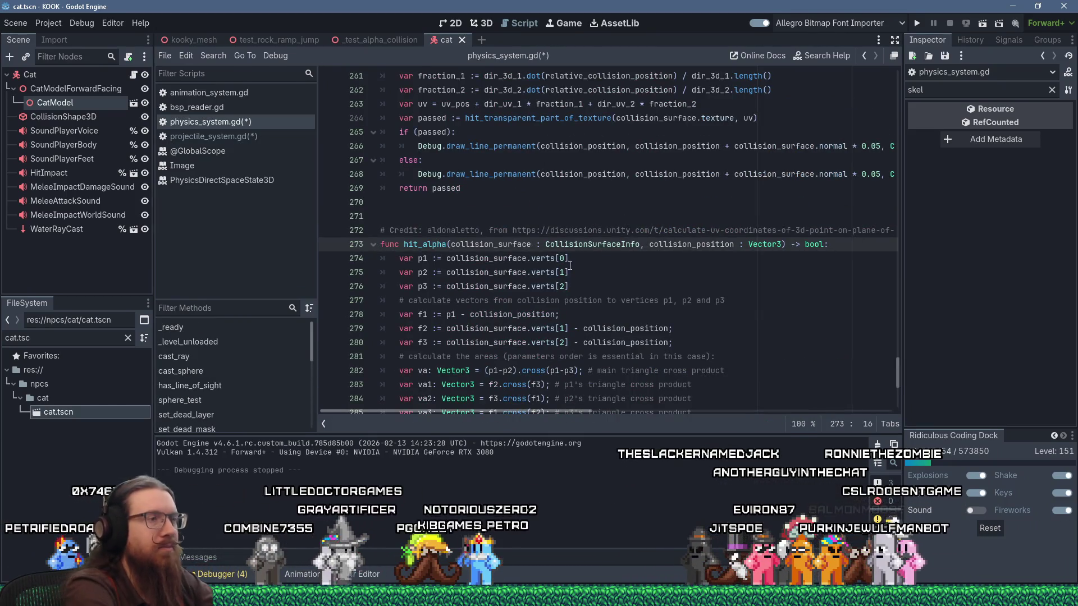
Add a leading node : Node3D parameter to hit_alpha on line 273, then return to projectile_system.gd.
text(node:  Node3)
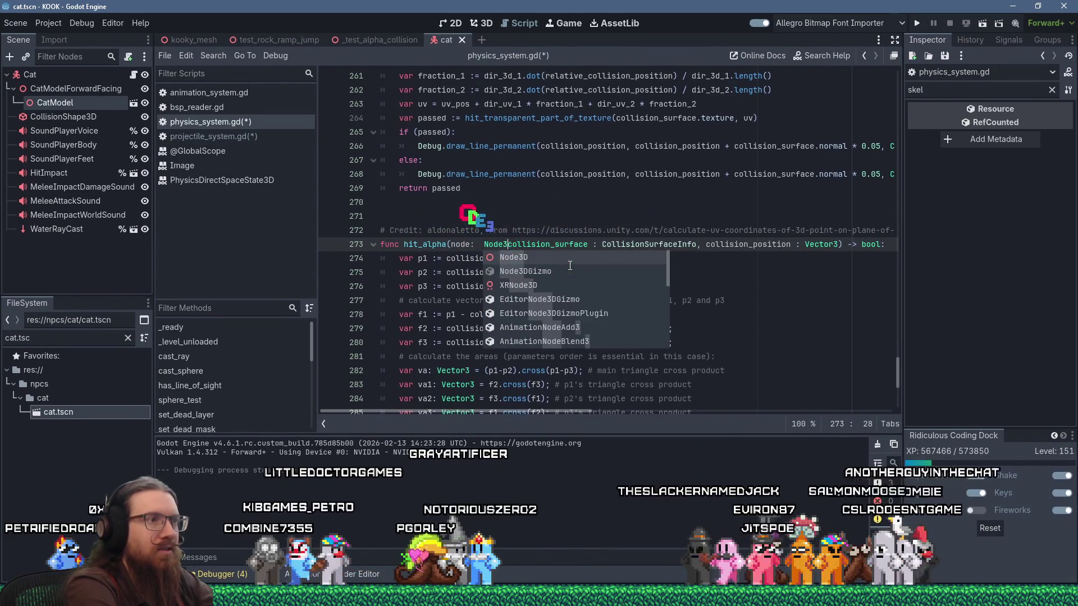
text(D,)
key(ctrl+Left)
key(ctrl+Left)
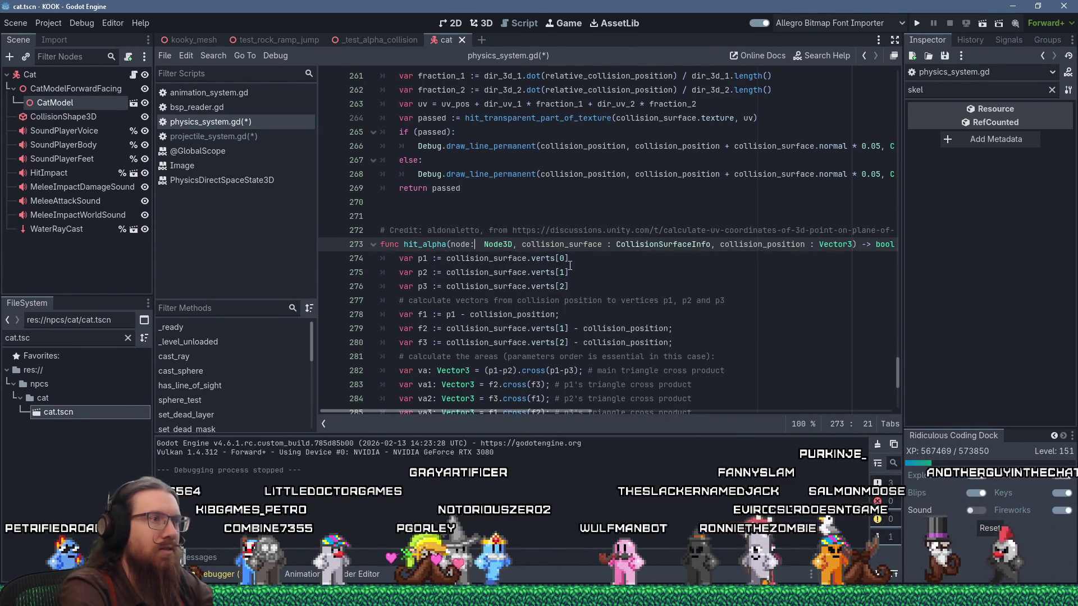
key(Right)
key(Delete)
scroll(569, 265, up, 4)
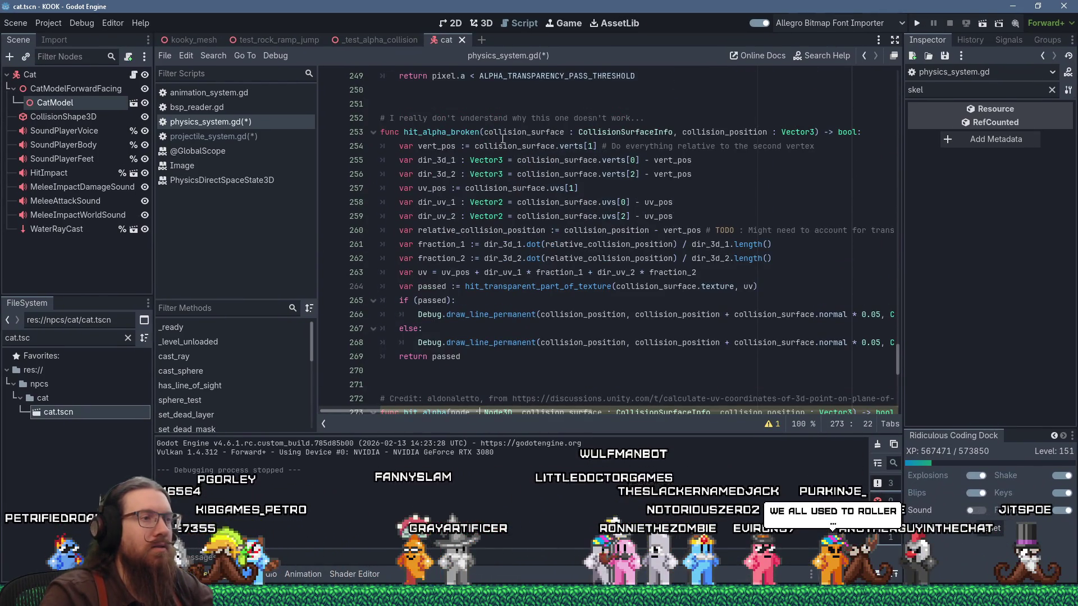
scroll(502, 140, down, 3)
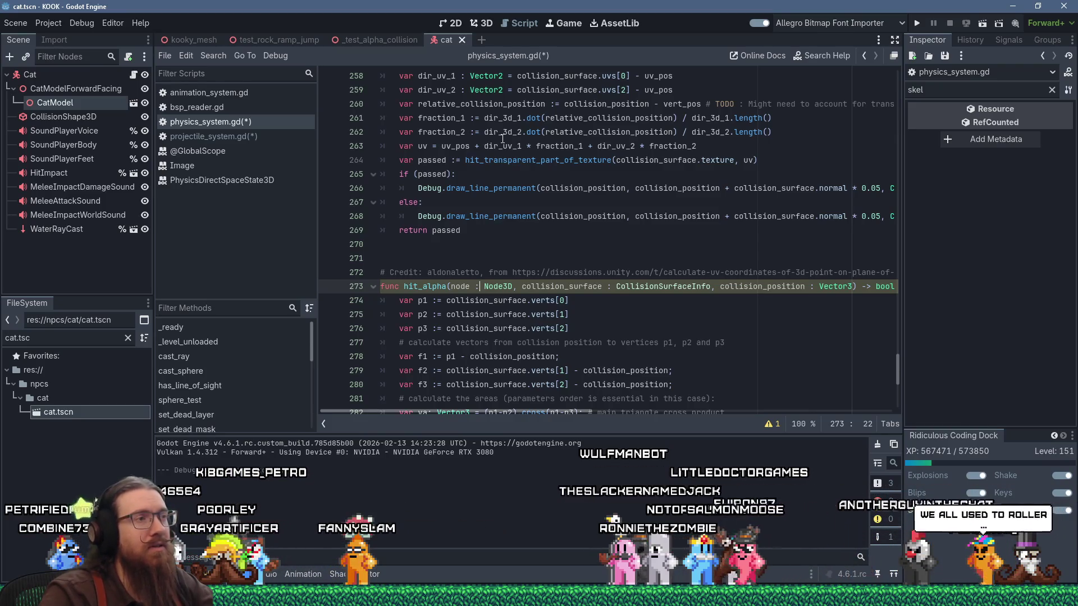
mouse_move(453, 147)
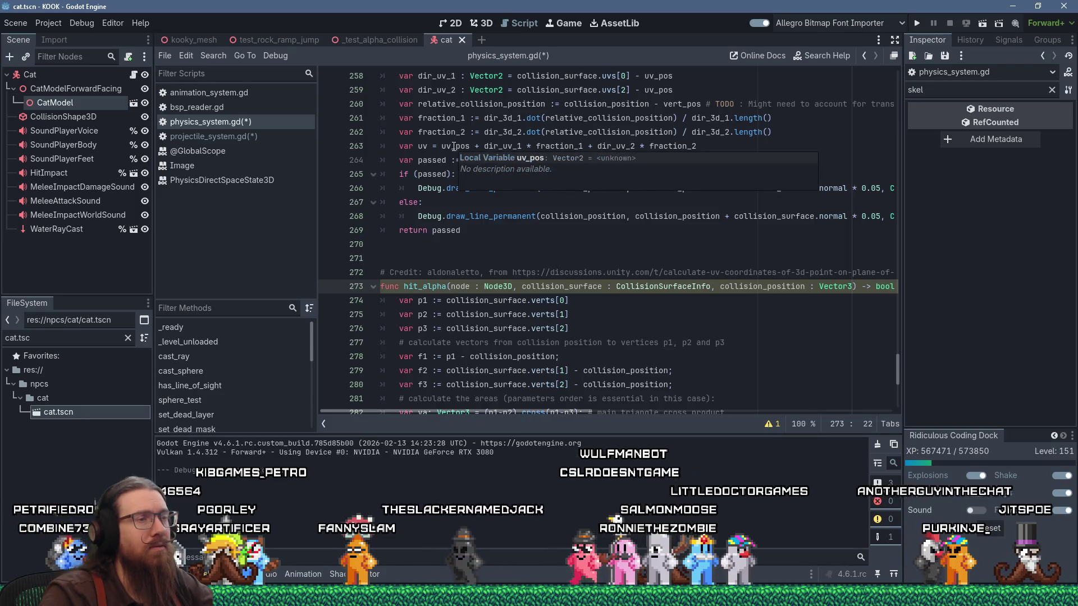
click(220, 140)
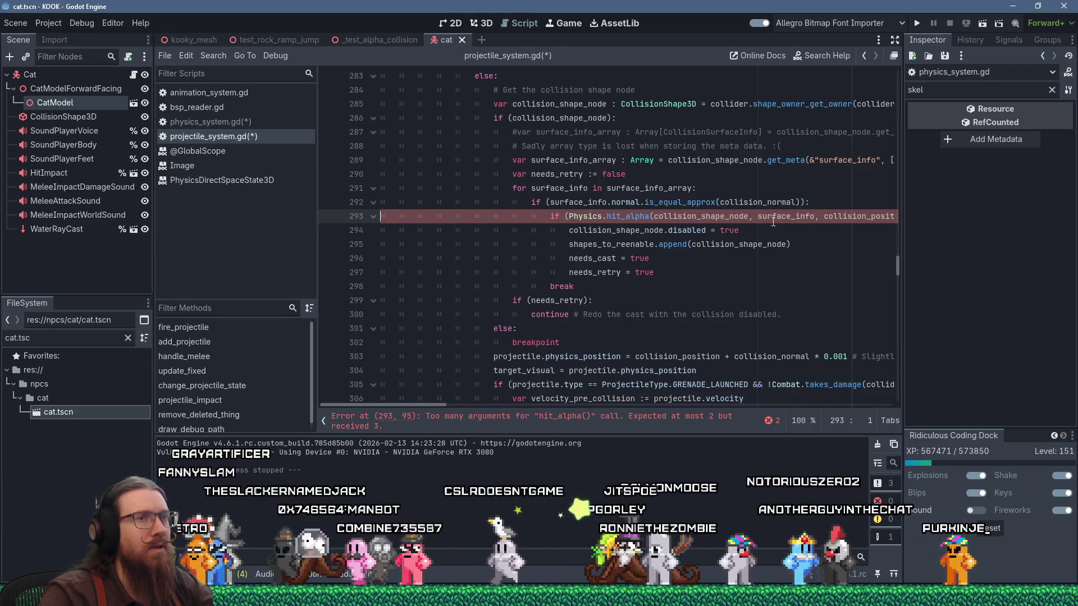
In physics_system.gd, add node : Node3D as hit_alpha_broken's first parameter on line 253.
click(654, 216)
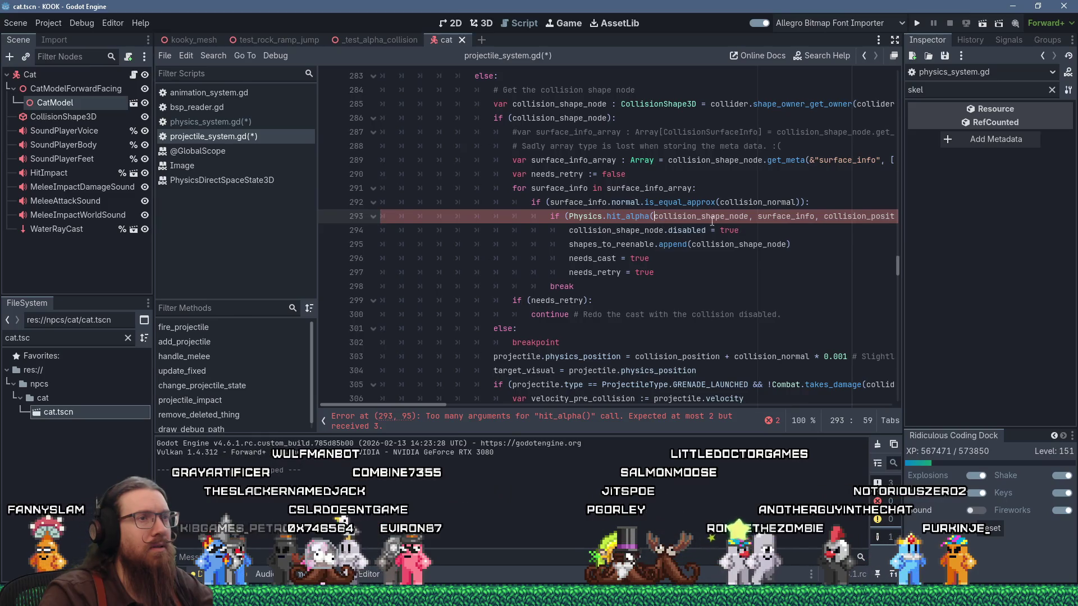
click(197, 121)
scroll(483, 171, up, 5)
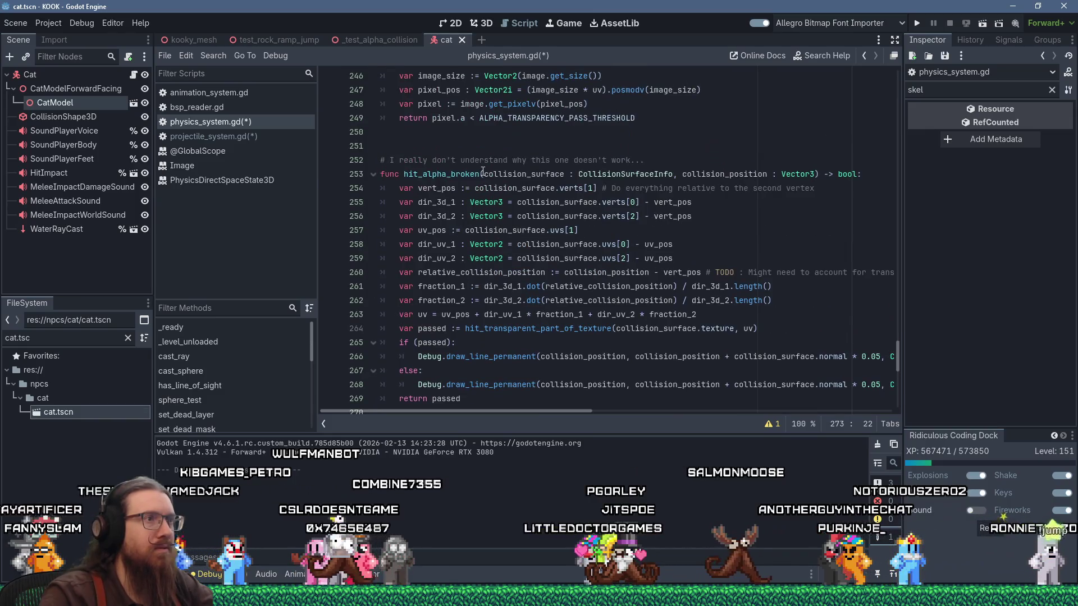
click(485, 174)
text(node : Node3)
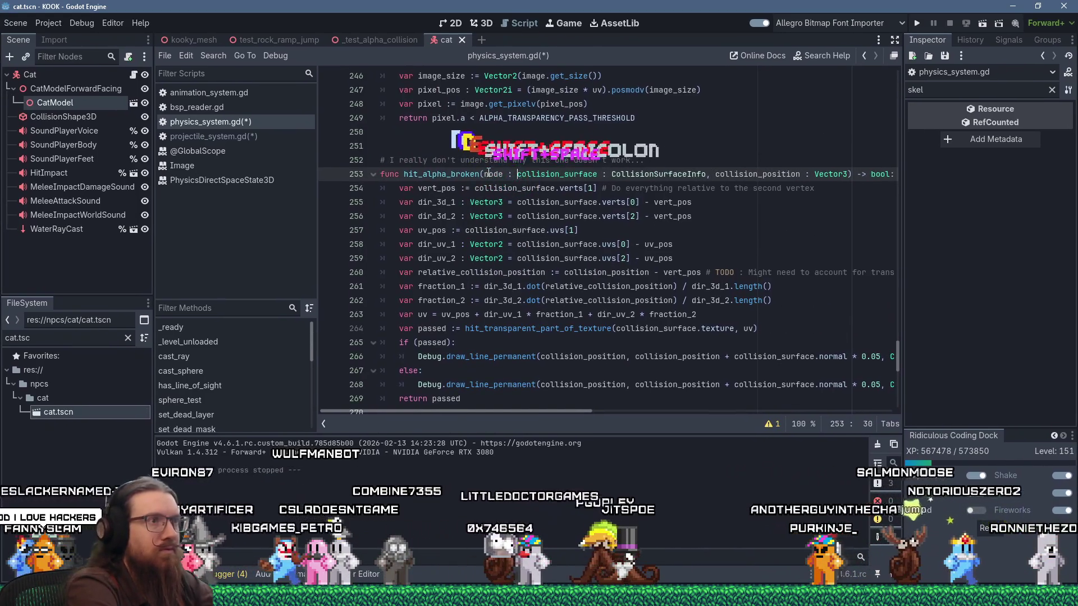
text(D,)
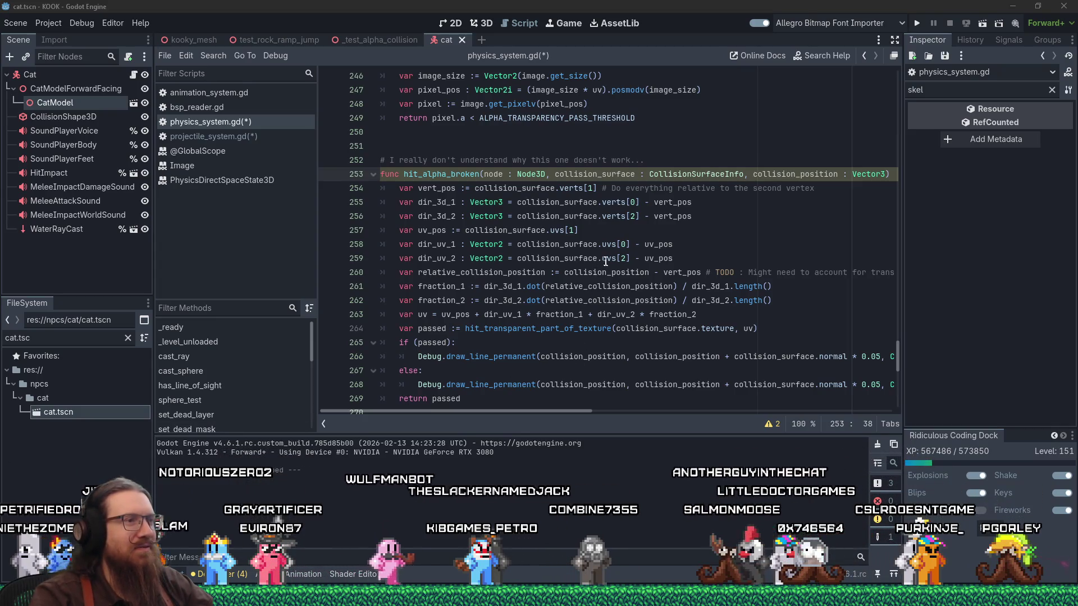
Put the cursor at the start of collision_position on line 260.
scroll(598, 270, down, 3)
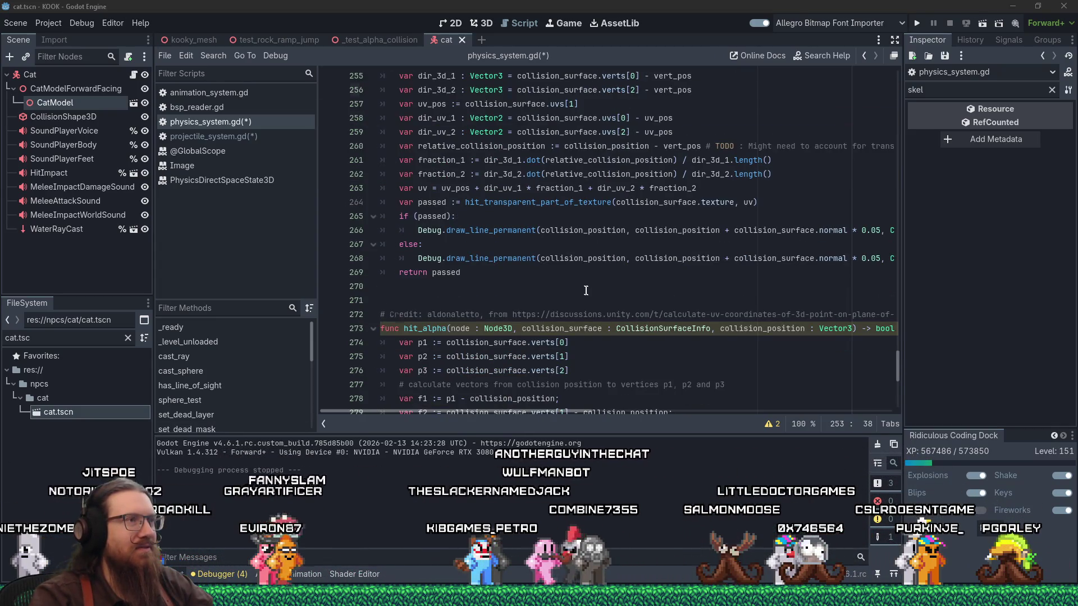
scroll(586, 290, up, 2)
click(564, 230)
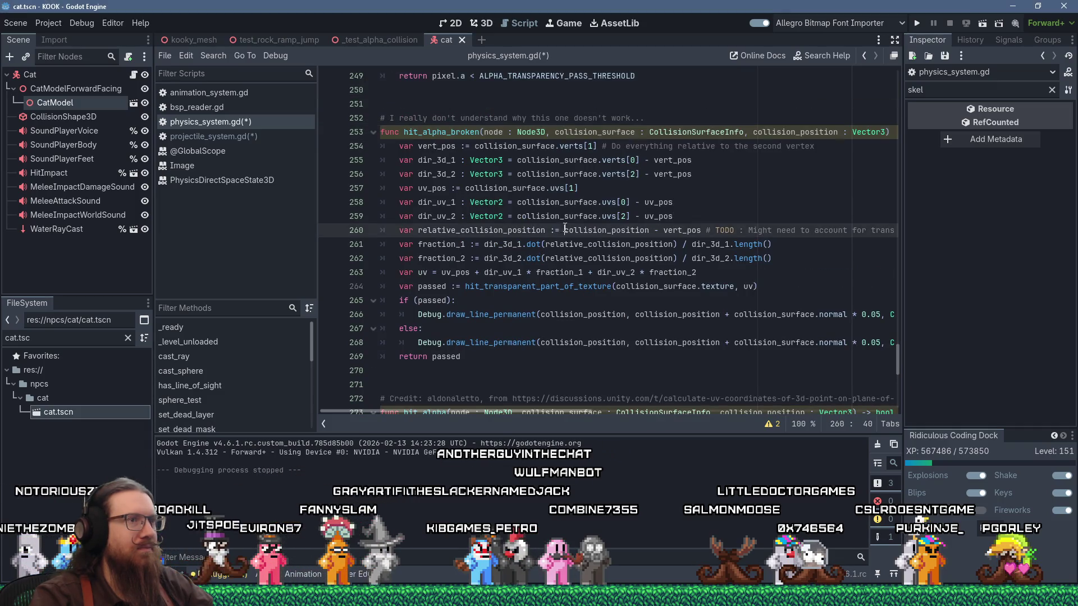
double_click(562, 232)
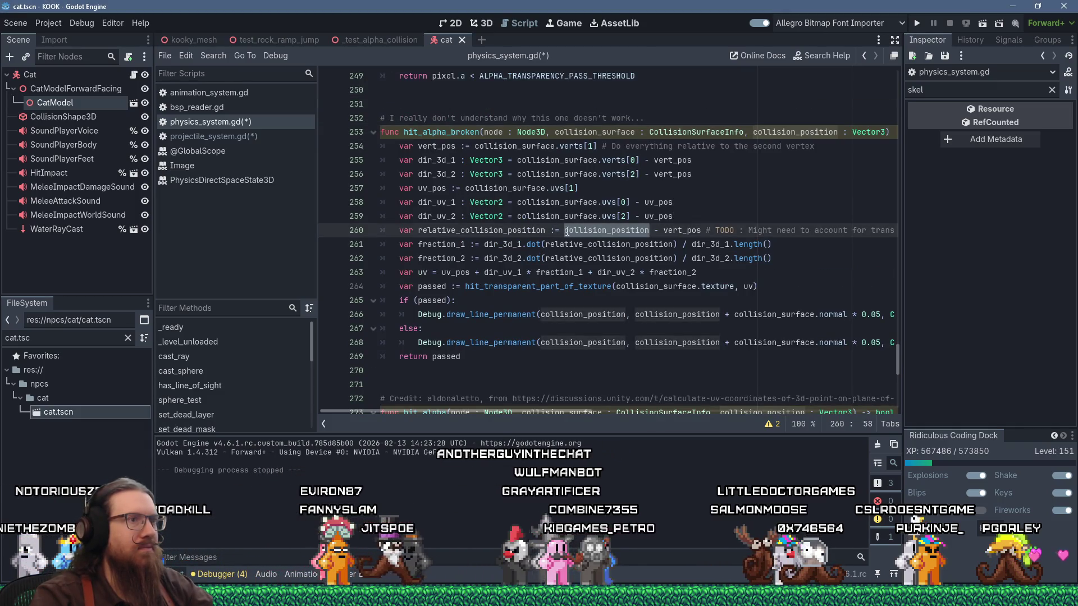
click(563, 231)
double_click(603, 232)
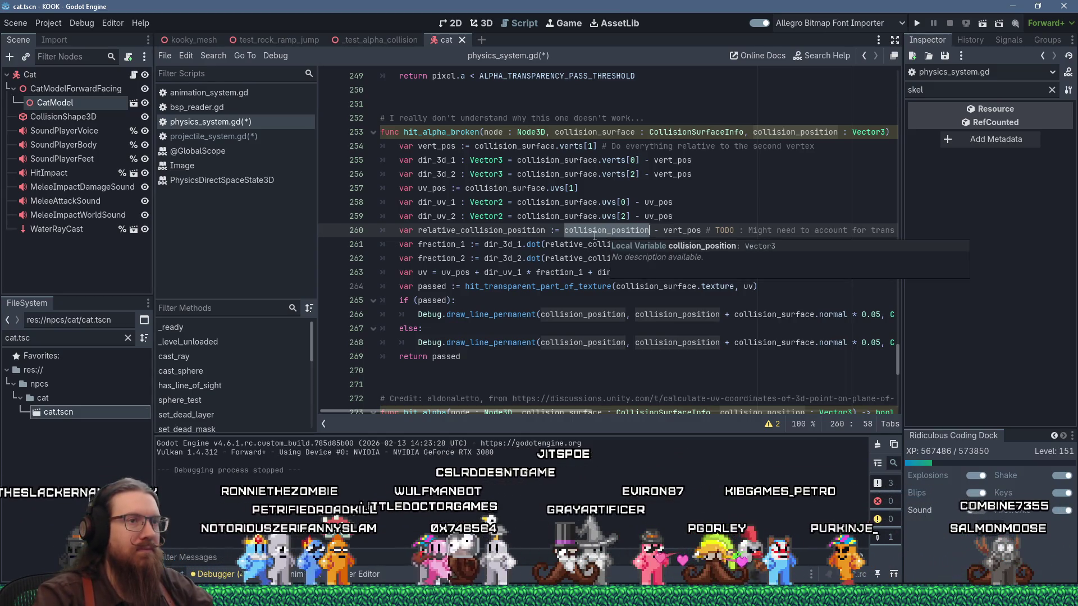
key(Left)
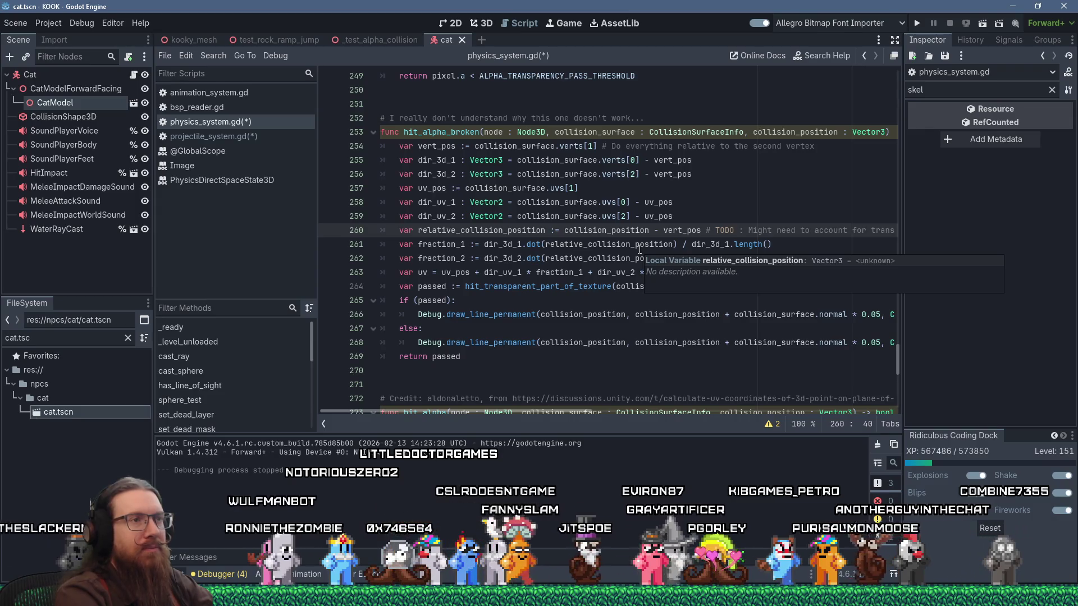
On line 260, wrap collision_position in node.to_local() and delete the trailing TODO comment.
text(co)
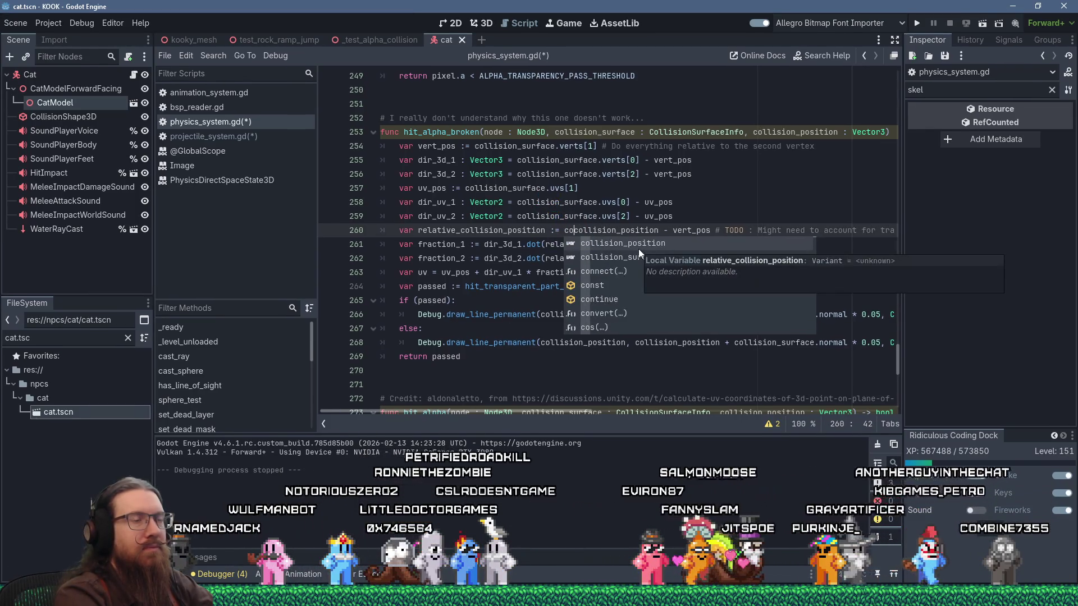
key(BackSpace)
key(BackSpace)
text(node)
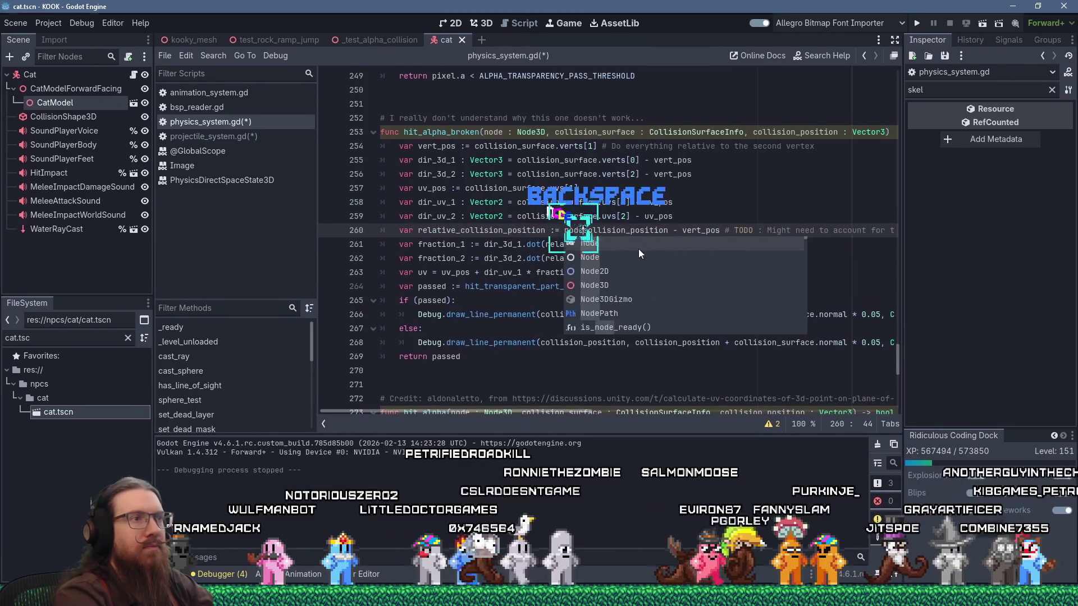
text(.to)
text(local()
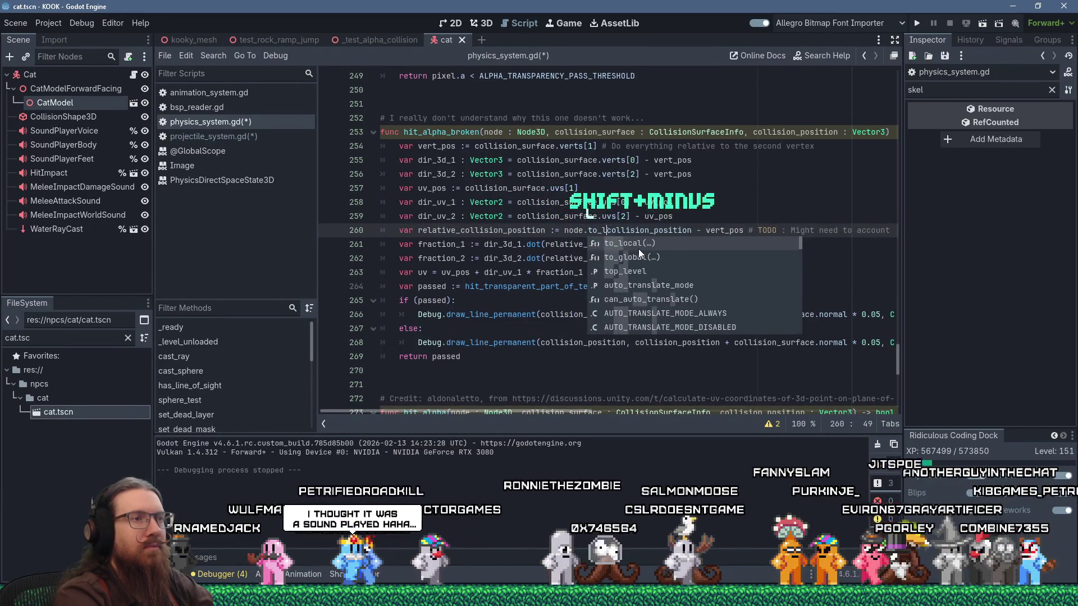
key(Right)
key(Right)
key(Right)
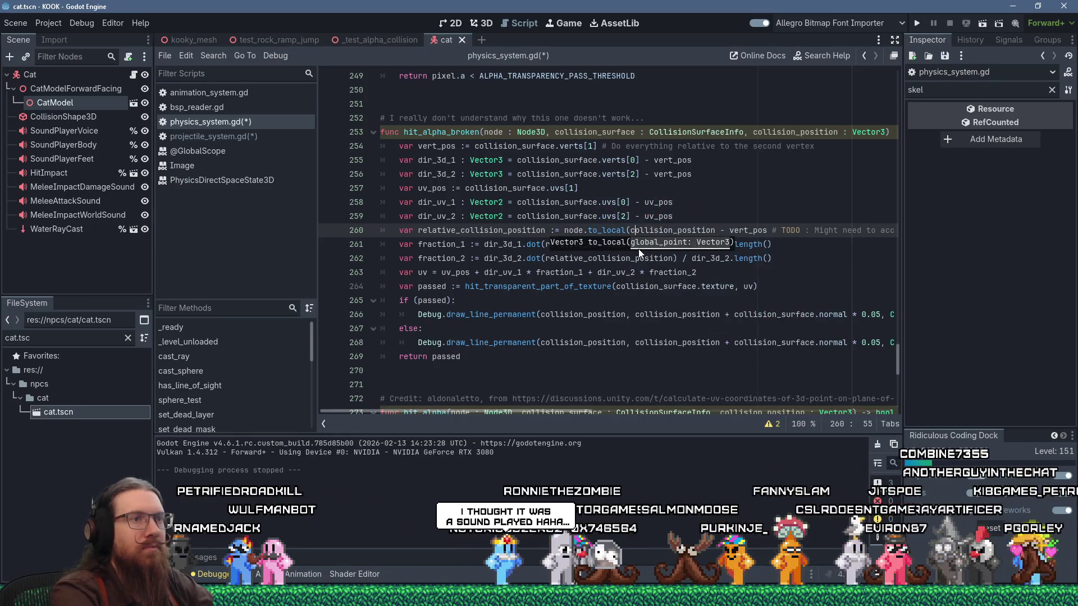
text())
key(Right)
key(Right)
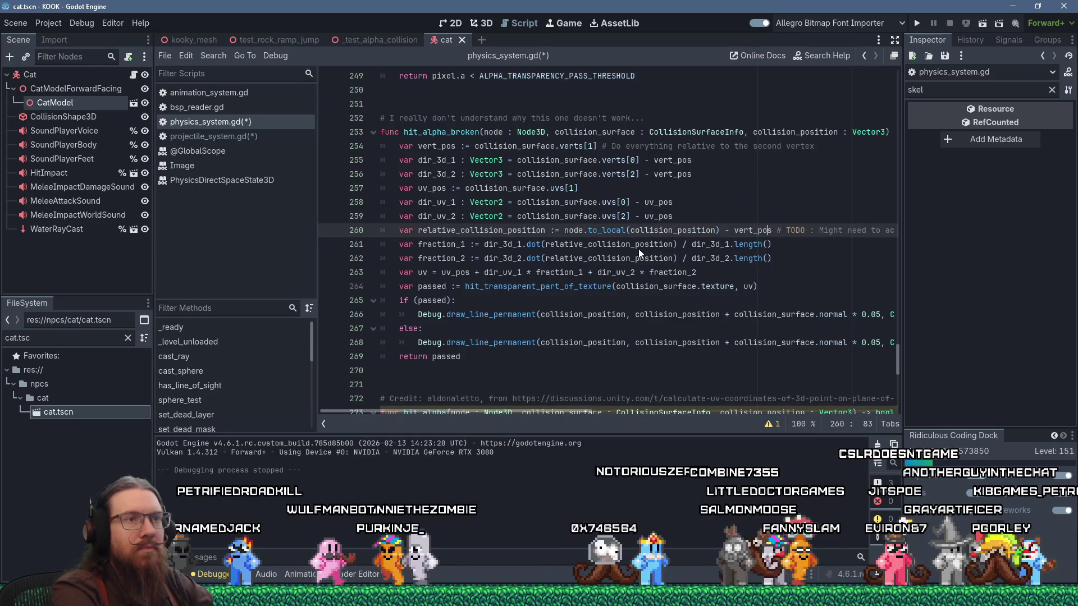
key(shift+End)
key(Delete)
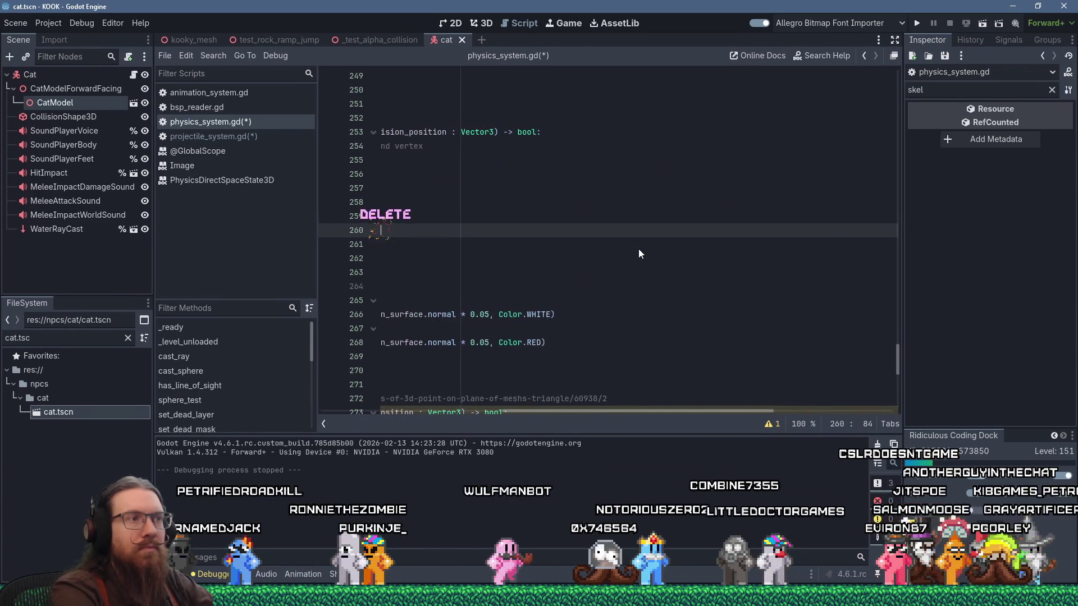
key(Home)
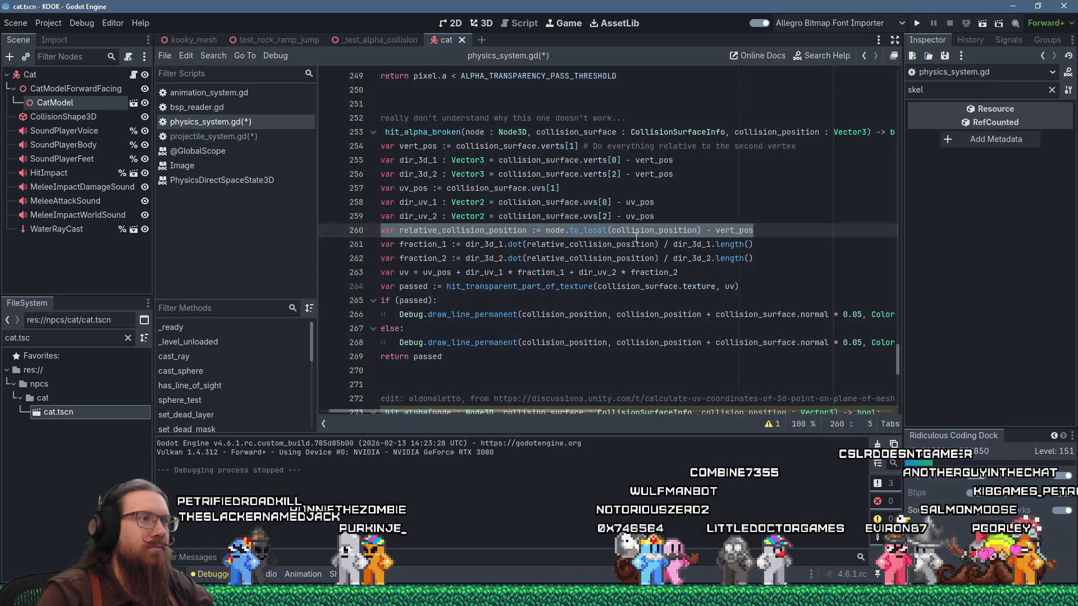
Scroll to the working hit_alpha function and inspect its barycentric UV code and collision_surface type.
scroll(623, 244, down, 9)
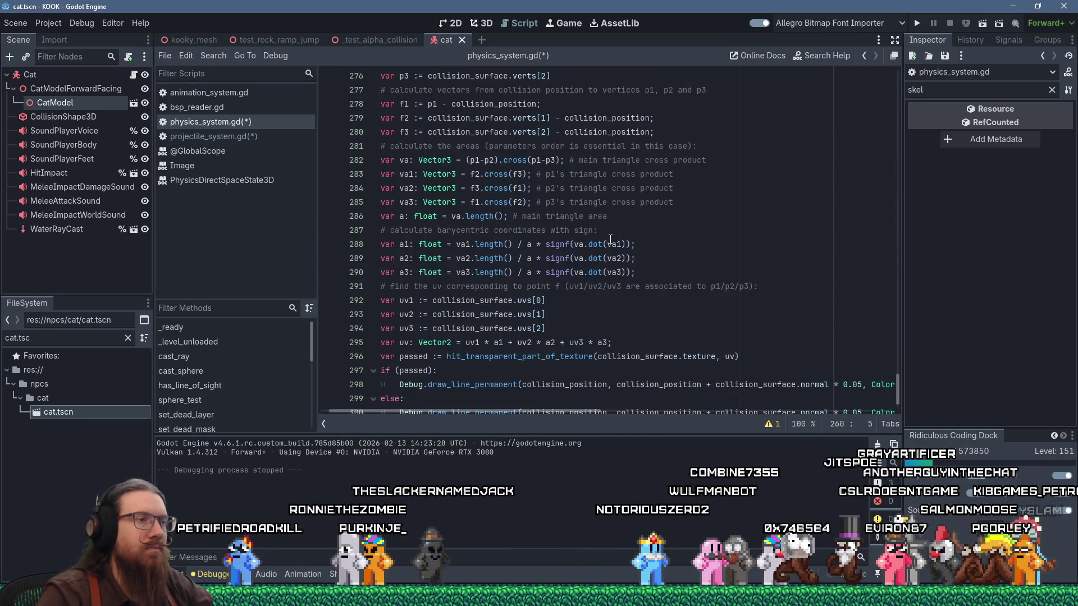
scroll(610, 240, up, 2)
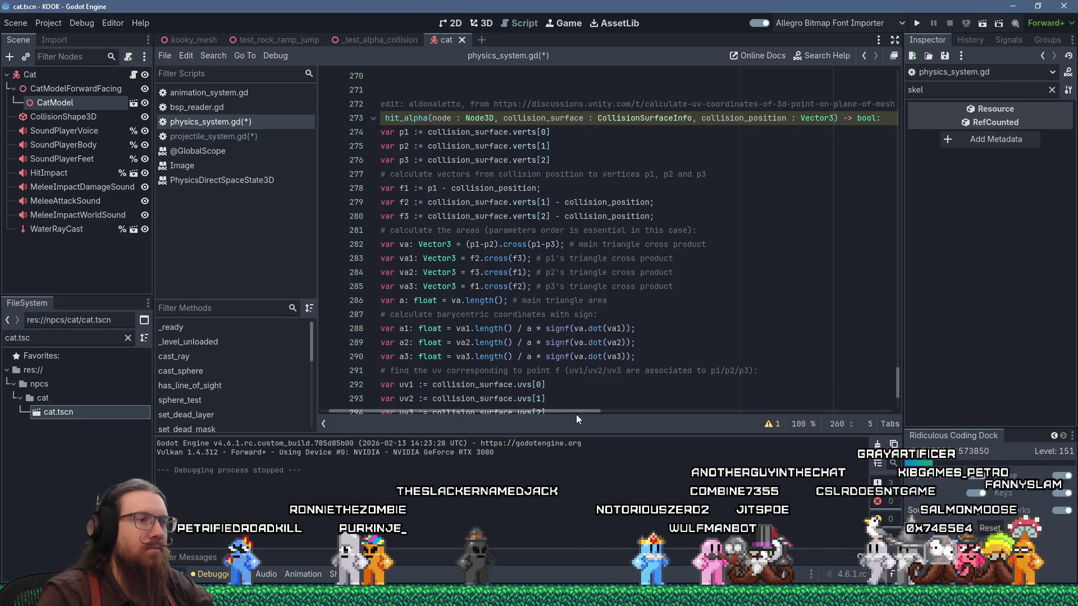
scroll(526, 415, left, 1)
mouse_move(528, 396)
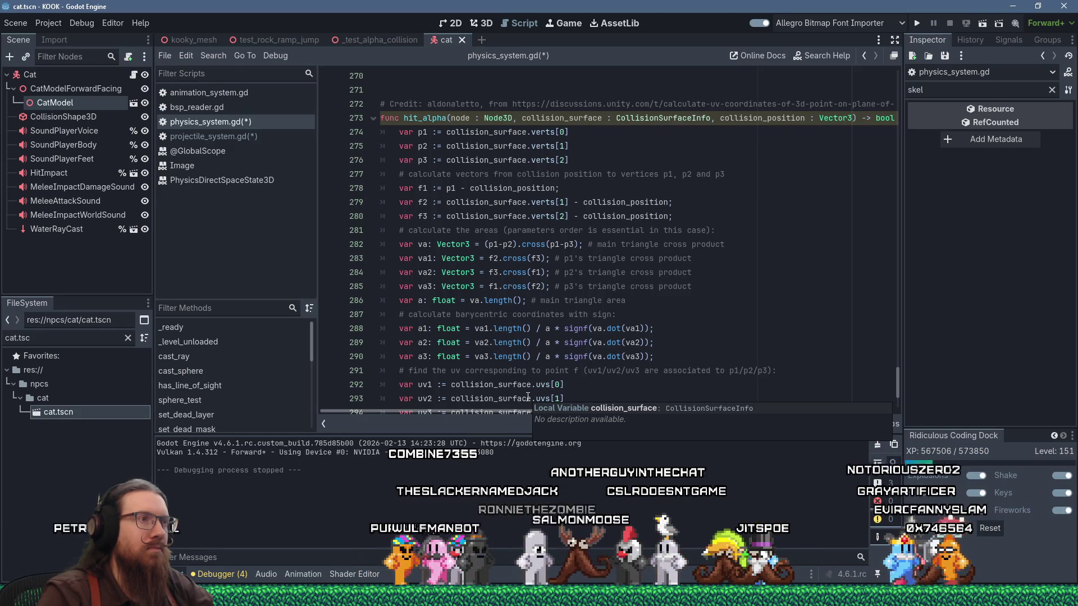
scroll(527, 397, up, 2)
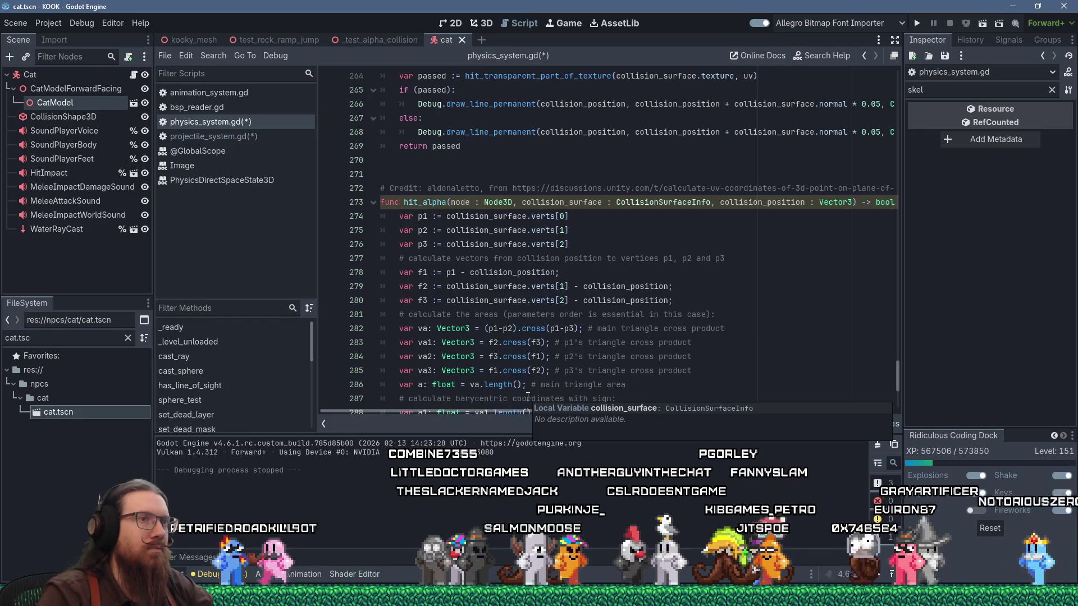
click(555, 205)
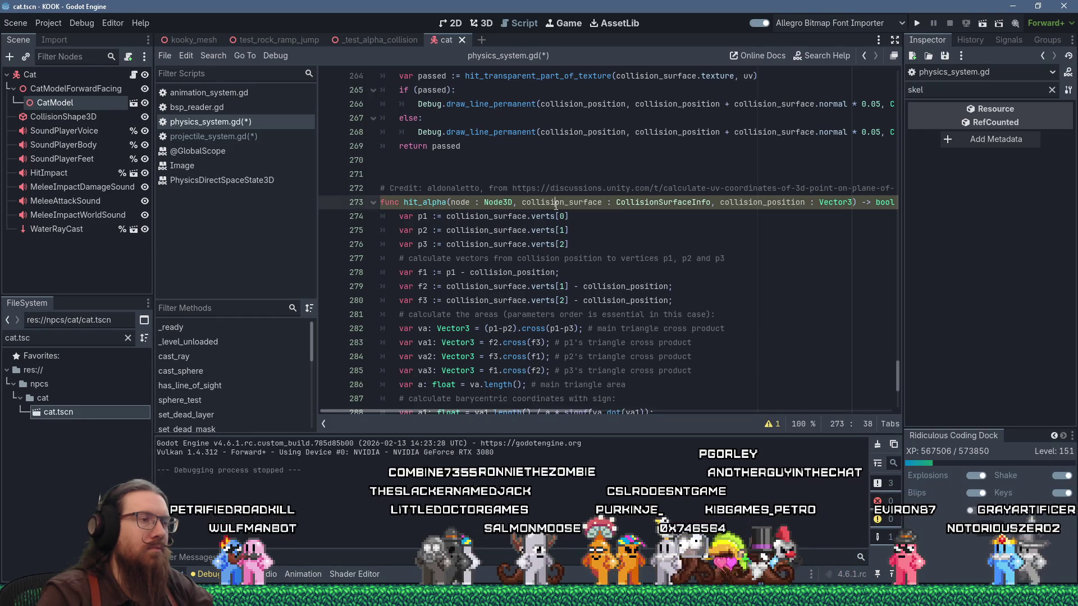
Below the hit_alpha header, add local_collision_position = node.to_local(collision_position), without '- vert_pos'.
key(End)
key(Return)
text(var relative_collision_position := node.to_local(collision_position) - vert_pos)
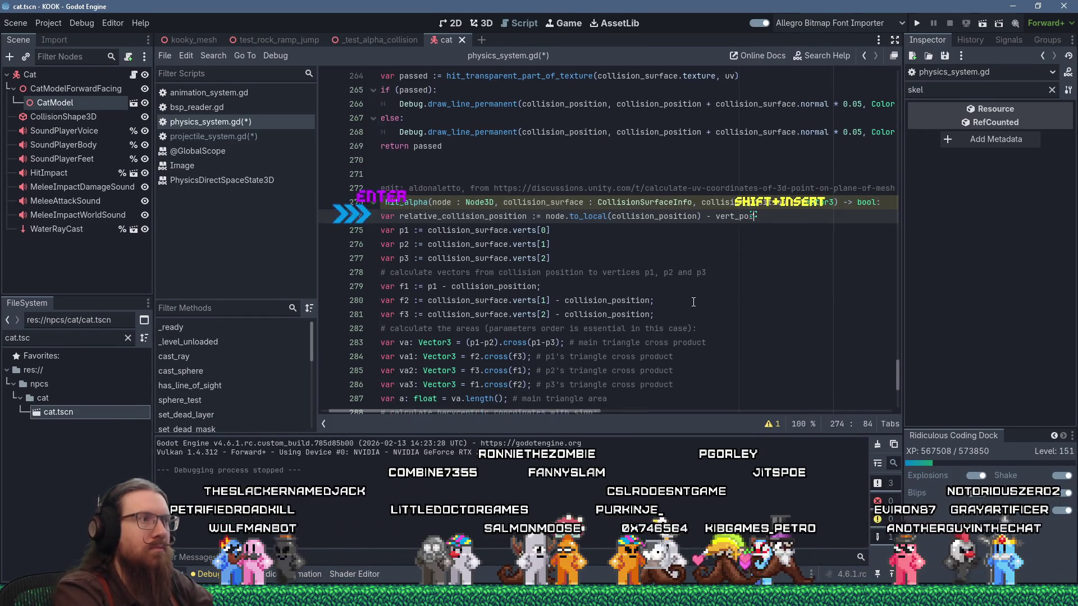
key(Left)
key(shift+Left)
key(shift+Left)
key(shift+Left)
key(Delete)
click(436, 216)
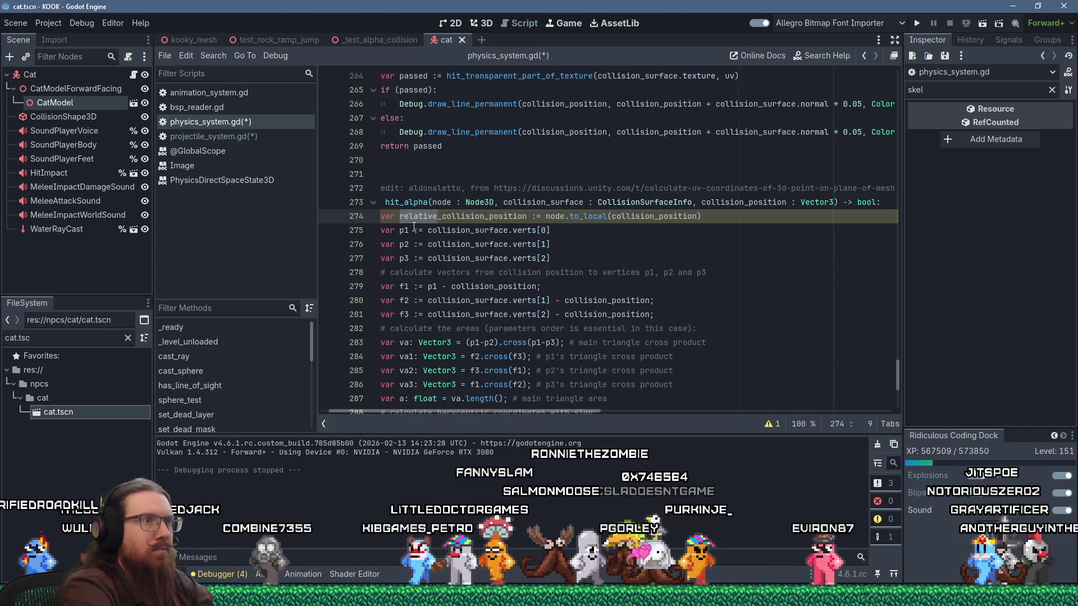
text(local)
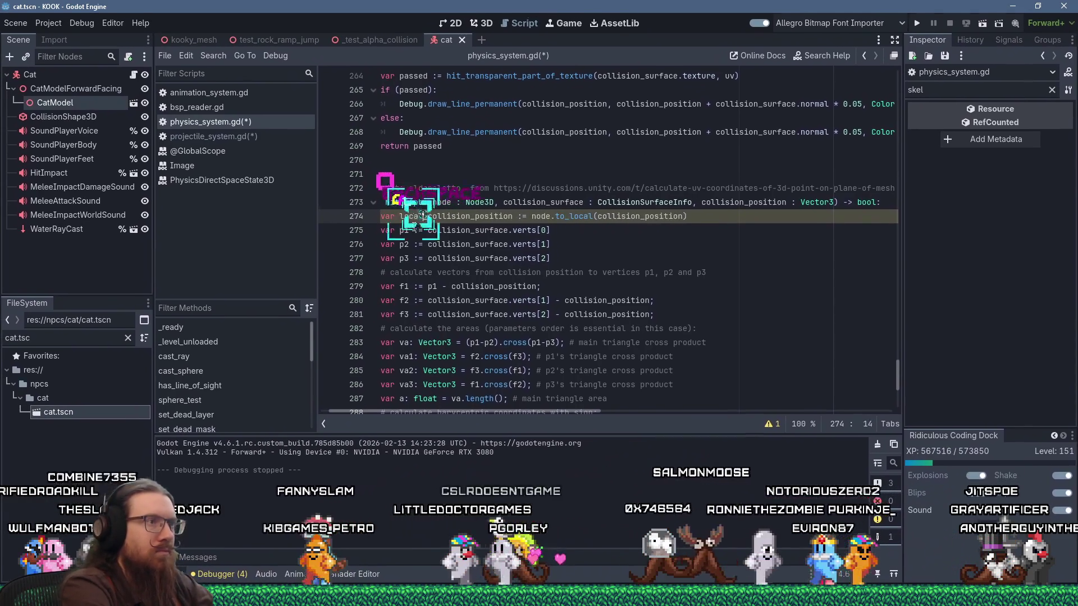
double_click(448, 216)
right_click(448, 216)
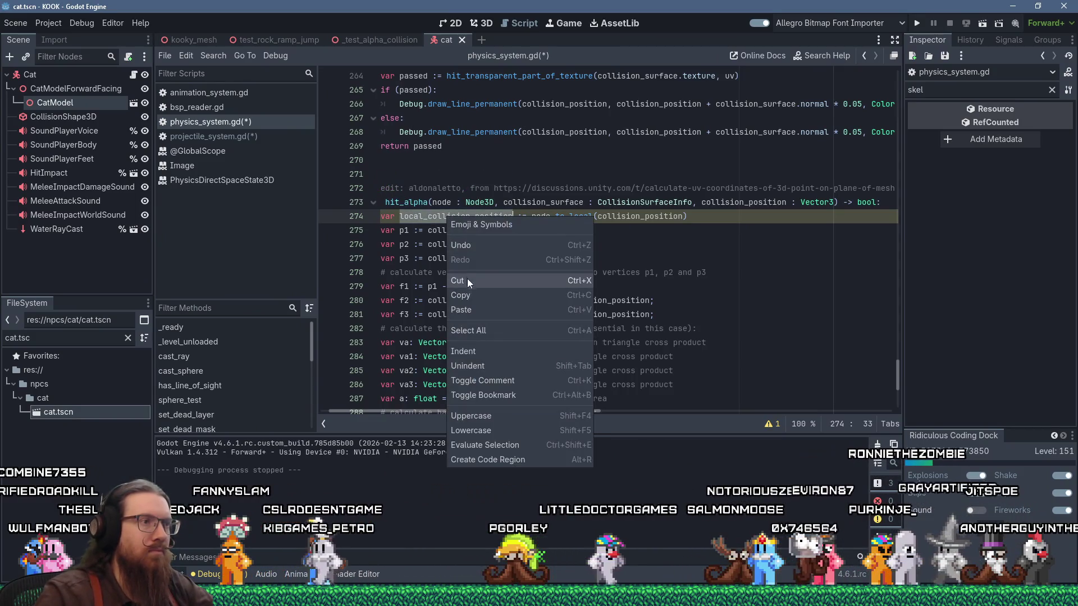
click(465, 295)
Replace collision_position with local_collision_position in the f1, f2 and f3 lines 279–281.
click(495, 286)
double_click(494, 286)
right_click(495, 286)
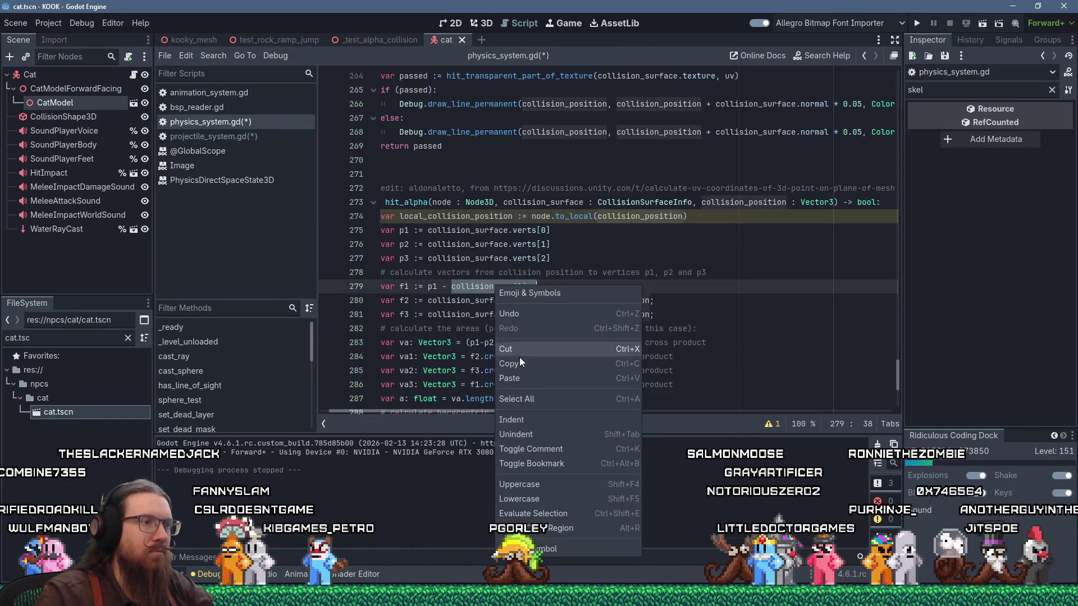
click(526, 380)
double_click(607, 300)
right_click(607, 300)
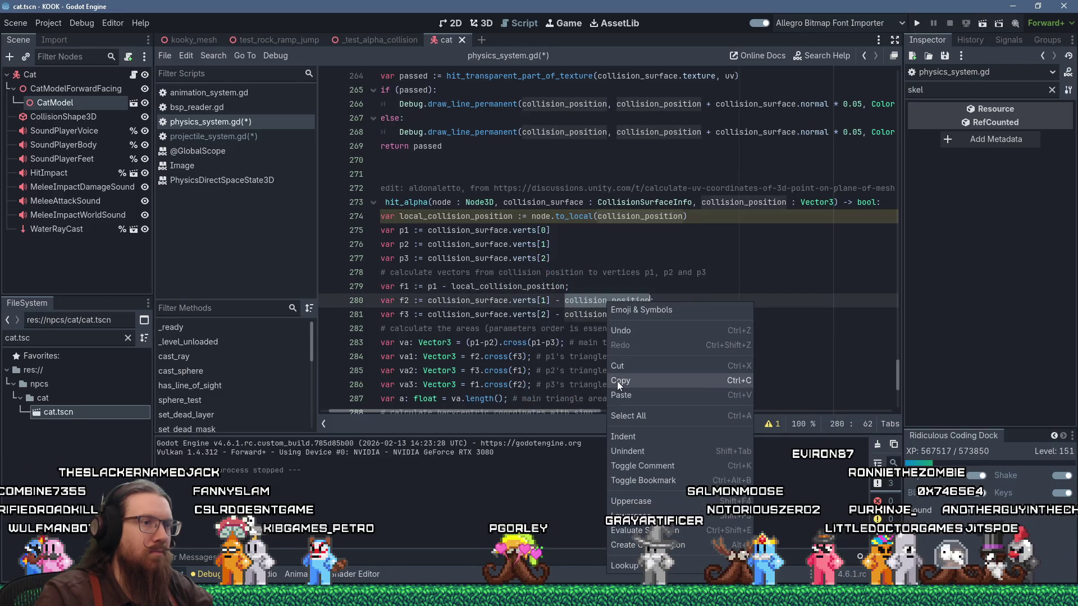
click(618, 392)
double_click(611, 316)
right_click(611, 317)
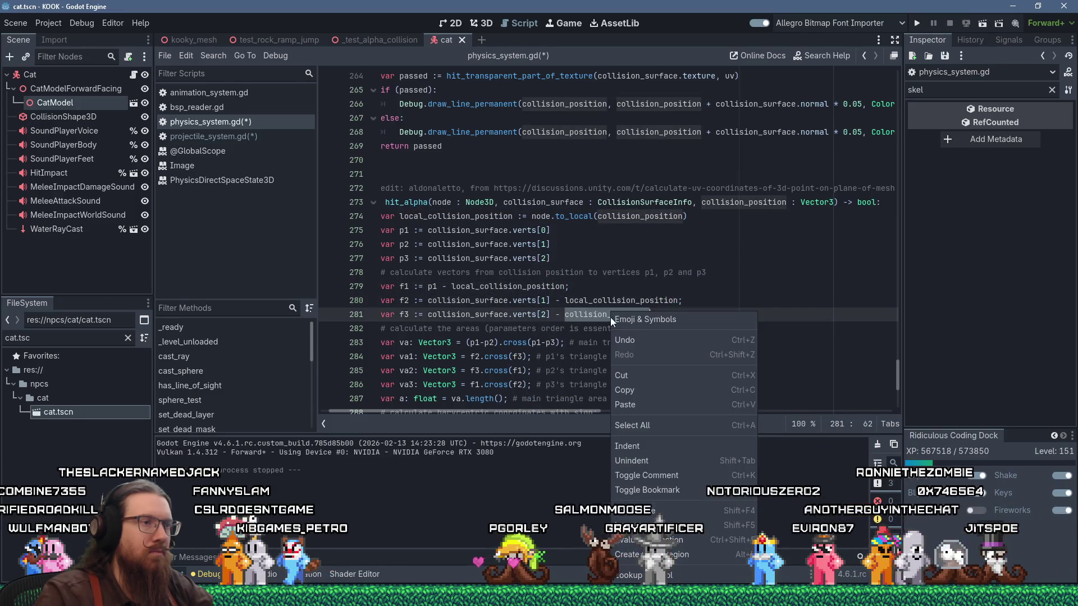
click(635, 404)
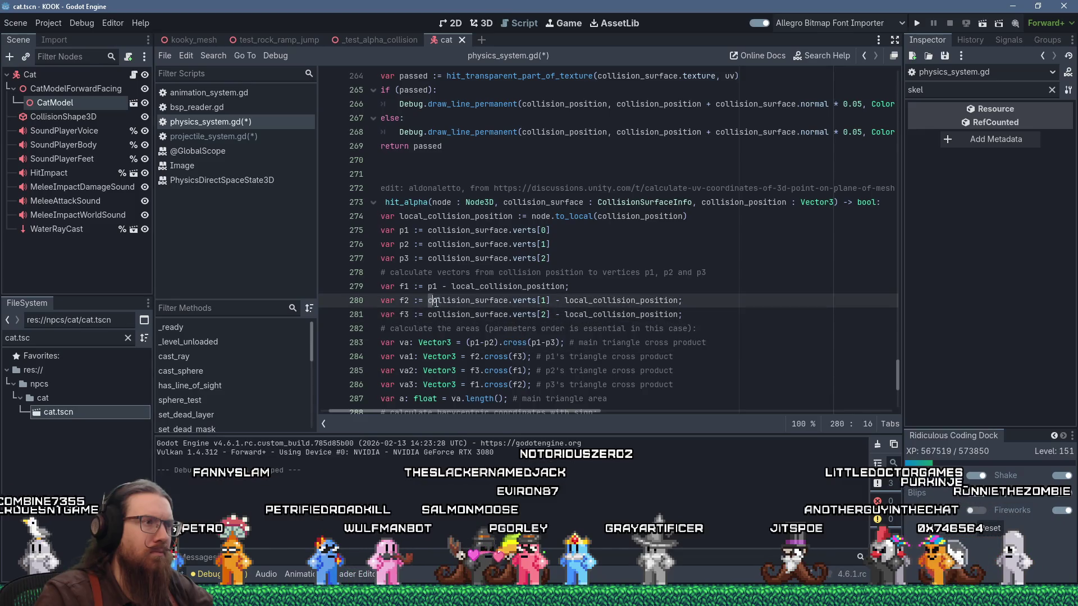
Replace collision_surface.verts[1] and verts[2] with p2 and p3 on lines 280–281.
drag(427, 300, 546, 300)
text(p2)
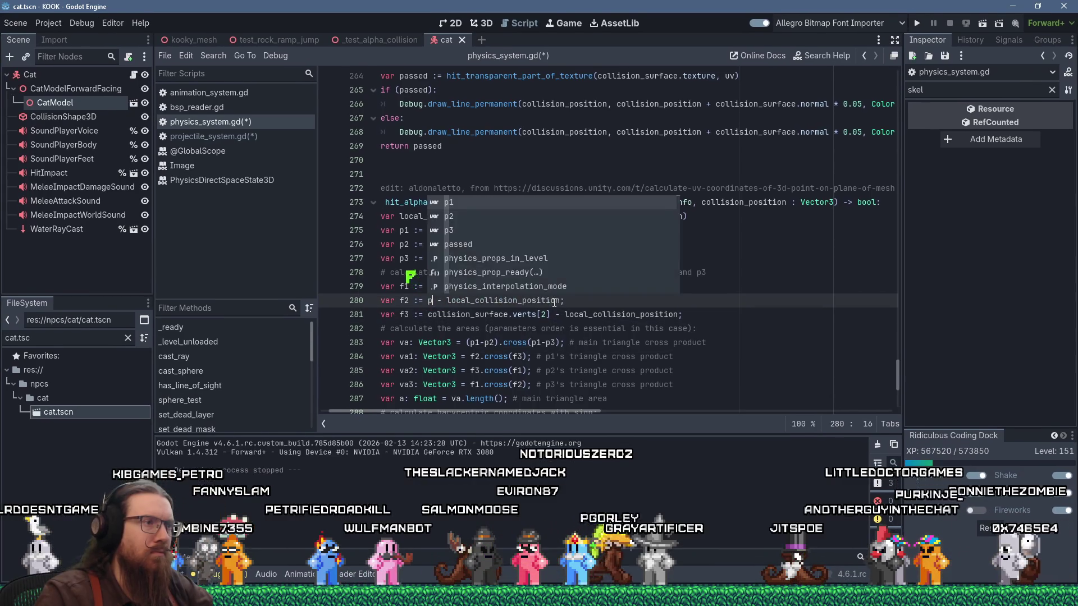
click(427, 315)
shift+click(547, 314)
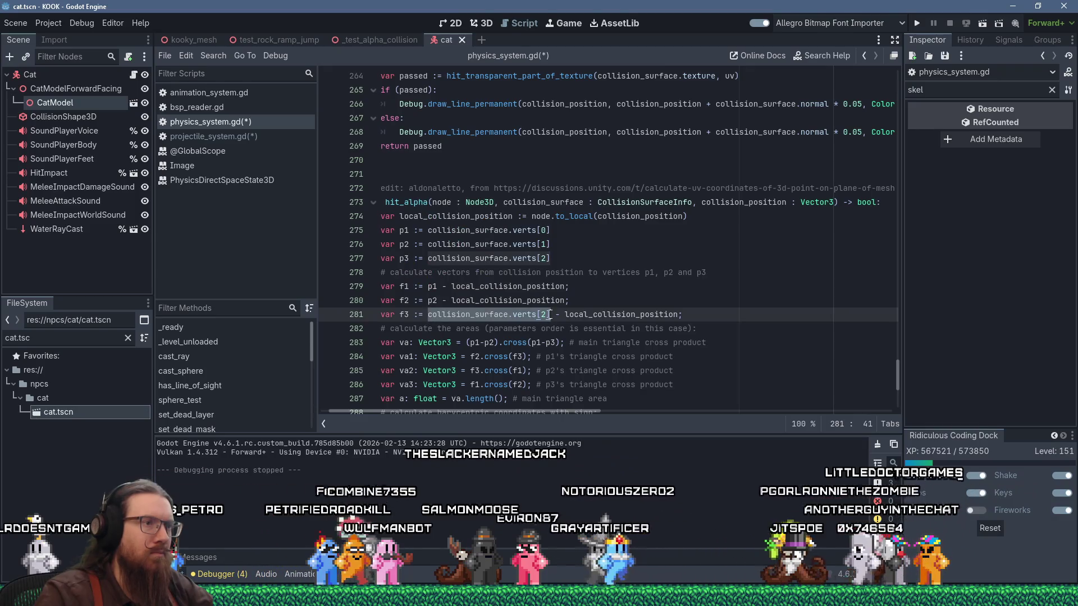
text(p3)
click(528, 343)
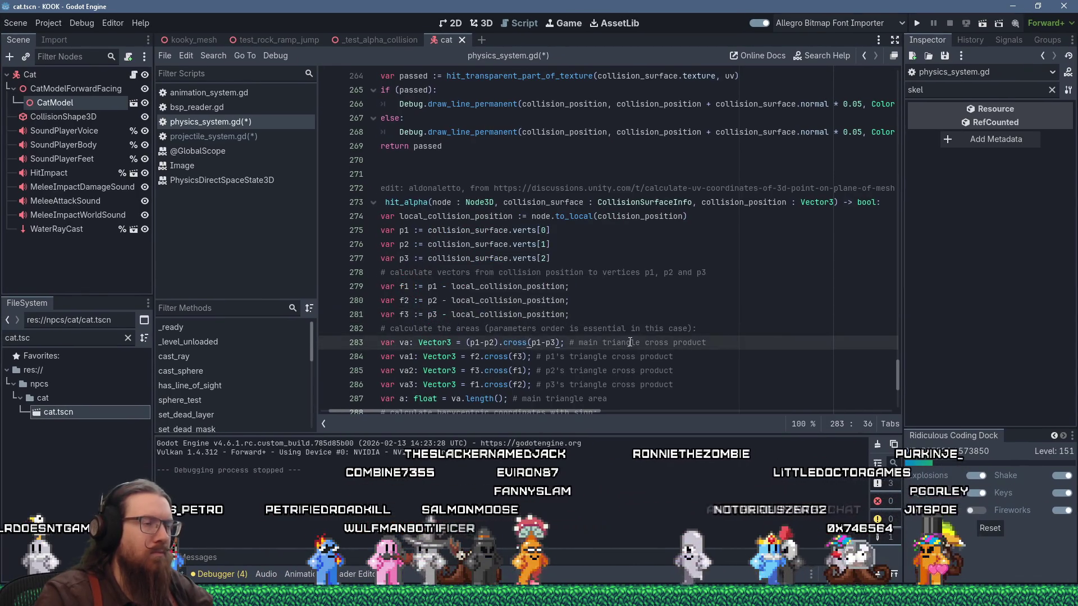
scroll(629, 342, down, 2)
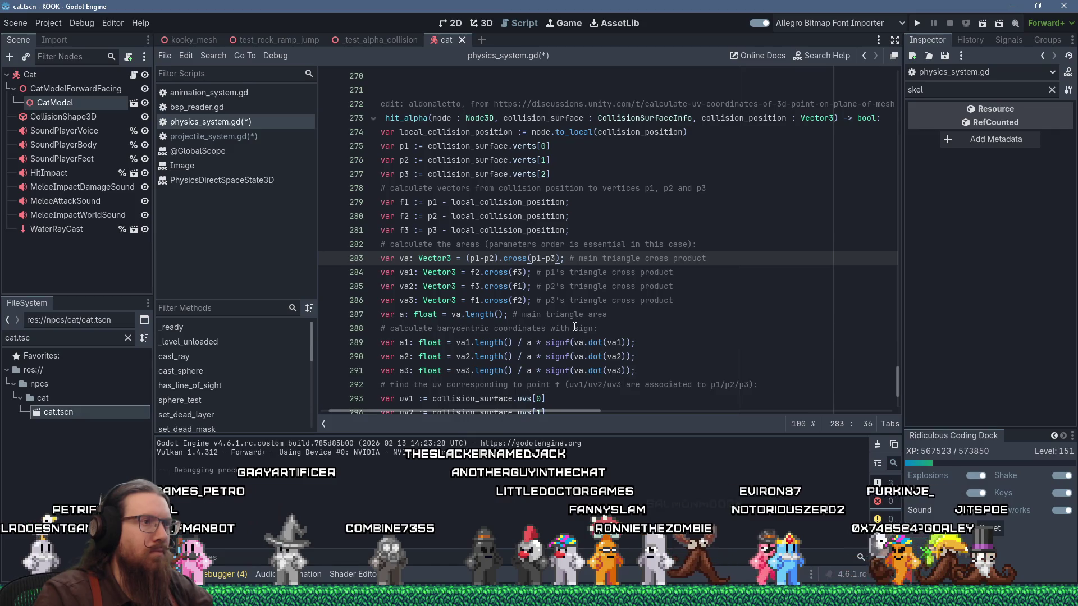
Put spaces around the minus signs in the va cross product and indent the remaining hit_alpha lines.
key(Left)
key(Left)
key(Left)
key(Right)
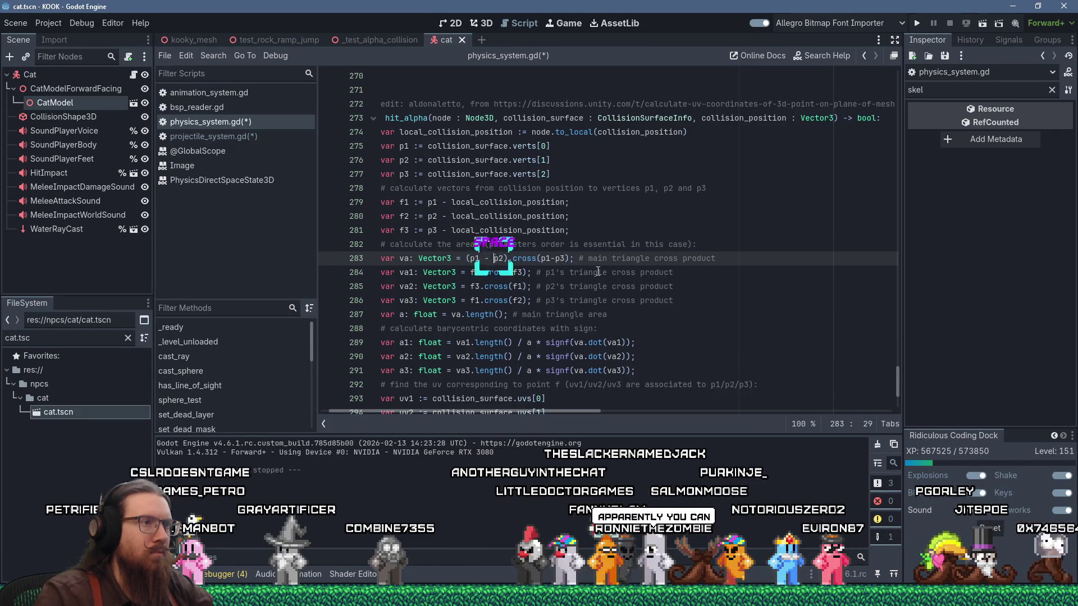
key(Right)
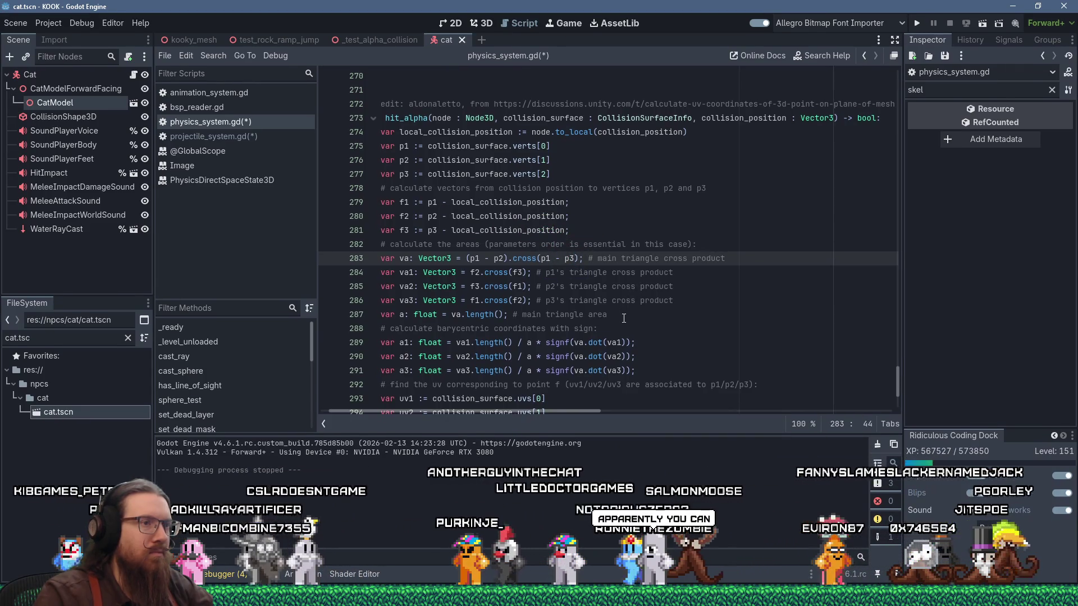
scroll(625, 314, down, 1)
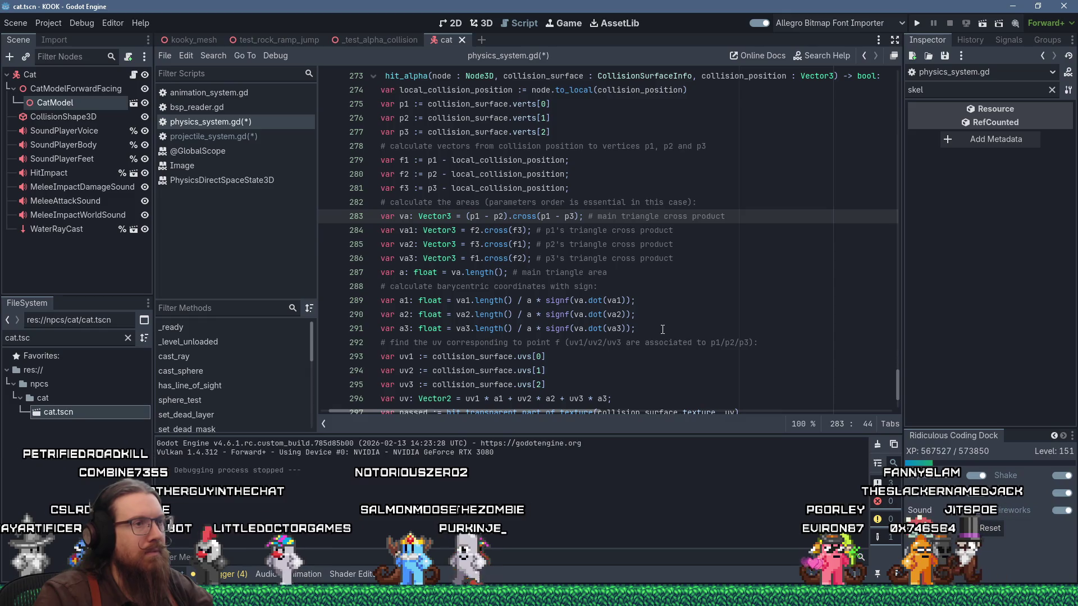
scroll(669, 325, down, 2)
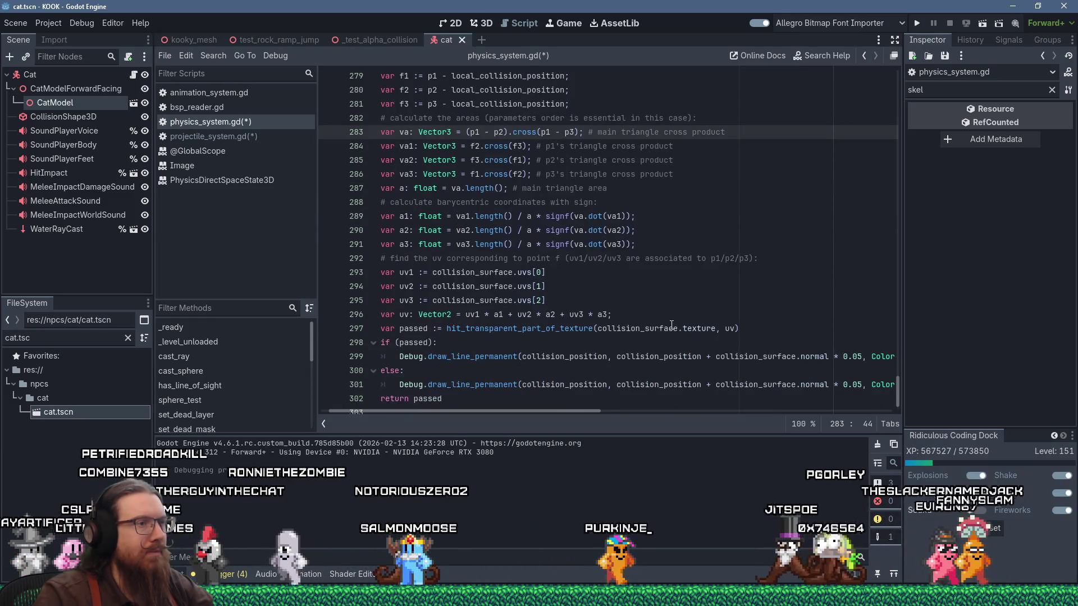
scroll(671, 324, down, 1)
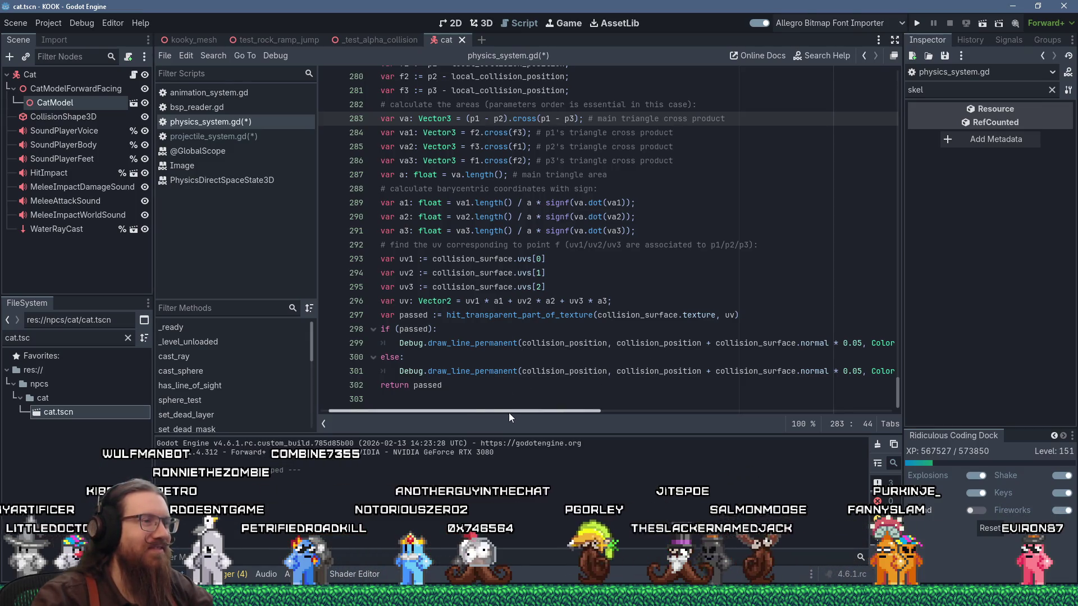
key(ctrl+z)
Save physics_system.gd and run the project to test the hit detection.
click(449, 405)
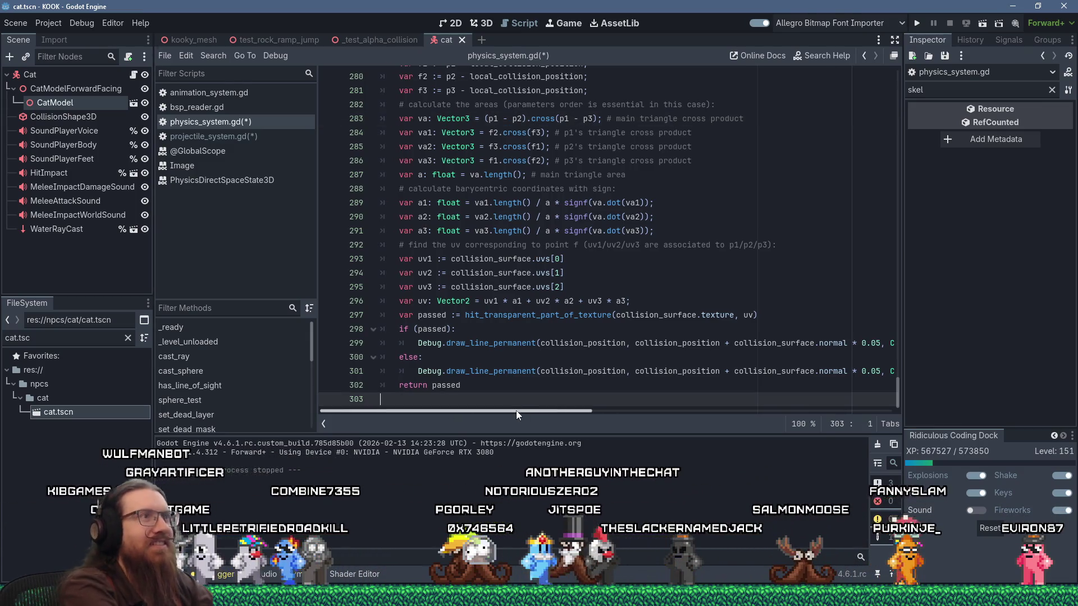
key(ctrl+s)
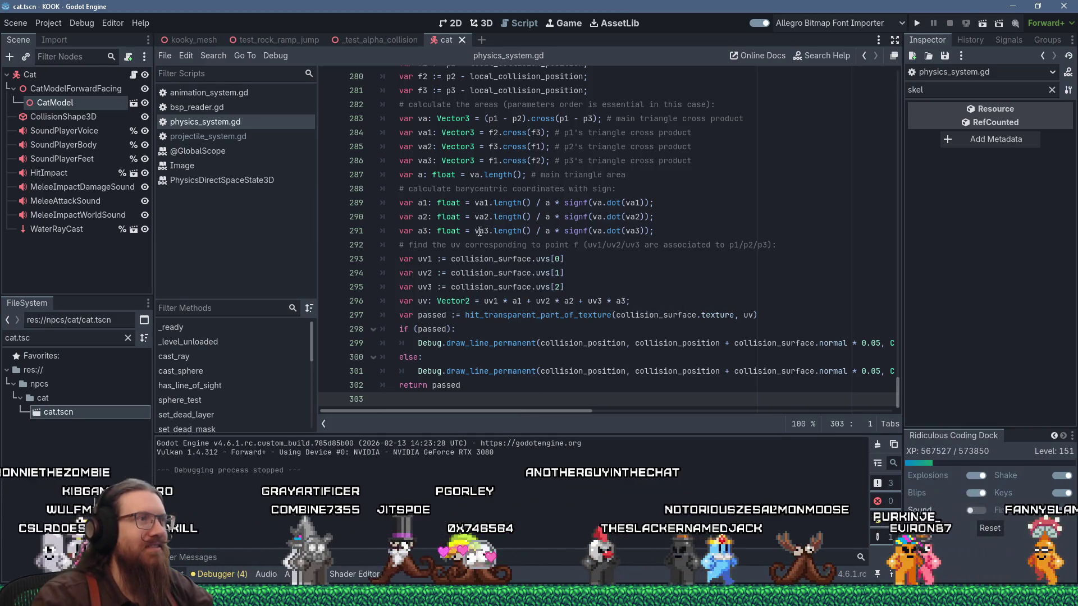
scroll(527, 383, up, 5)
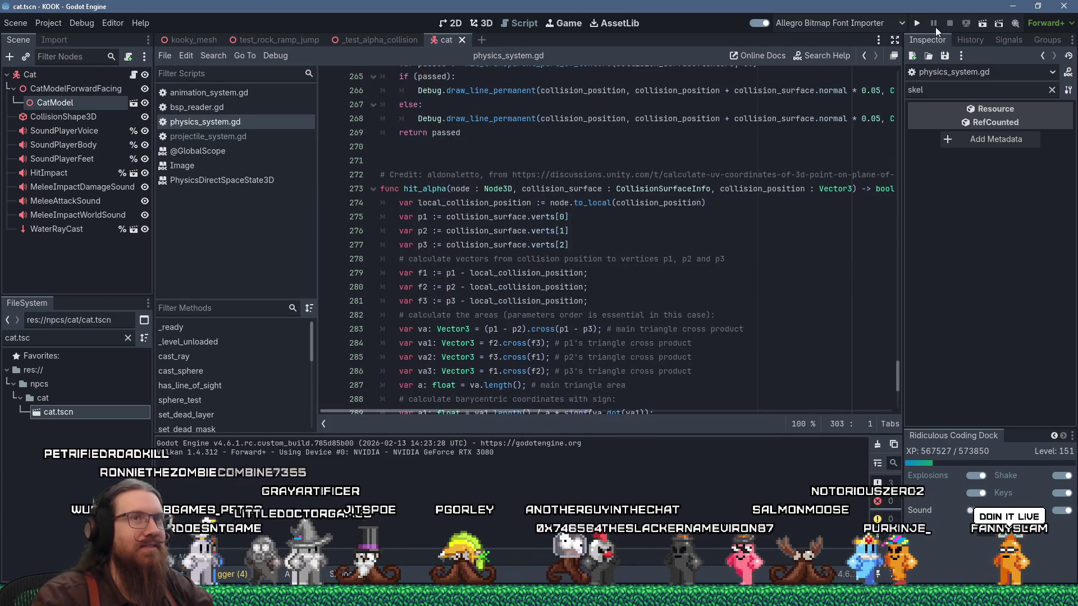
click(918, 25)
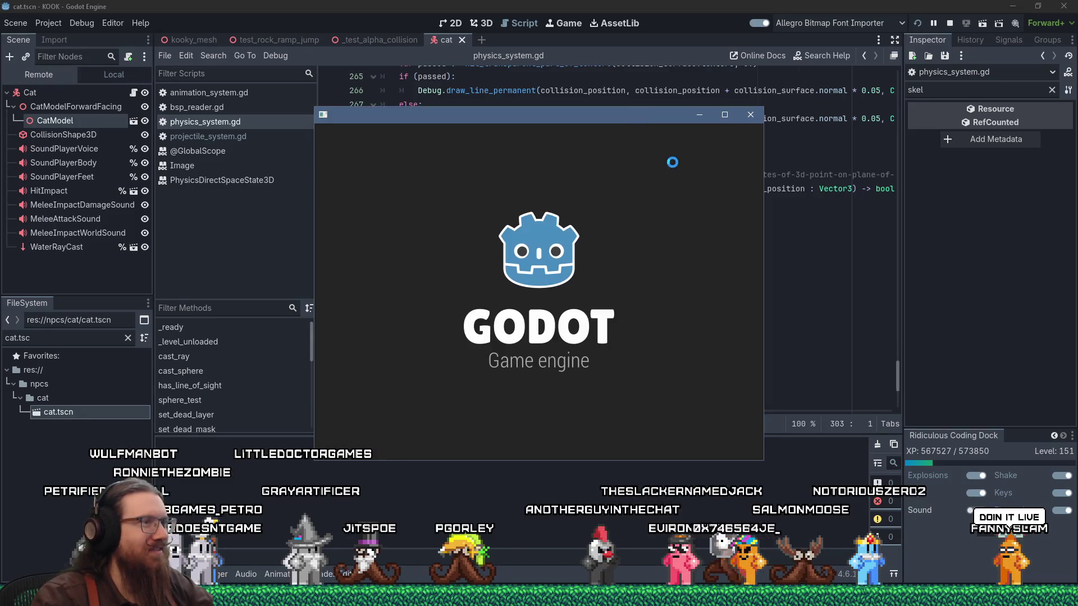
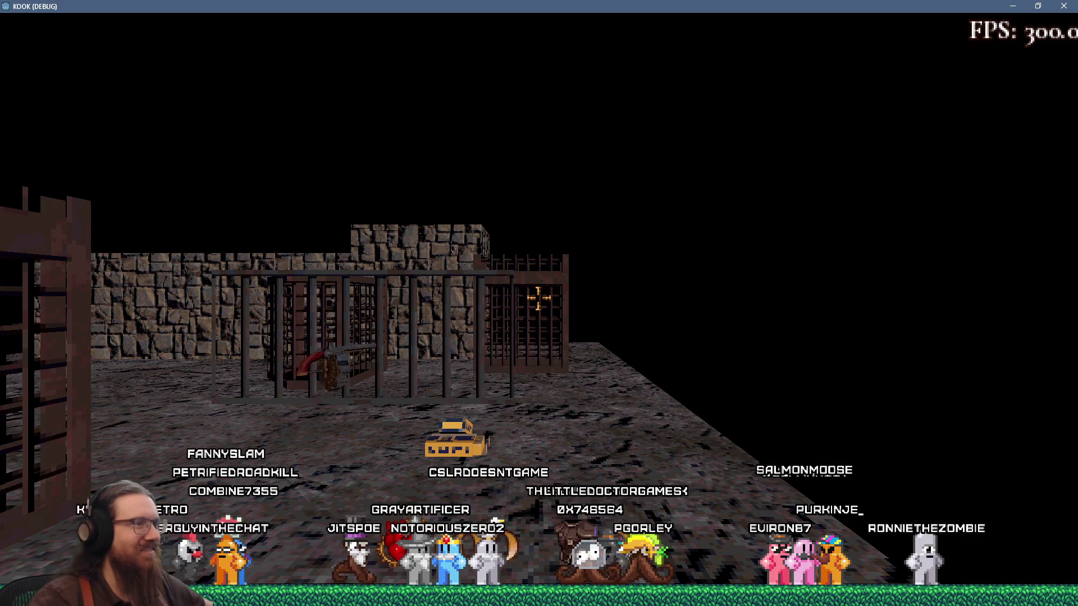
Walk to the cages, pick up the revolver and fire it at the cage bars.
key(w)
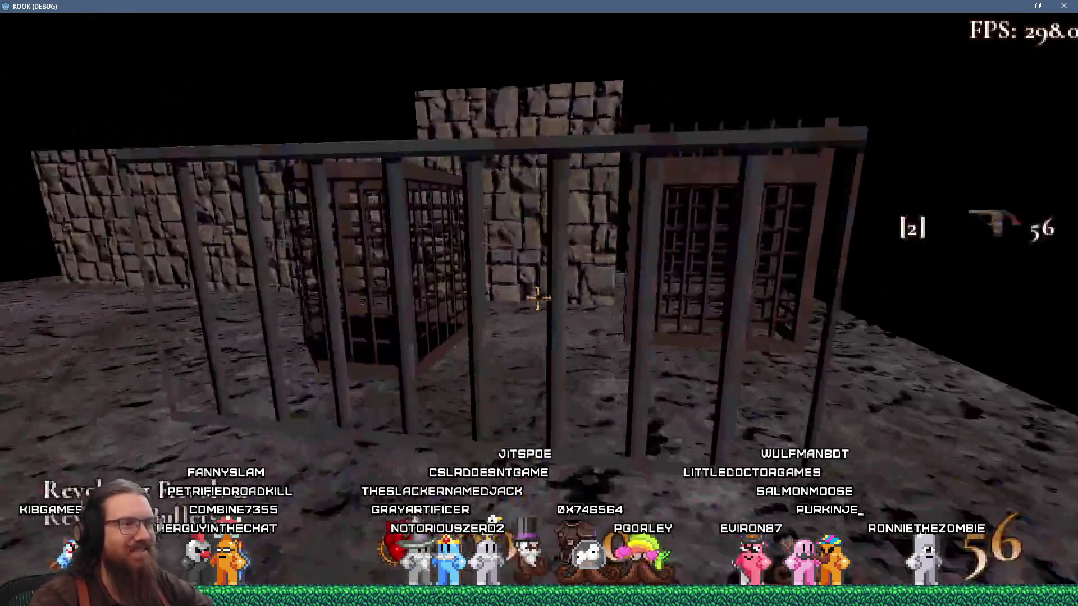
click(537, 299)
click(537, 299)
click(537, 299)
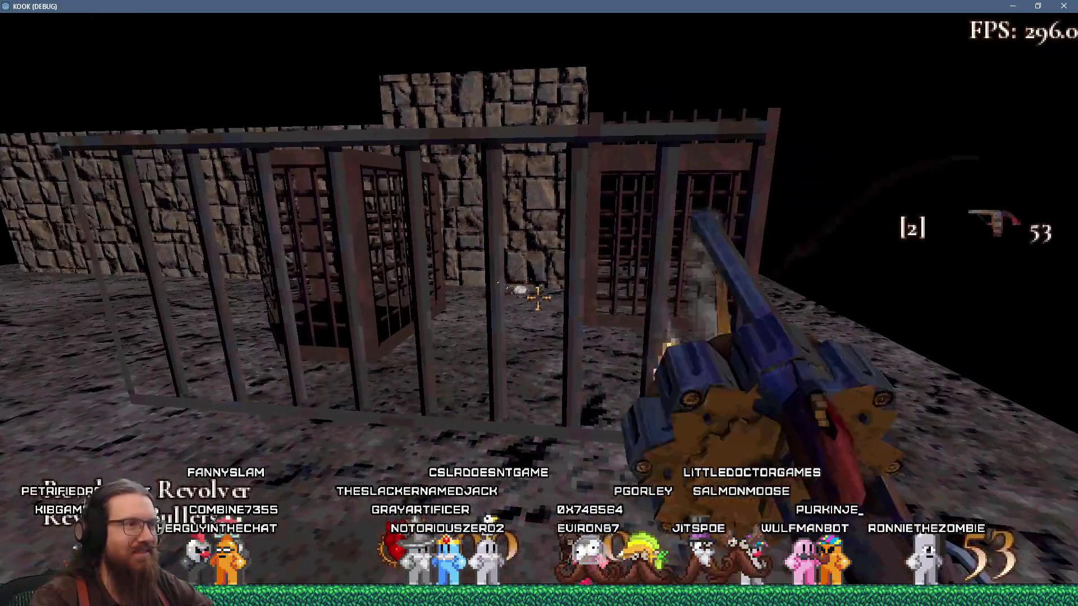
click(538, 299)
key(w)
click(537, 299)
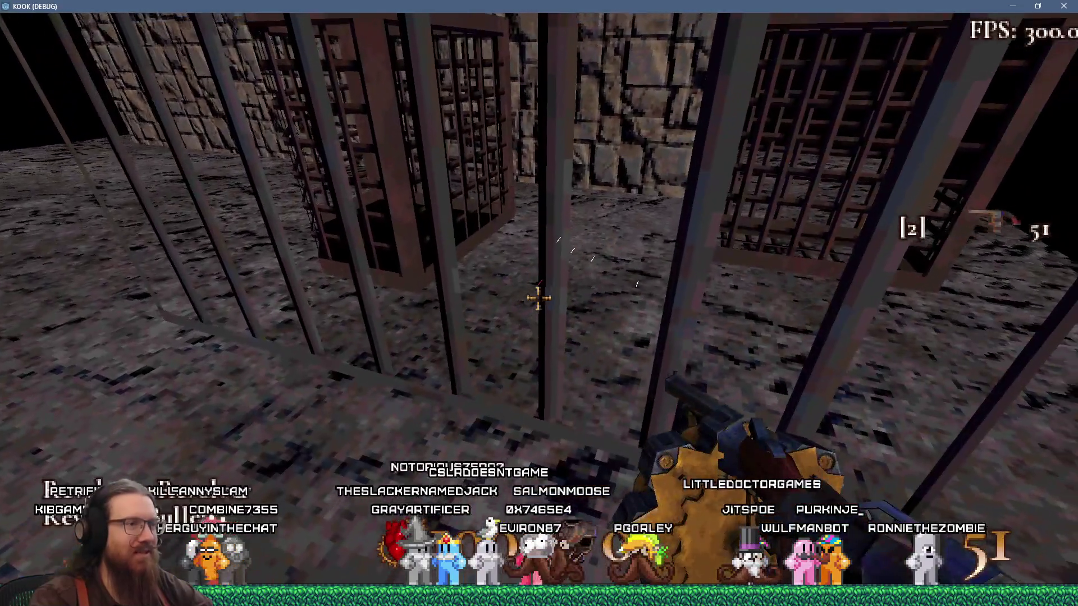
click(537, 299)
click(537, 299)
click(537, 299)
click(537, 299)
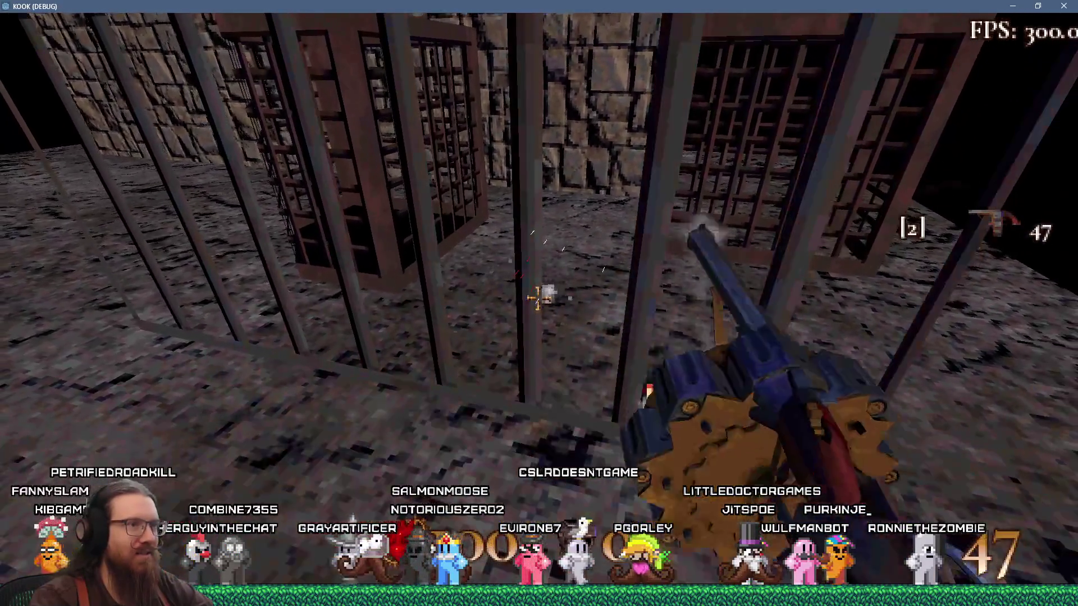
Keep firing while moving through the cages, then open the dev console and the window overview.
key(w)
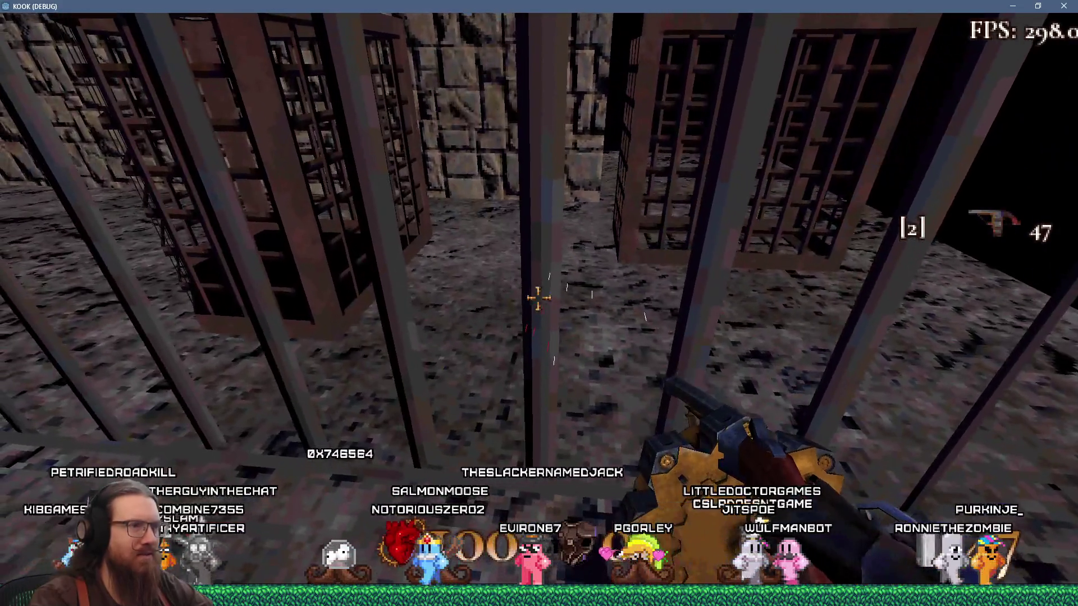
click(537, 299)
click(537, 299)
click(537, 299)
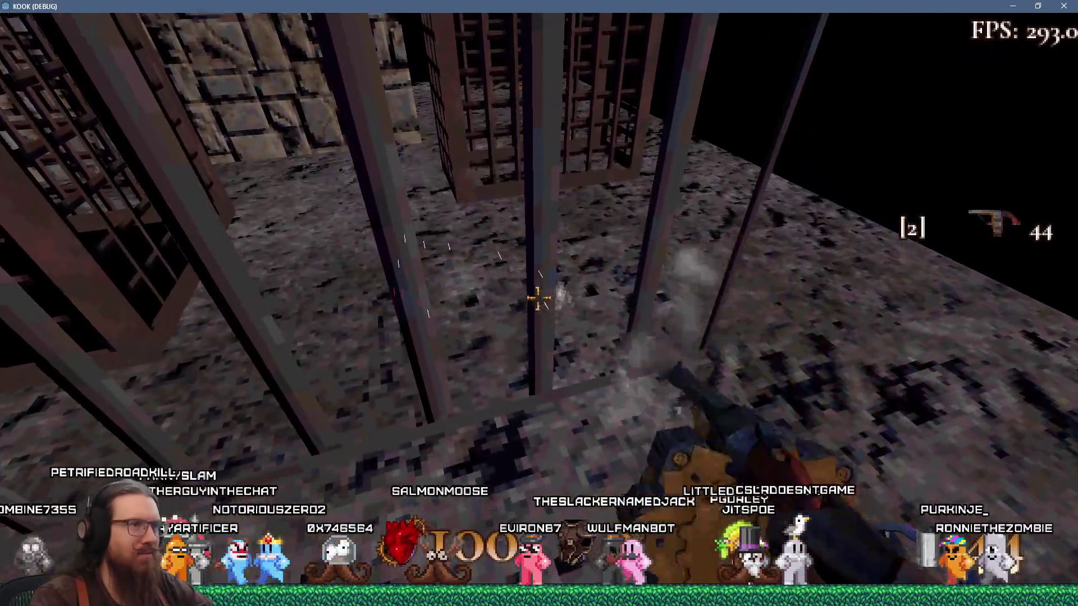
key(grave)
key(super+Tab)
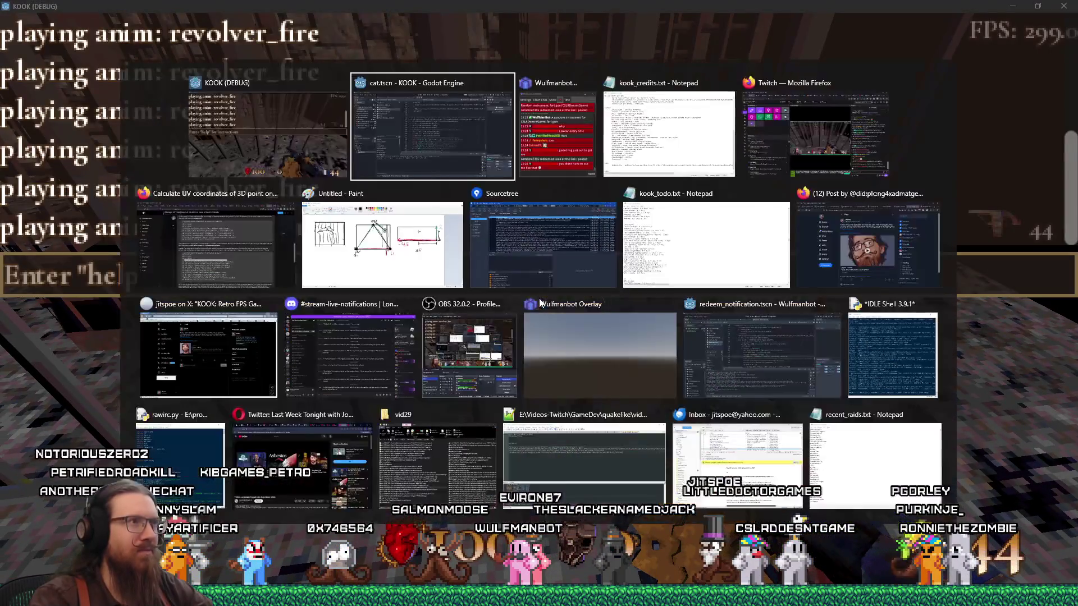
Change line 274 to 'collision_position#node.to_local(...)', save physics_system.gd, and restart the game.
key(Return)
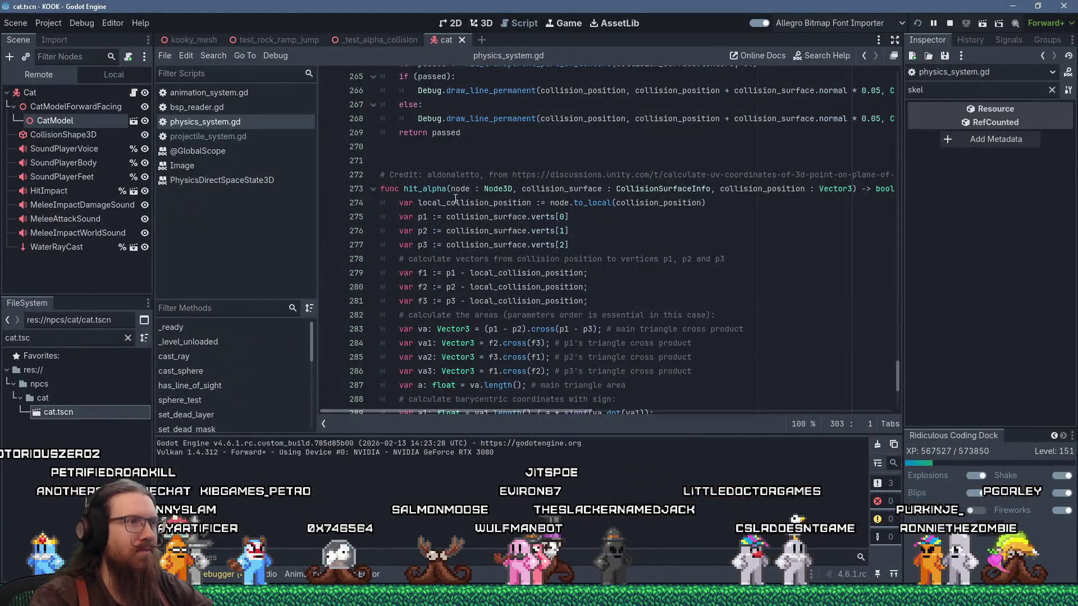
double_click(470, 204)
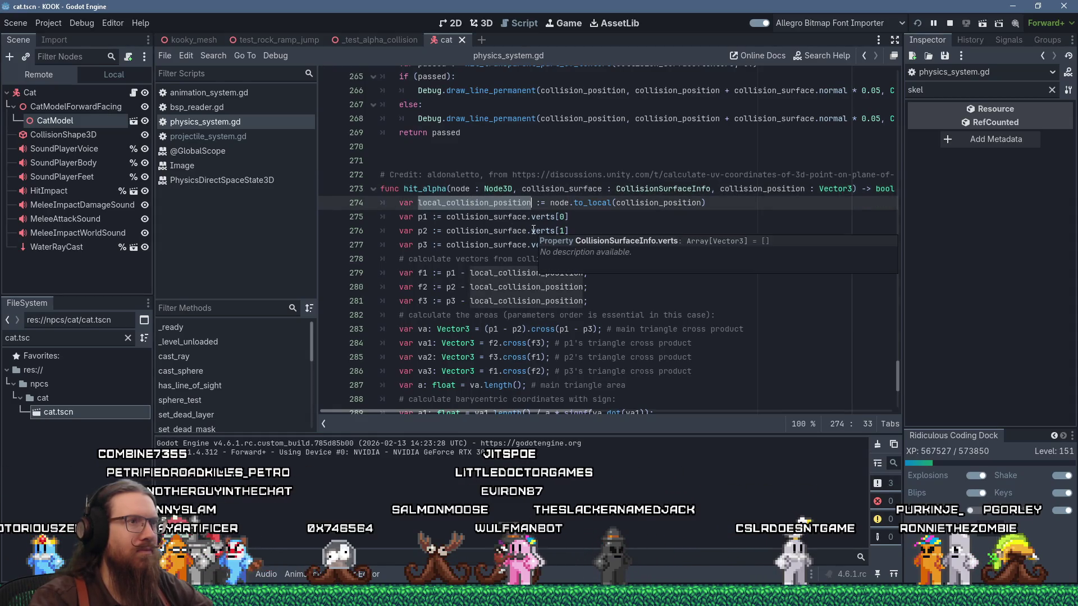
scroll(534, 231, down, 5)
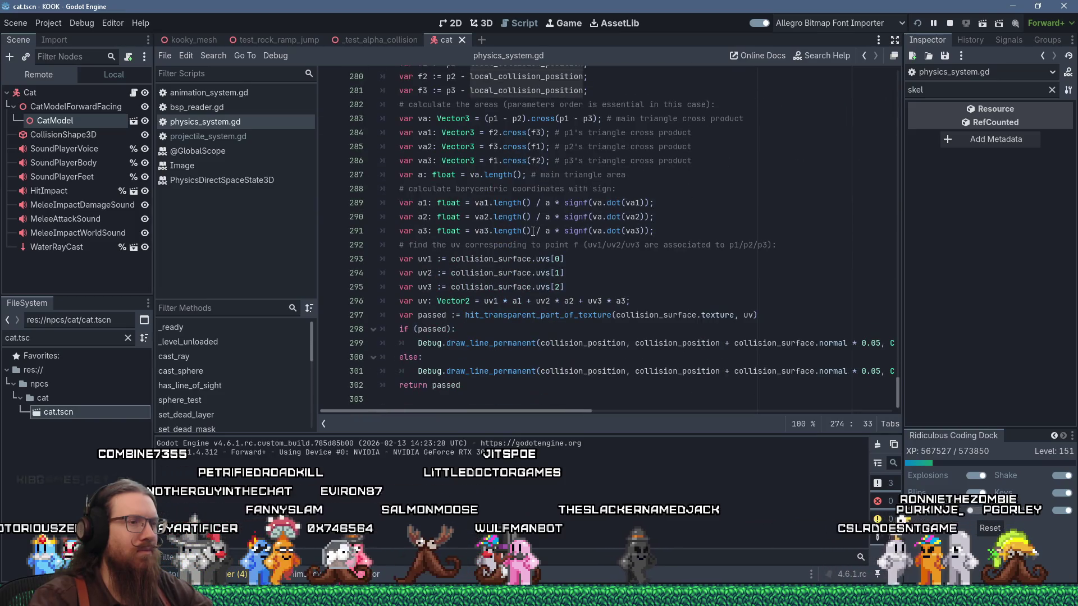
scroll(533, 231, up, 4)
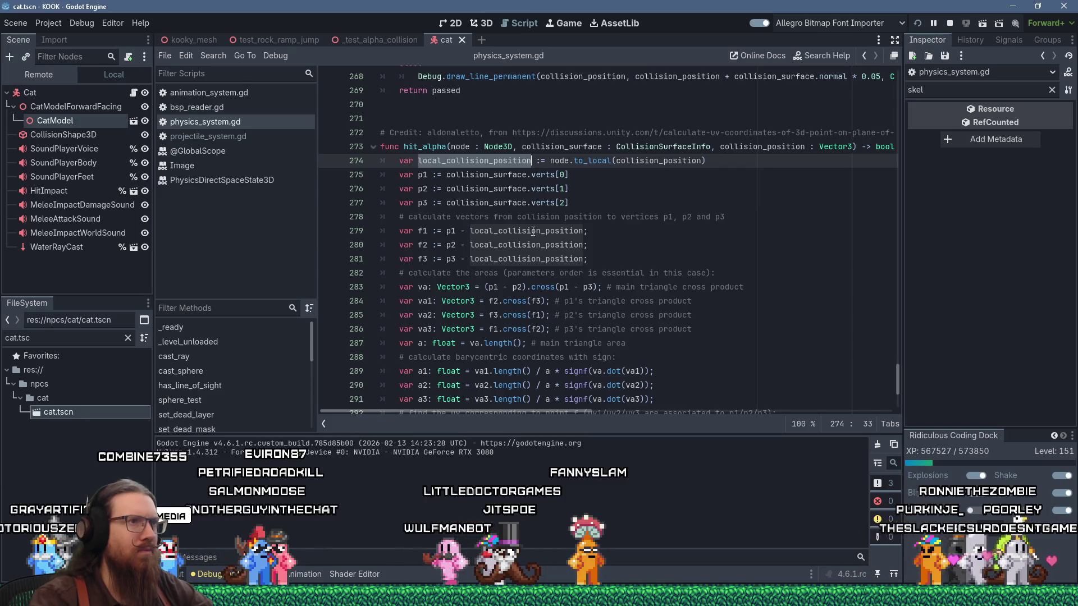
click(550, 160)
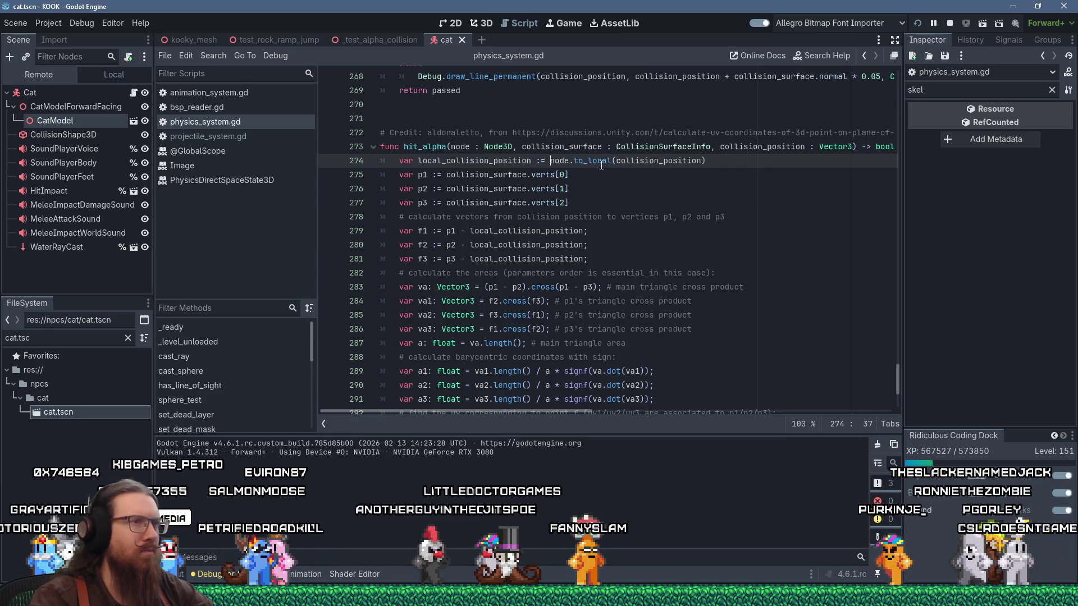
text(collision_po)
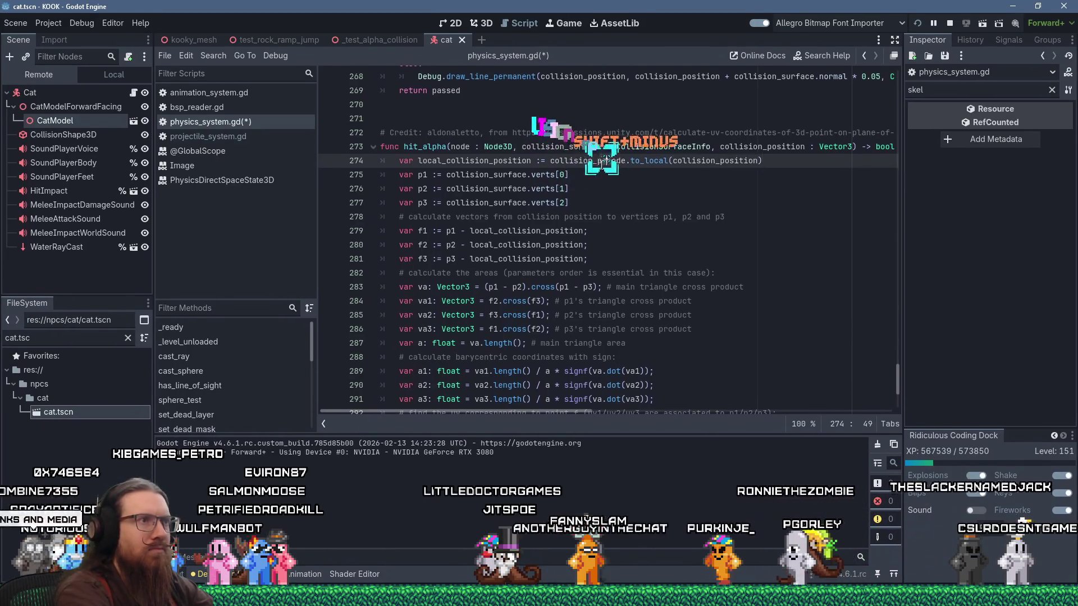
text(ition)
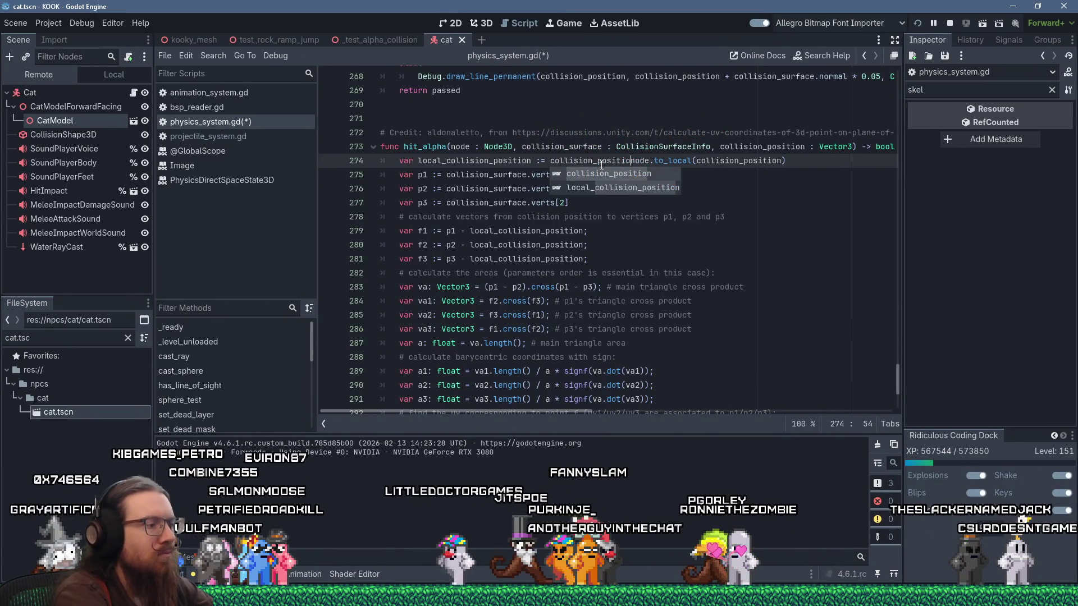
text(#)
key(BackSpace)
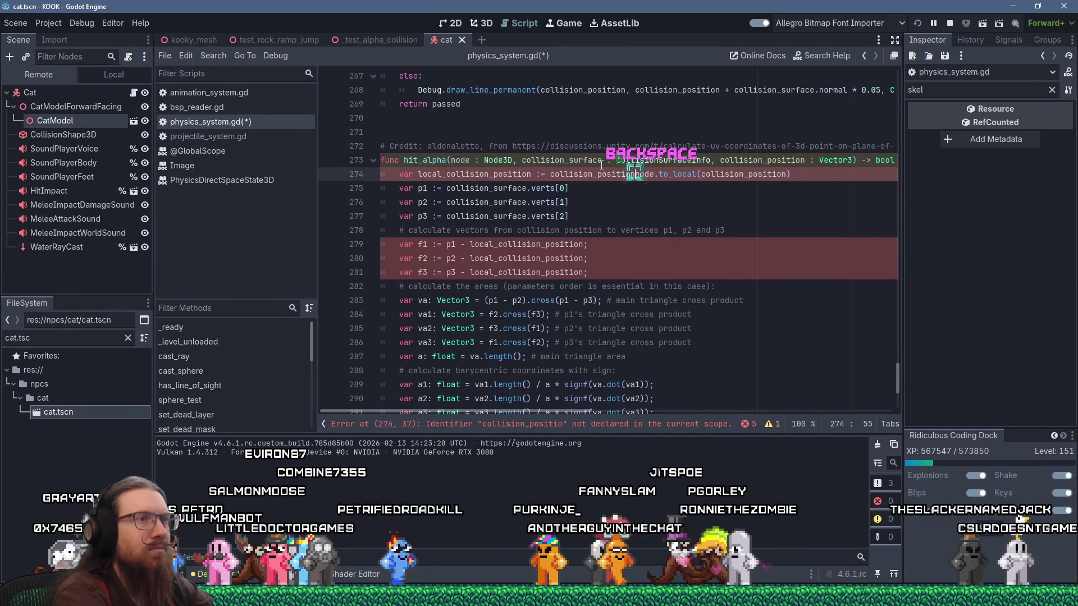
text(n#)
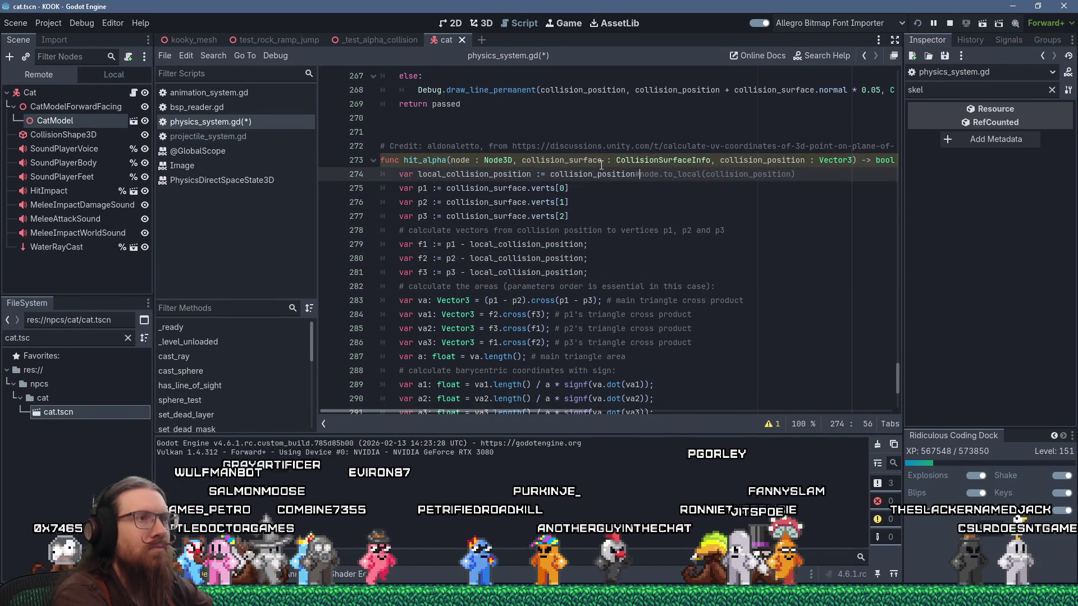
key(ctrl+s)
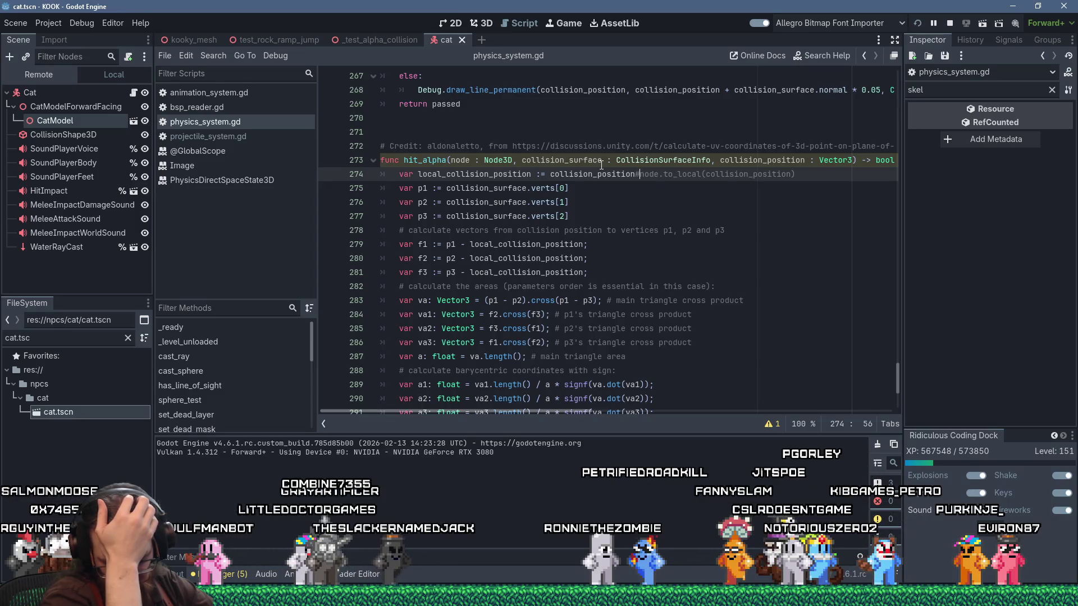
click(917, 23)
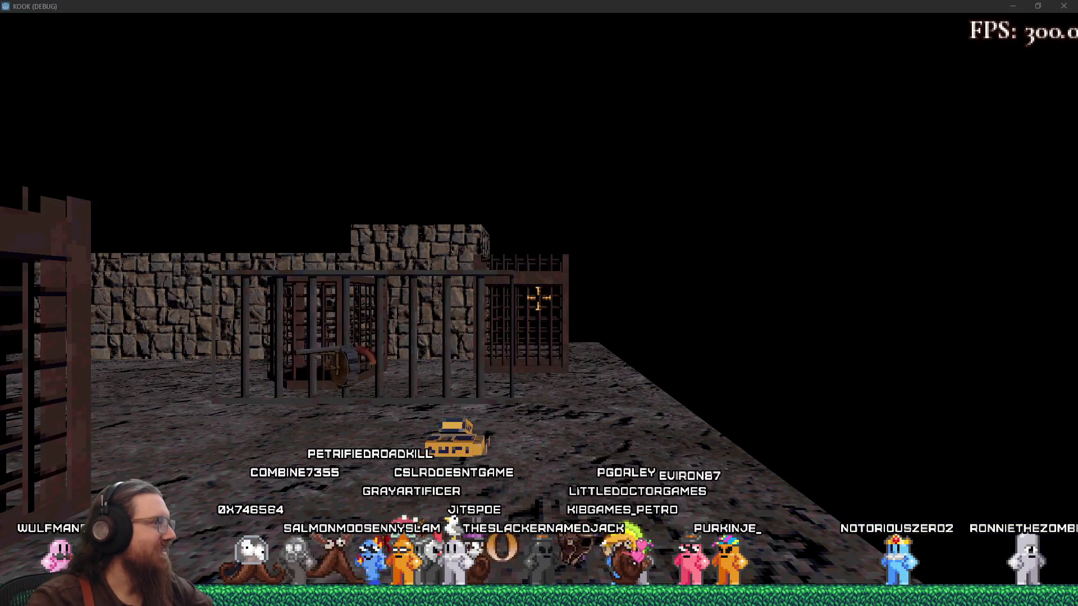
Open the game's dev console, then switch to Discord and enlarge the spider photo.
key(grave)
key(alt+Tab)
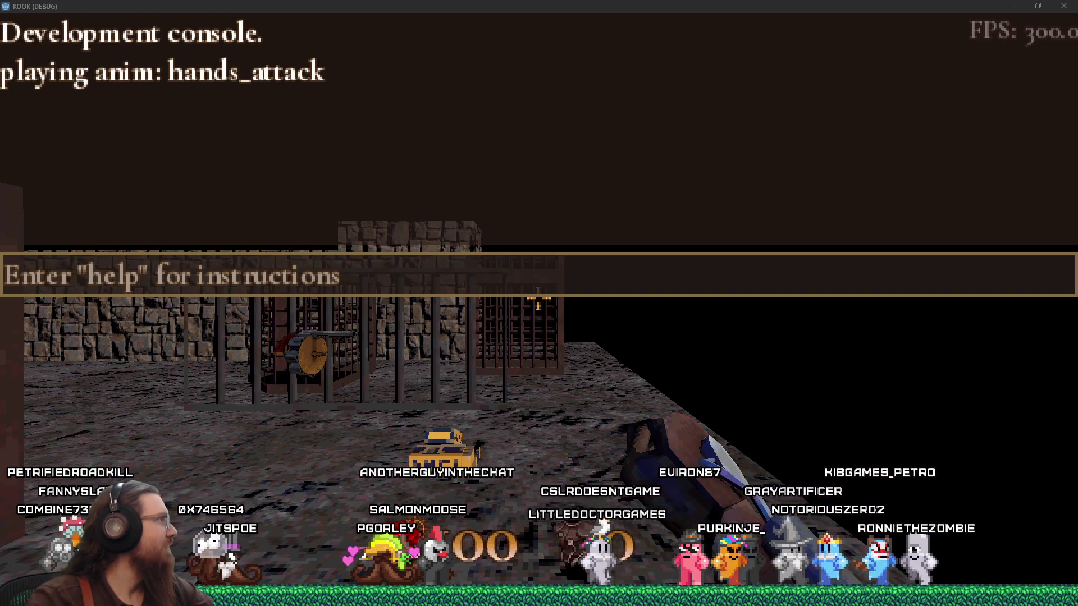
key(alt+Tab)
click(715, 394)
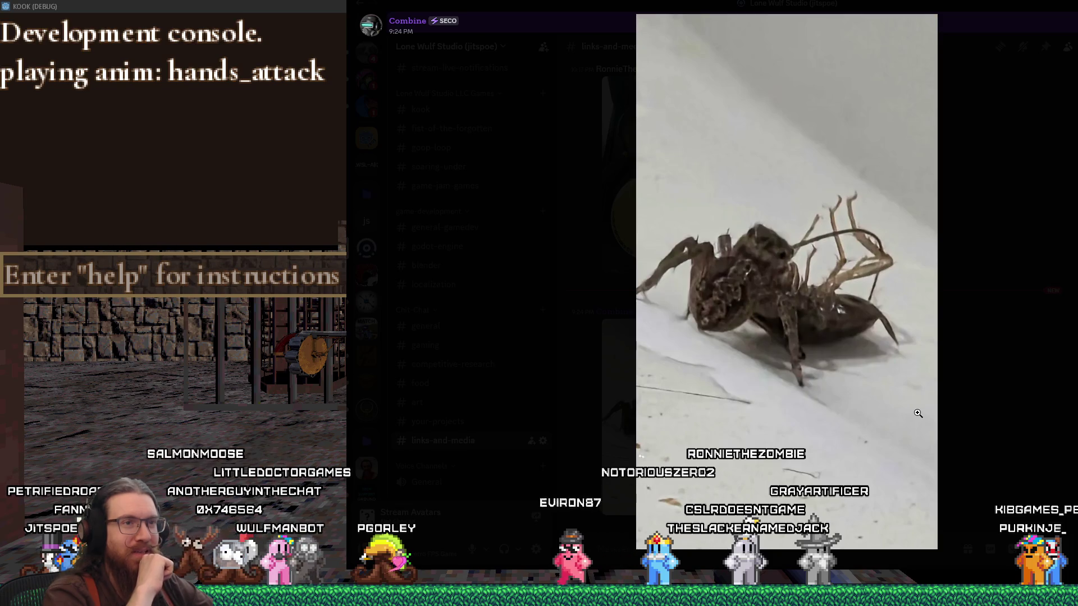
Close the spider photo viewer in Discord and return to the KOOK (DEBUG) window.
click(965, 370)
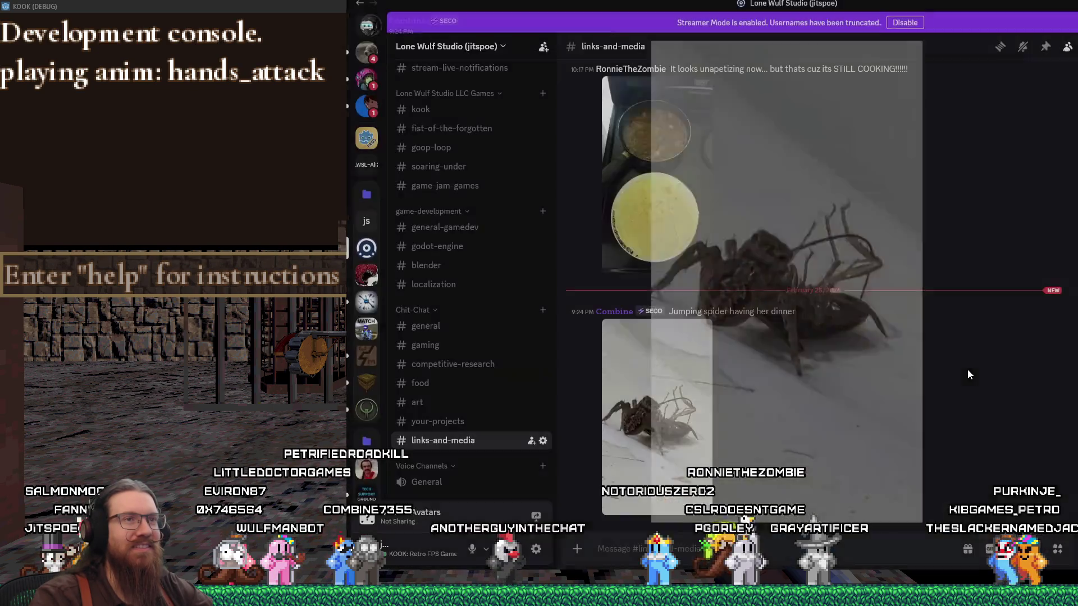
key(alt+Tab)
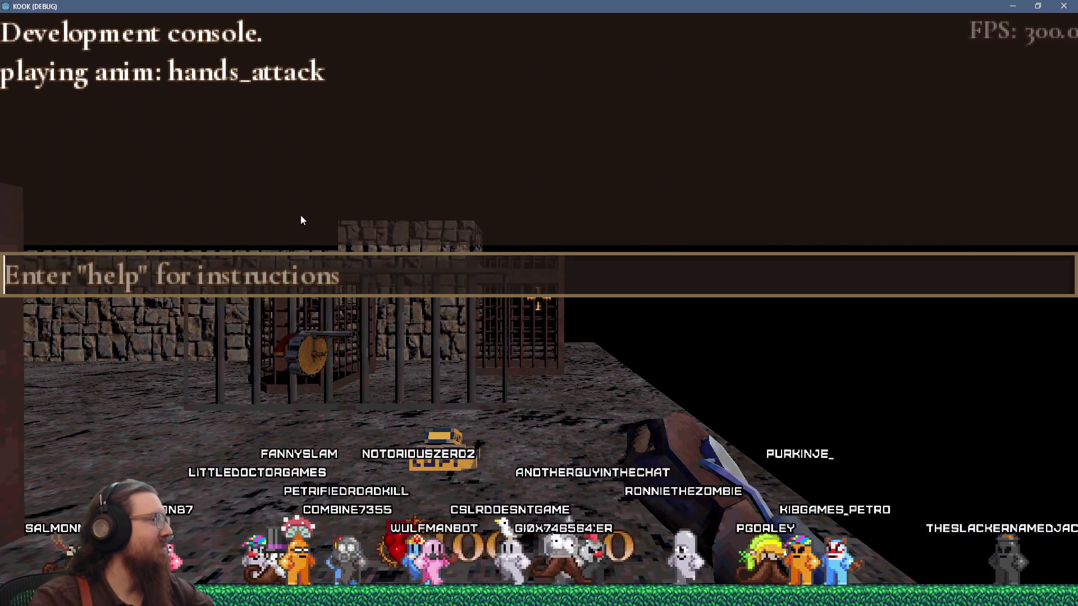
Close the console, draw the revolver and fire repeatedly at the cage bars and upper beams.
key(grave)
key(w)
key(2)
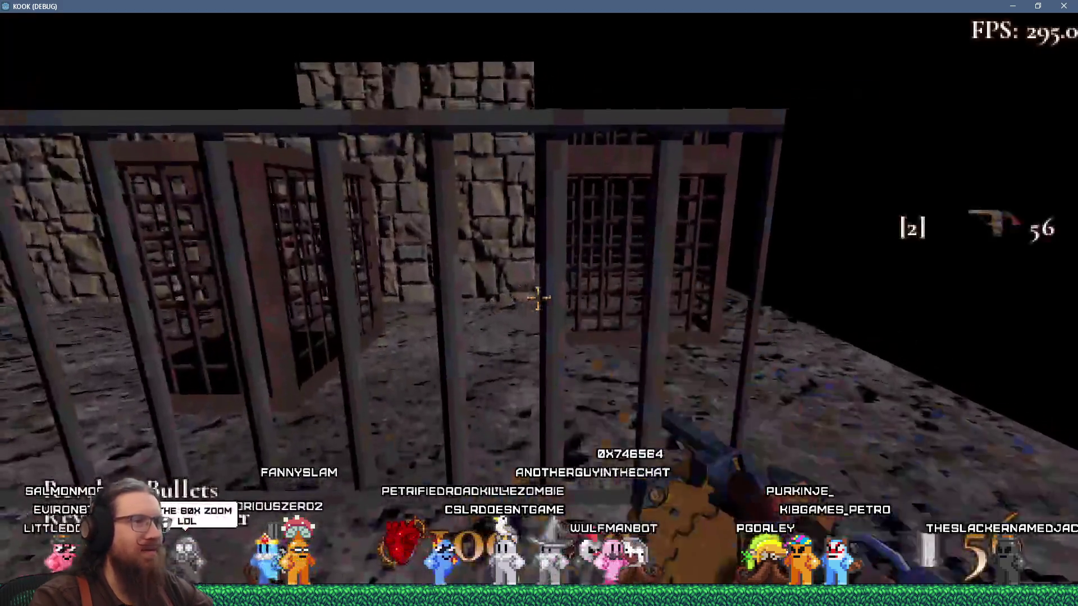
click(538, 299)
click(538, 299)
click(538, 298)
click(537, 298)
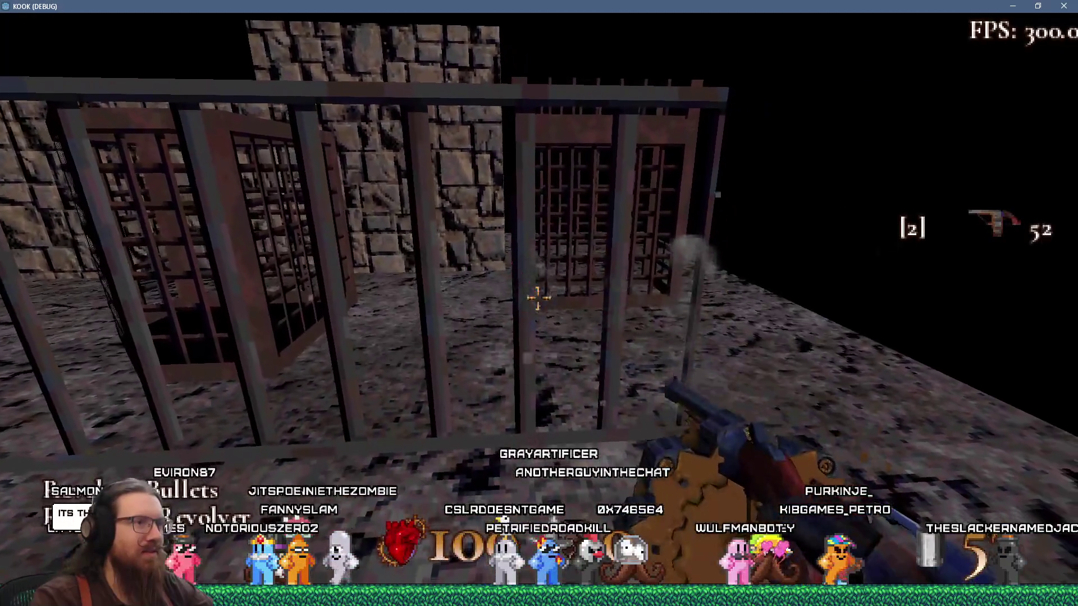
click(537, 299)
click(538, 299)
click(538, 299)
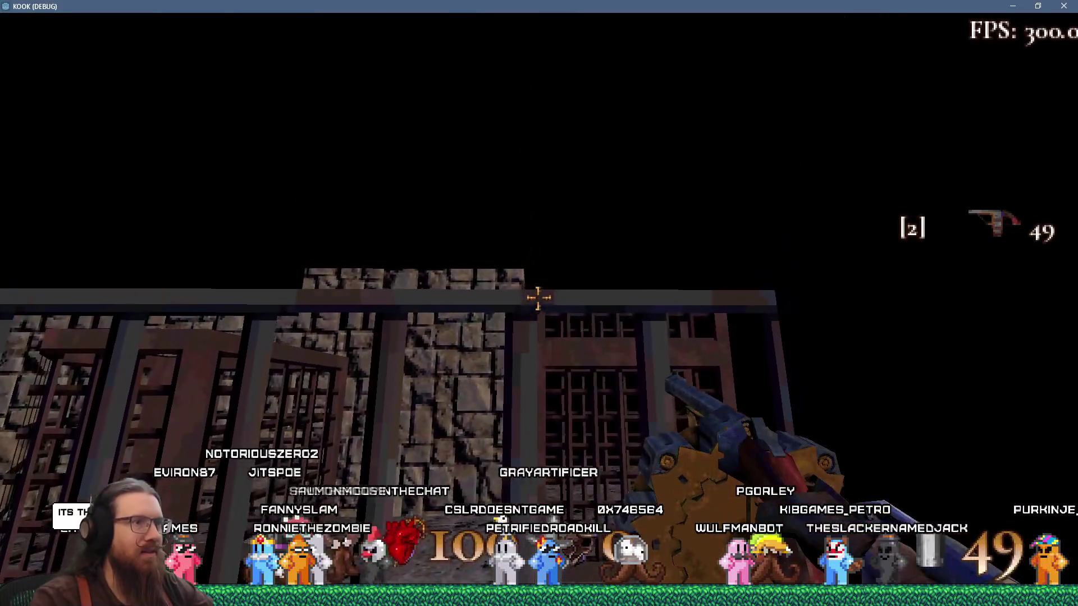
click(538, 298)
click(538, 298)
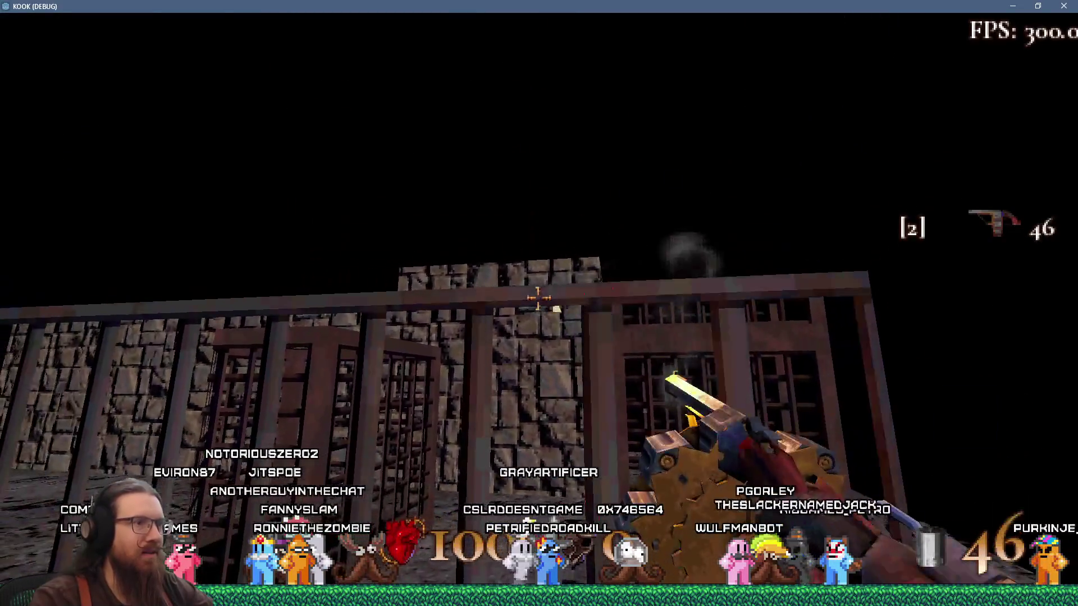
click(538, 299)
click(538, 299)
click(538, 299)
click(538, 298)
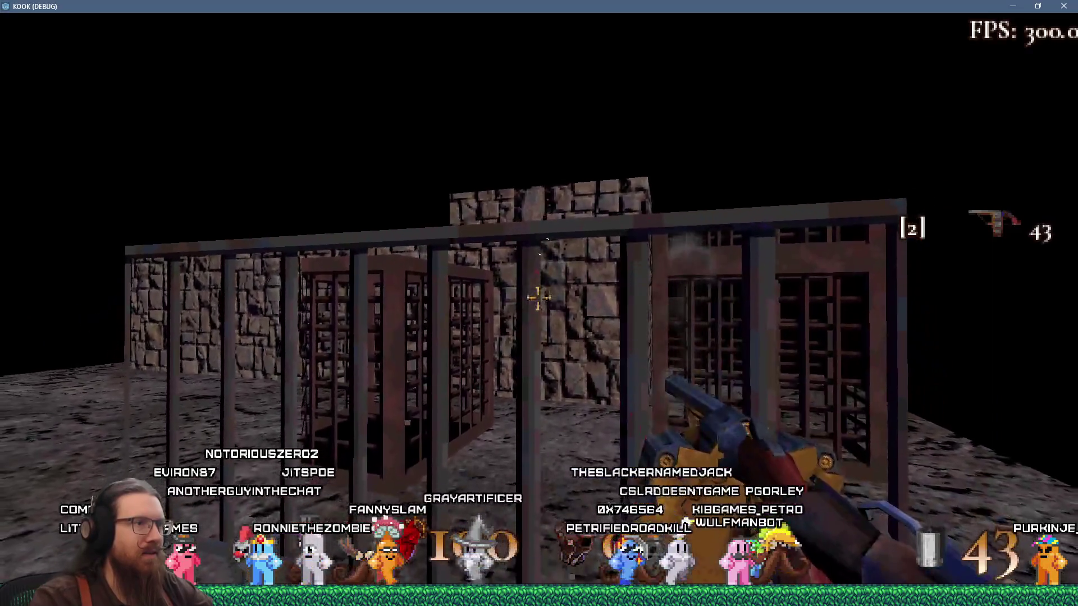
click(537, 299)
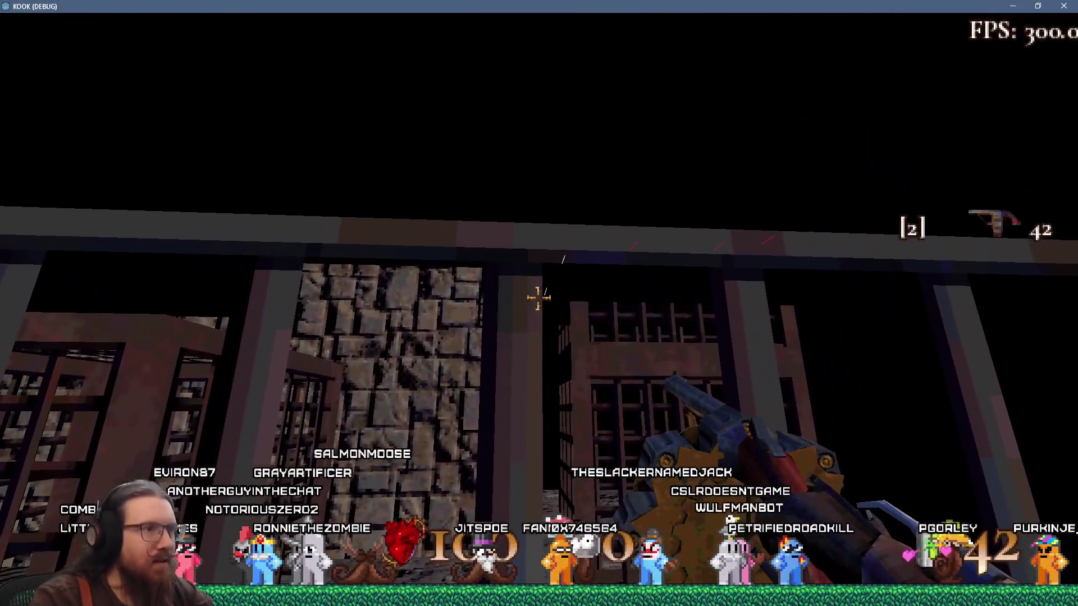
click(538, 299)
click(537, 299)
click(538, 298)
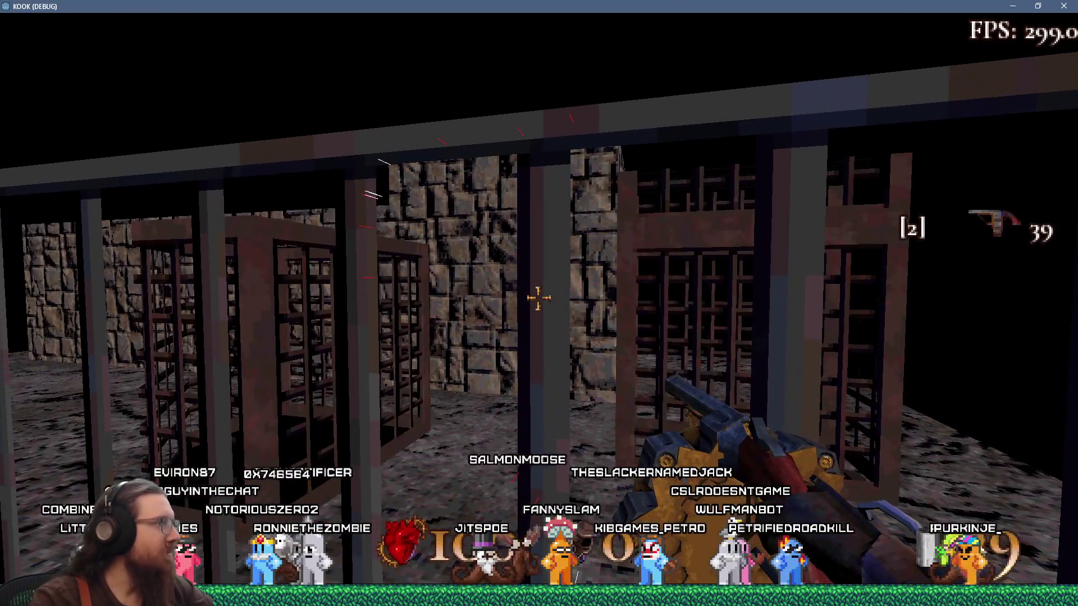
Quit the game with the 'quit' console command.
key(grave)
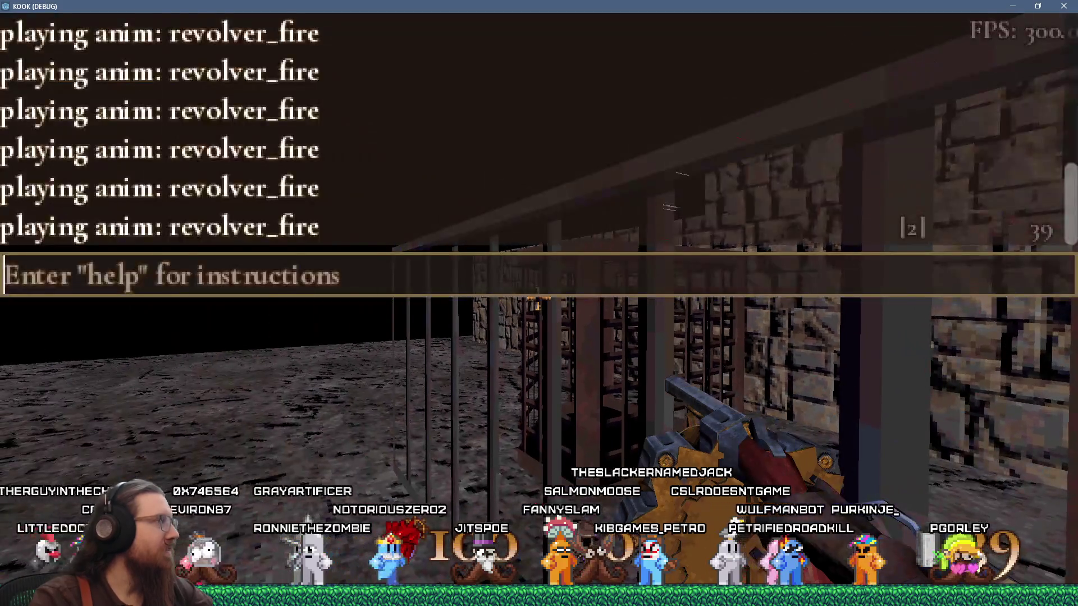
click(708, 327)
text(quit)
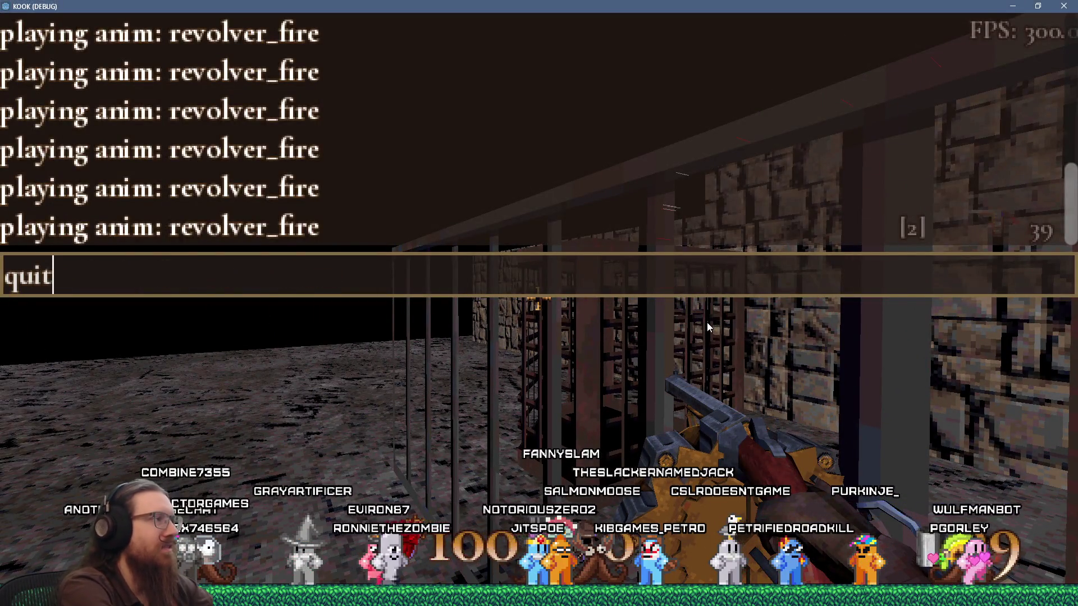
key(Return)
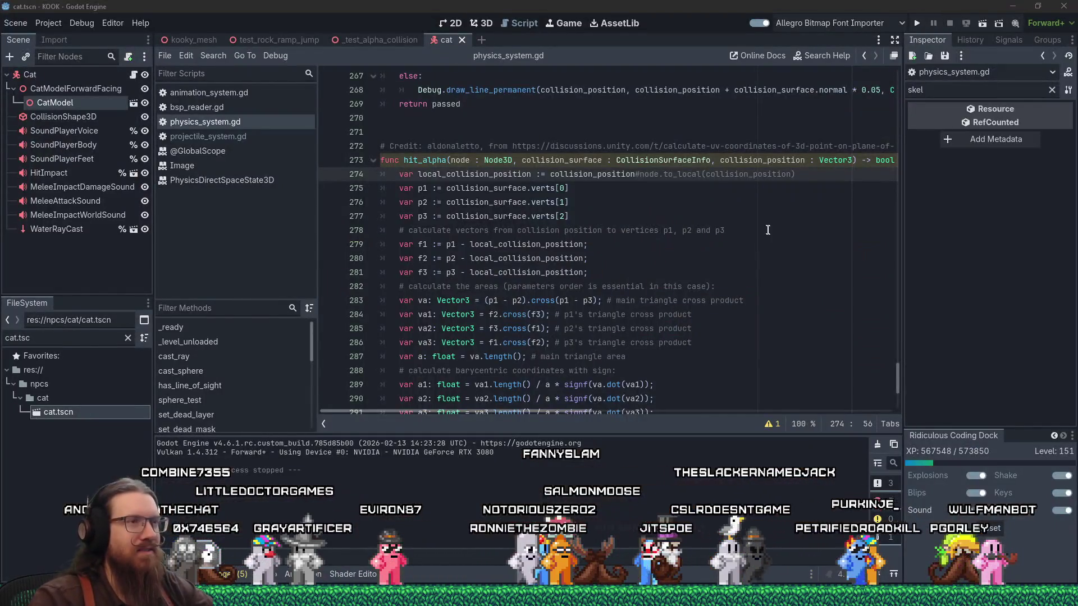
Delete the 'collision_position#' prefix on line 274 to restore node.to_local(collision_position), then open projectile_system.gd.
click(623, 202)
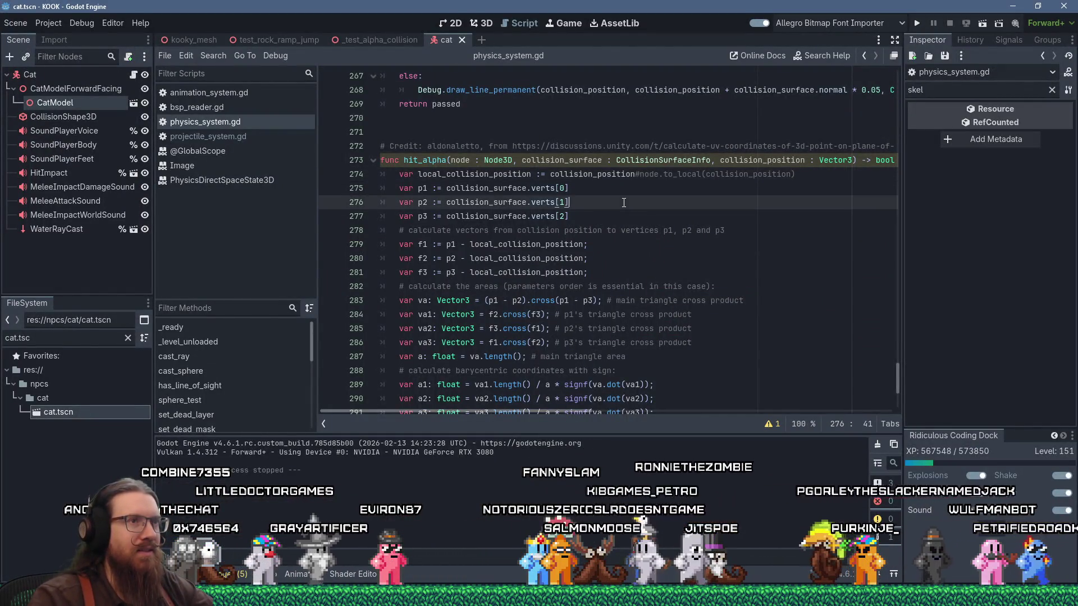
double_click(413, 160)
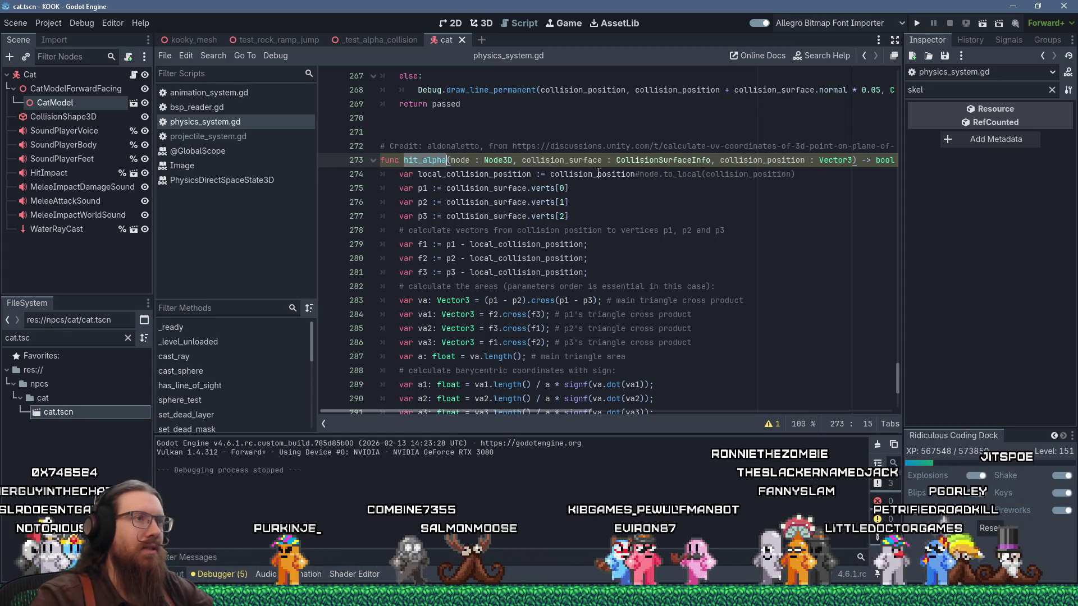
drag(550, 174, 644, 174)
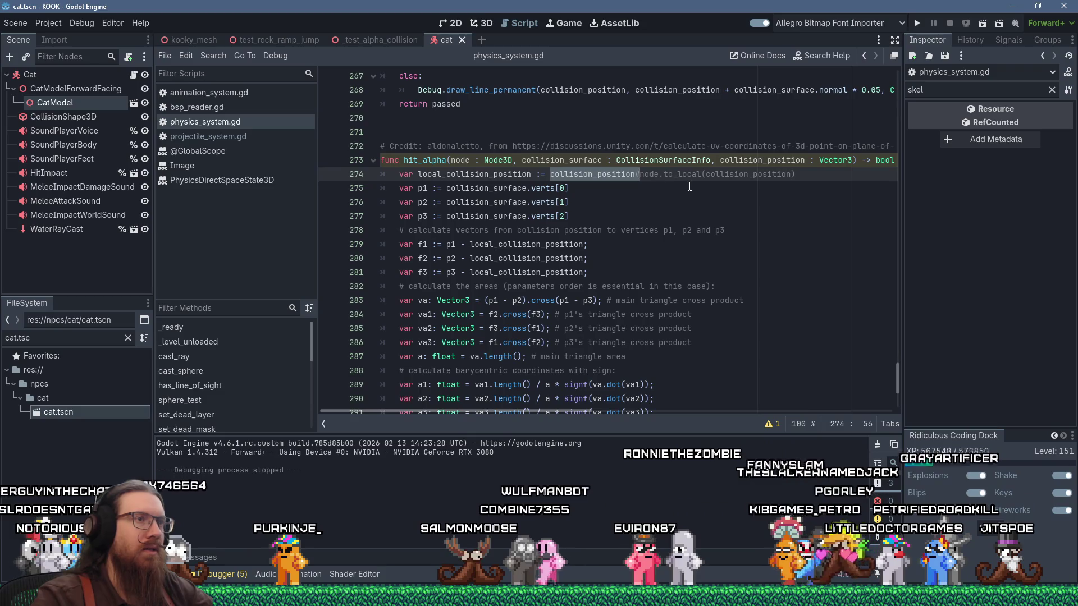
key(Delete)
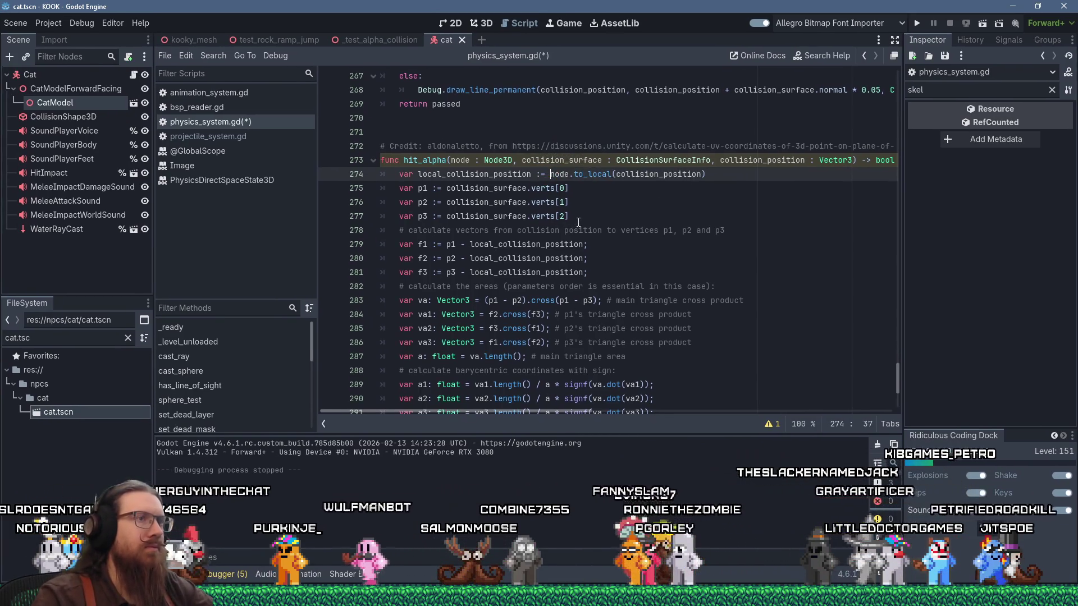
double_click(440, 160)
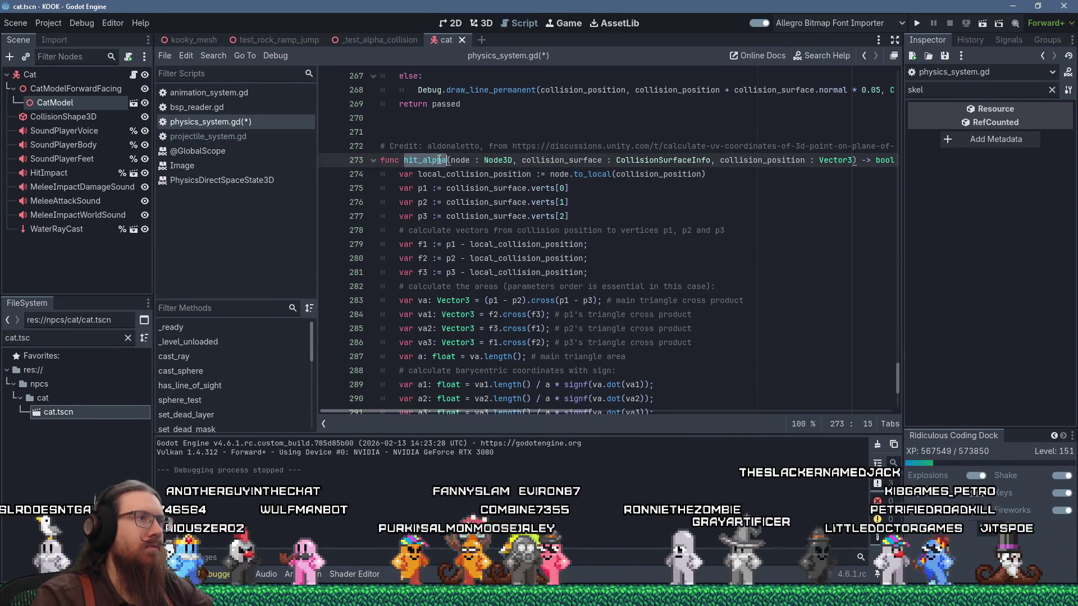
click(237, 137)
Append .get_parent() to collision_shape_node in line 293's Physics.hit_alpha call and run the project.
double_click(678, 217)
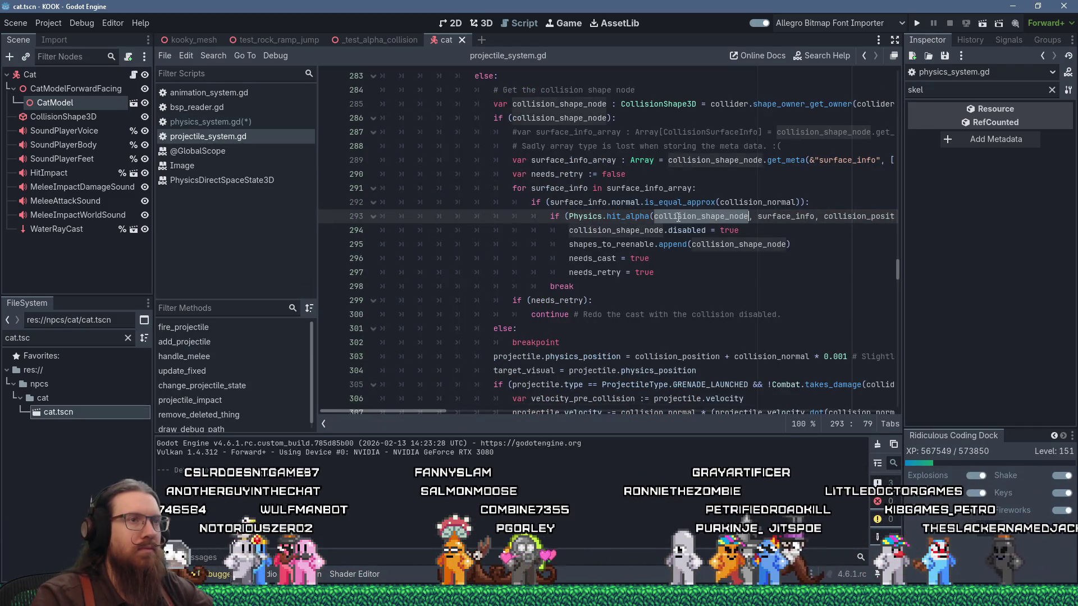
click(745, 217)
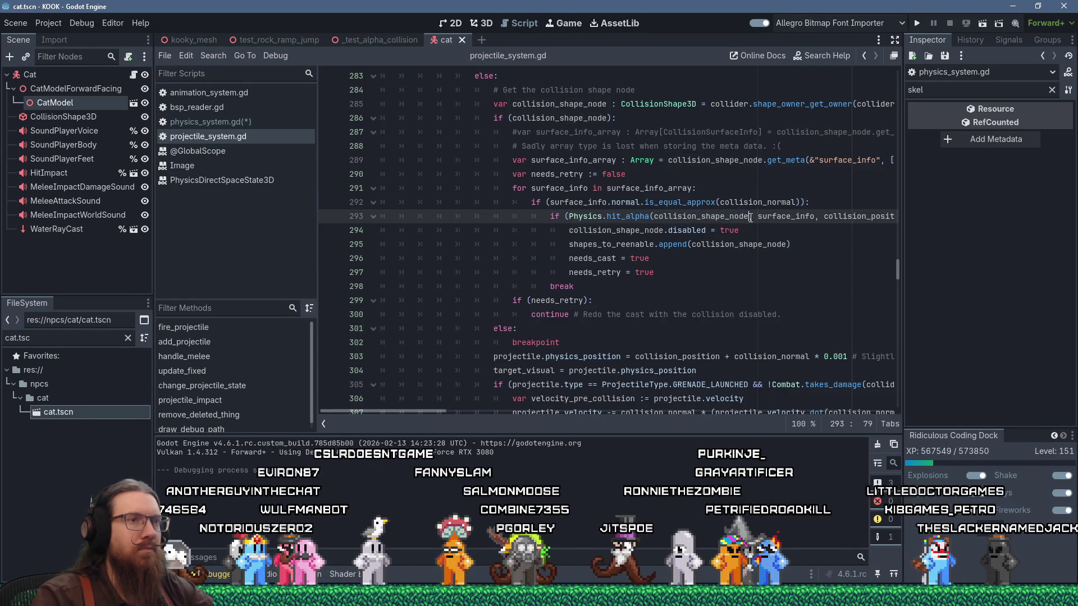
text(.get)
text(_)
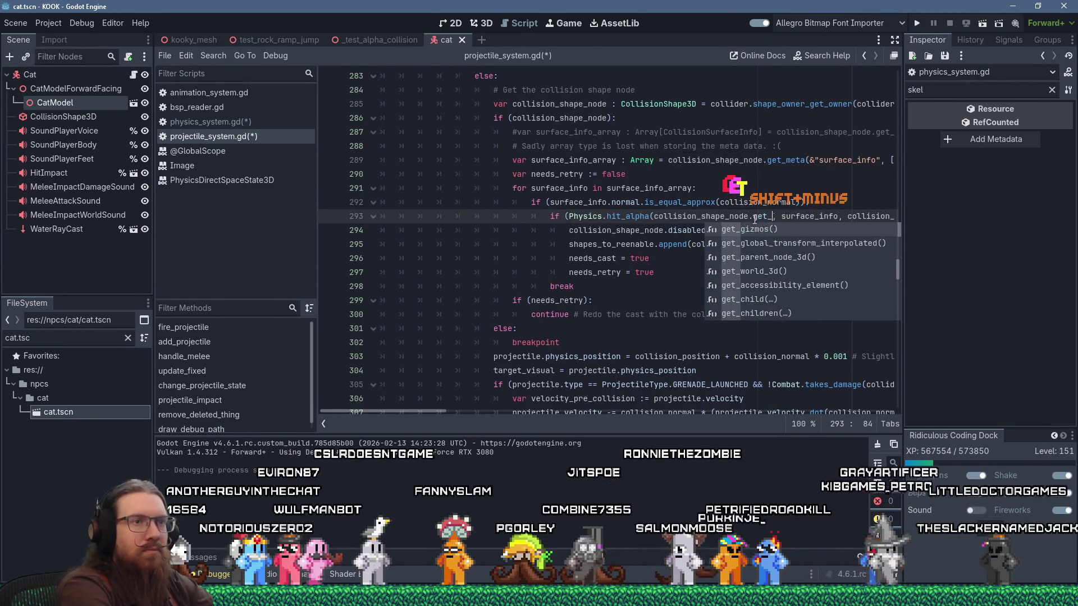
text(parent()
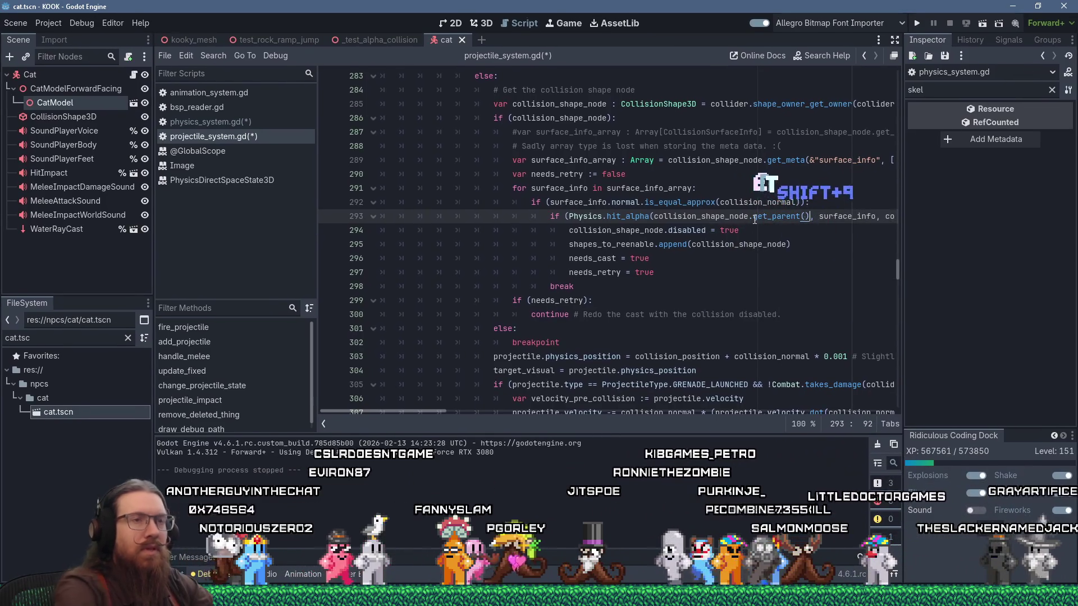
click(753, 217)
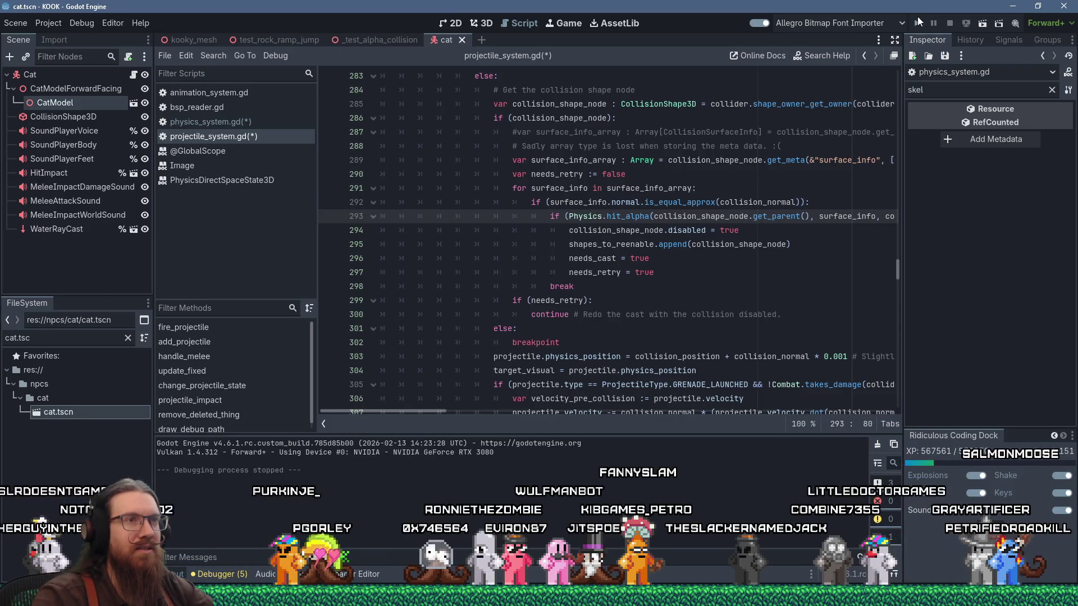
click(918, 20)
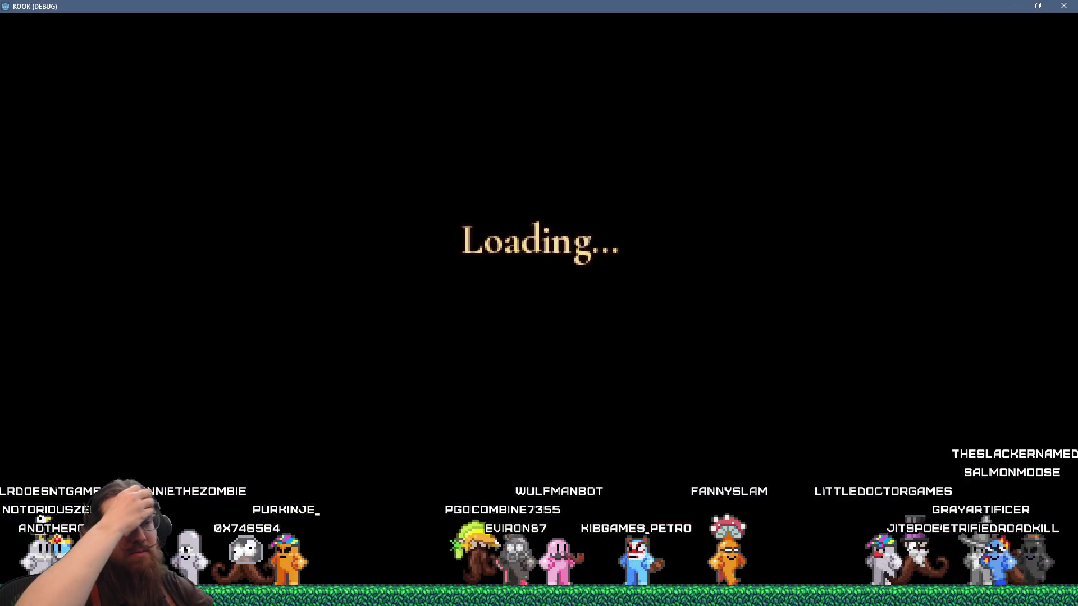
Pick up the floor weapon and fire at the cage bars while approaching.
key(w)
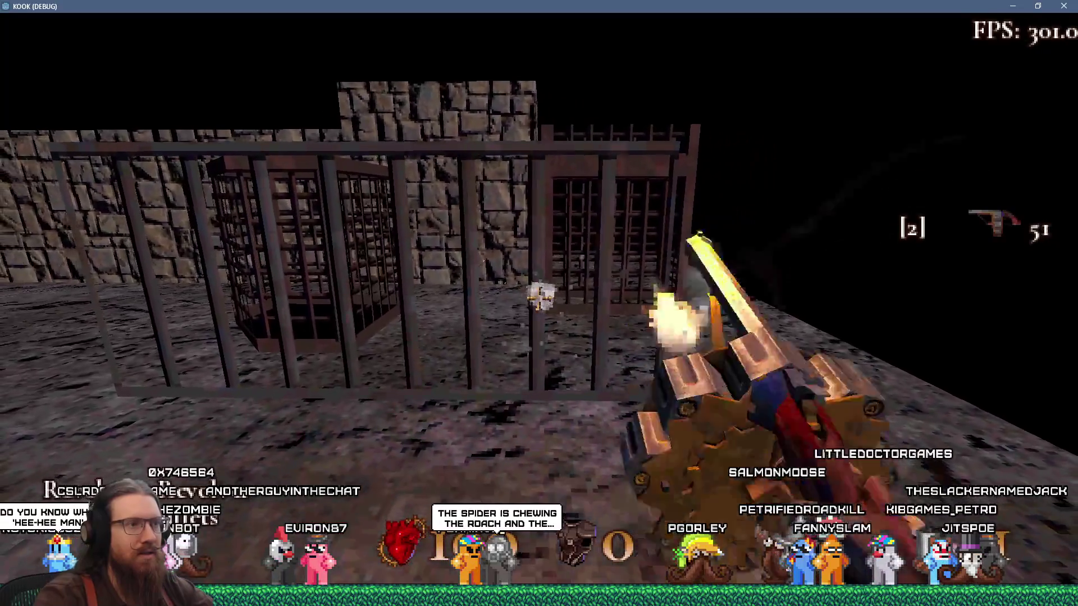
key(w)
click(538, 298)
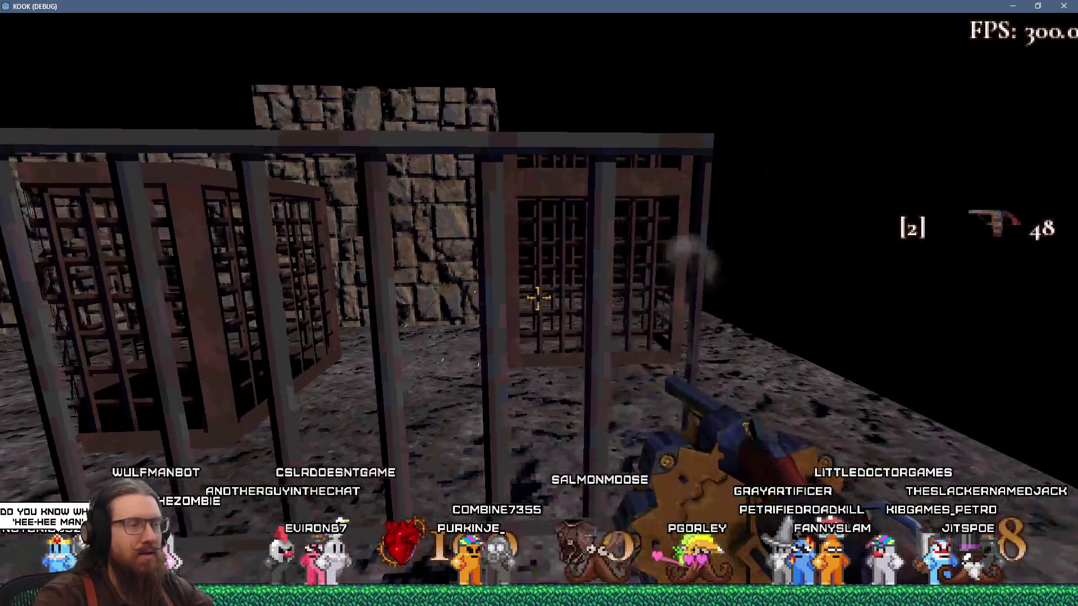
key(w)
click(537, 298)
click(539, 299)
click(539, 299)
key(w)
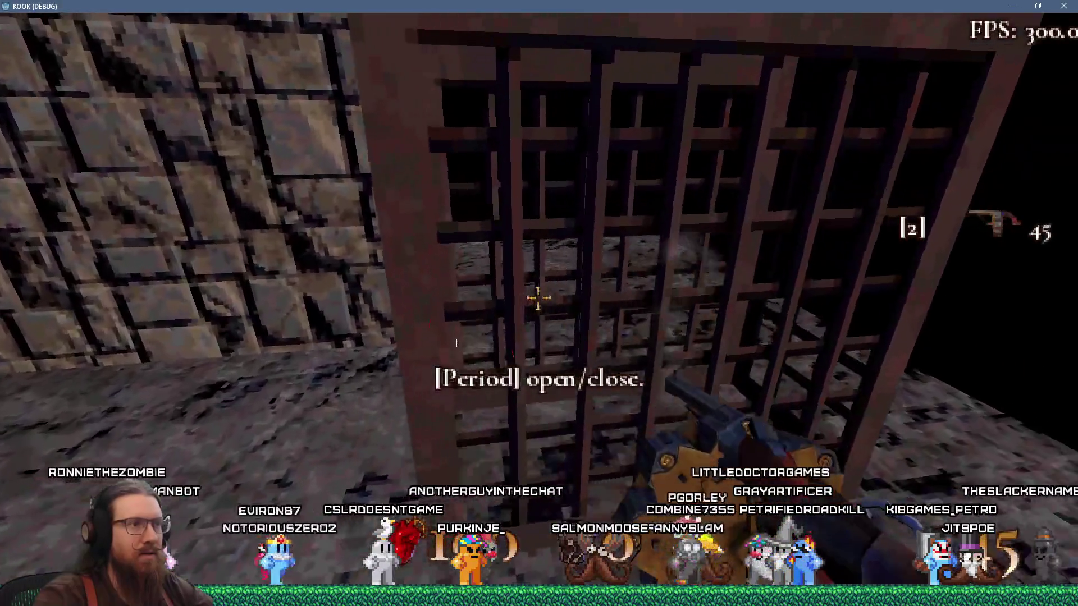
click(538, 299)
click(538, 299)
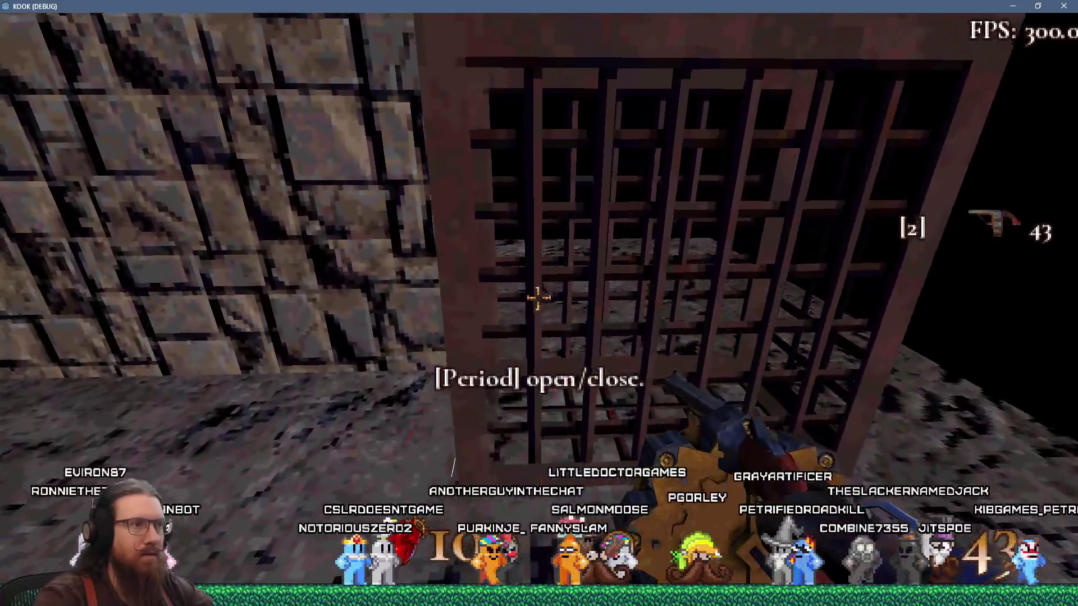
Move in close and fire through each gap and the cage door, then open the debug console.
click(538, 298)
click(537, 298)
click(538, 298)
click(537, 298)
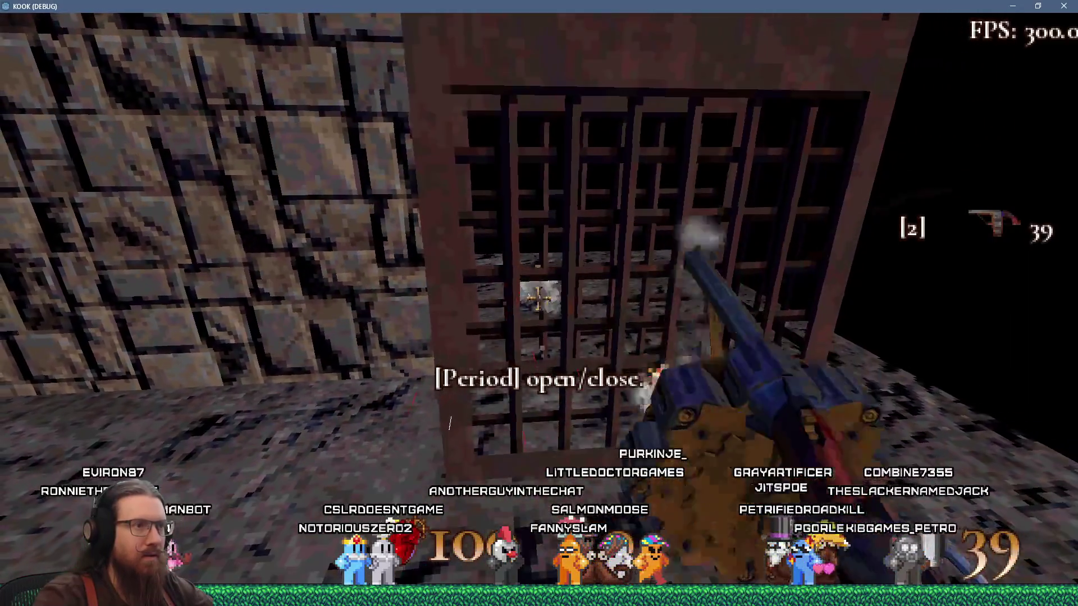
click(538, 298)
key(w)
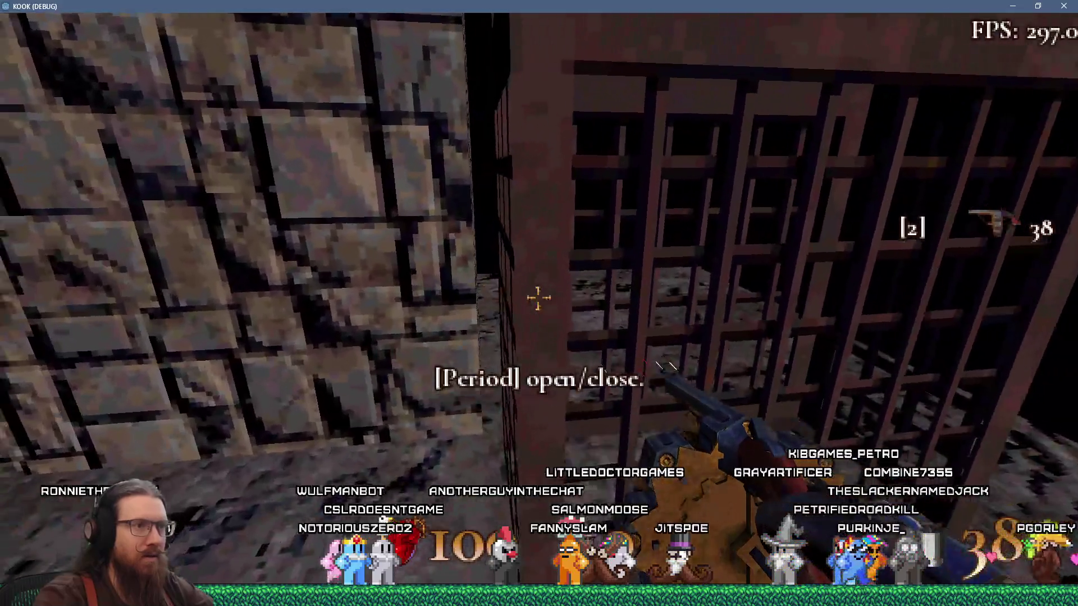
click(537, 299)
click(537, 298)
click(538, 299)
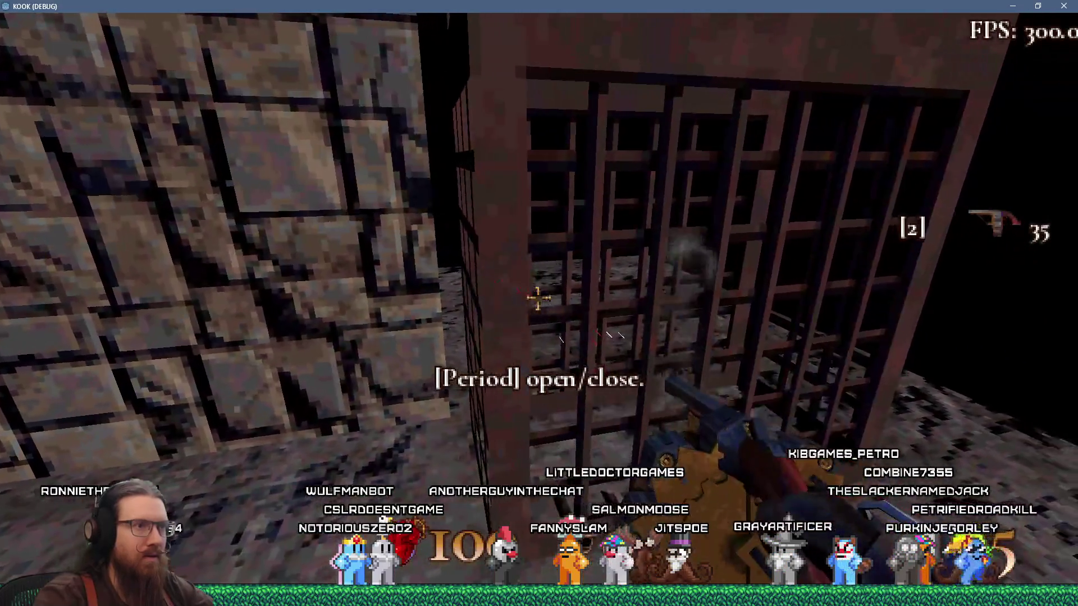
click(537, 298)
click(538, 298)
key(grave)
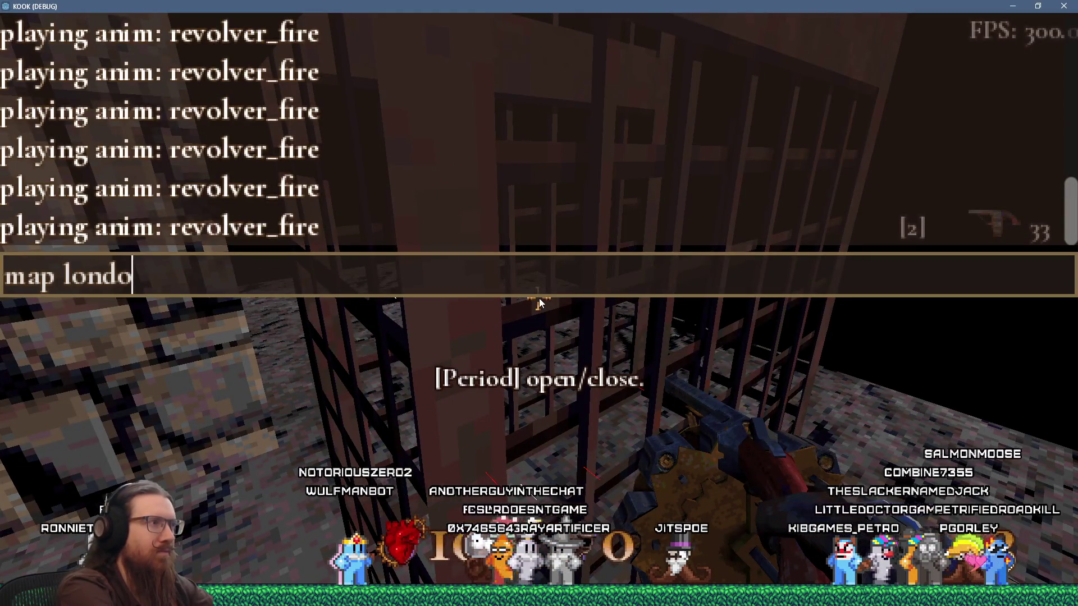
Load the london1 map with 'map london1', close the console, and pick up the revolver.
text(n1)
key(Return)
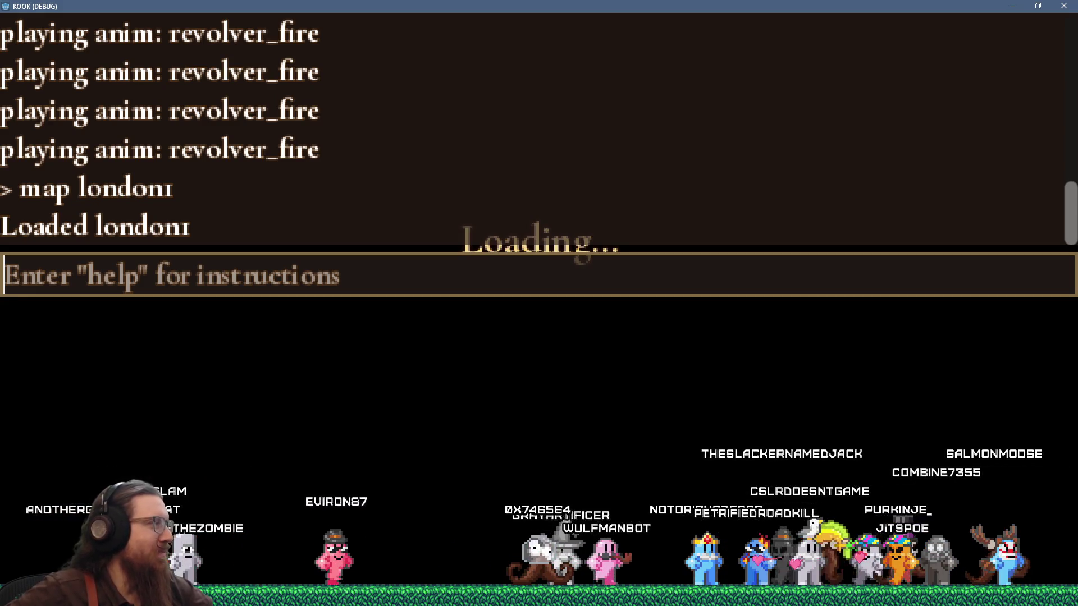
key(grave)
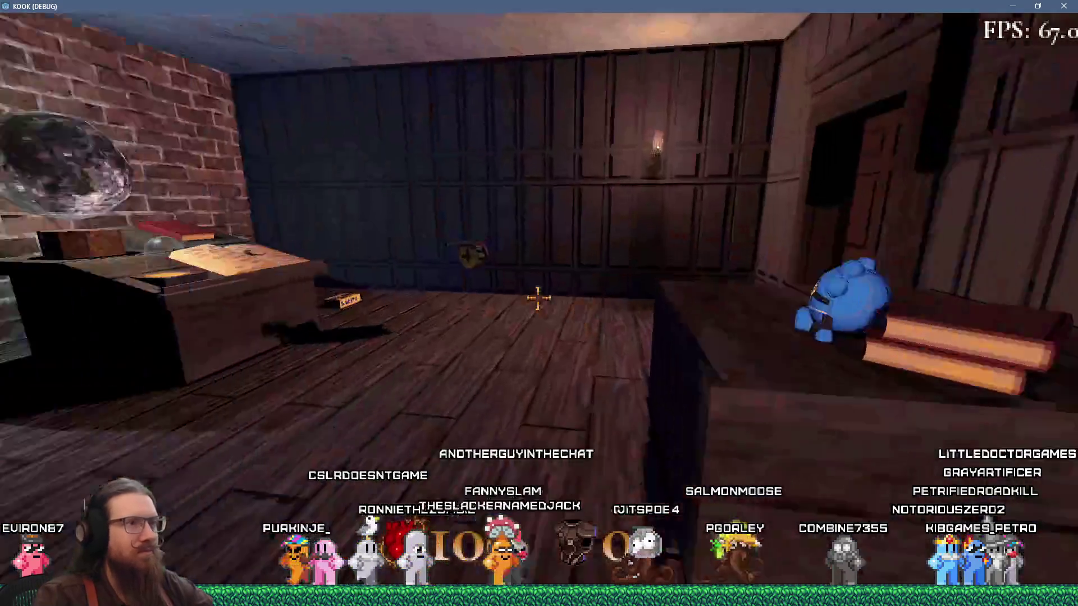
key(grave)
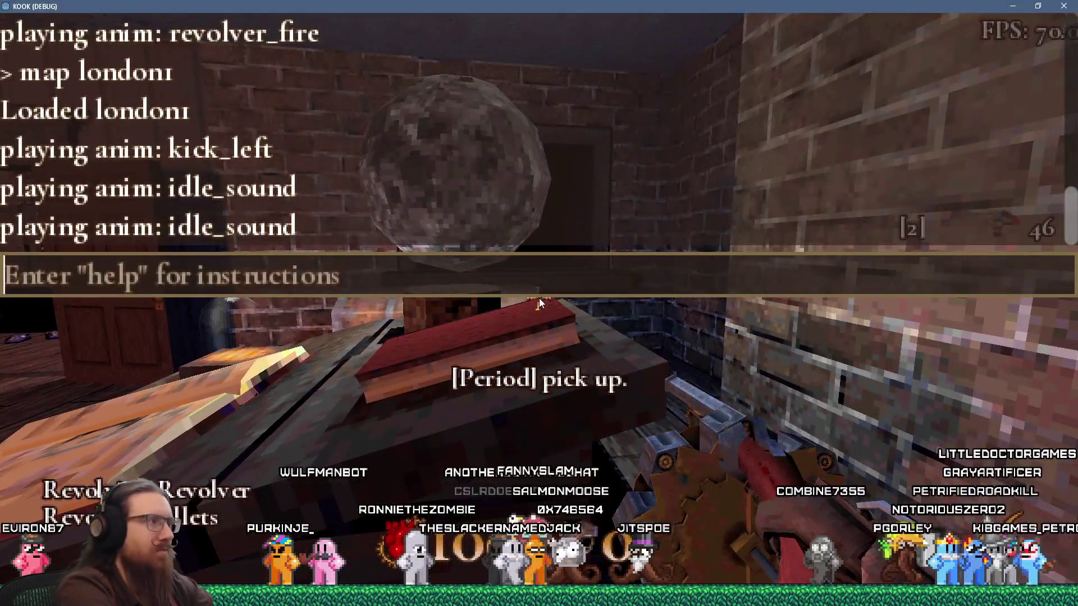
Submit the 'nota' console command, then fire at the iron railings and fence along the street.
text(nota)
key(Return)
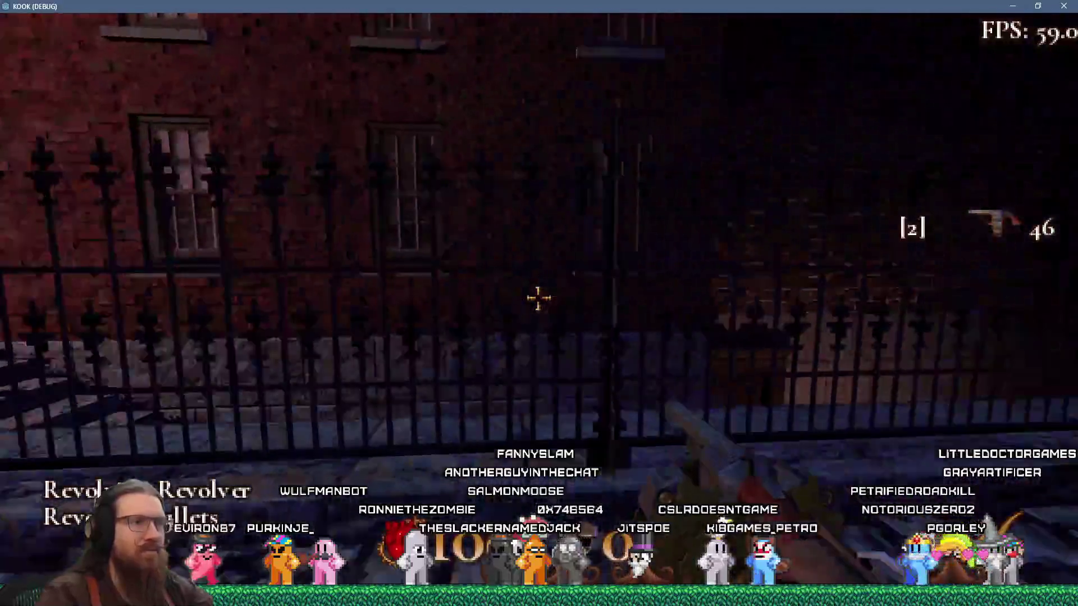
click(539, 299)
click(539, 299)
click(539, 298)
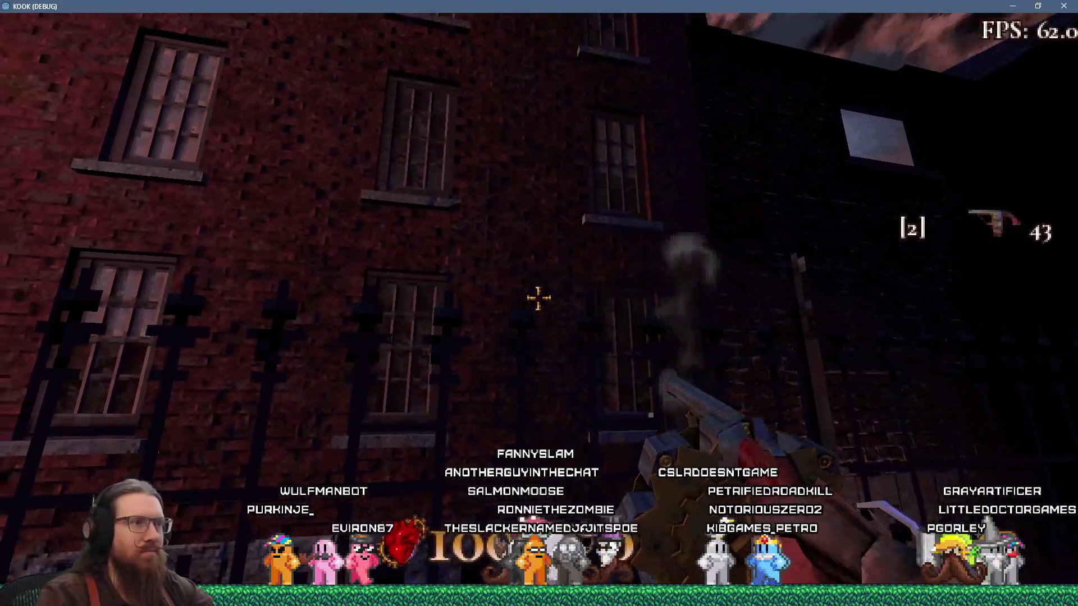
click(539, 299)
key(w)
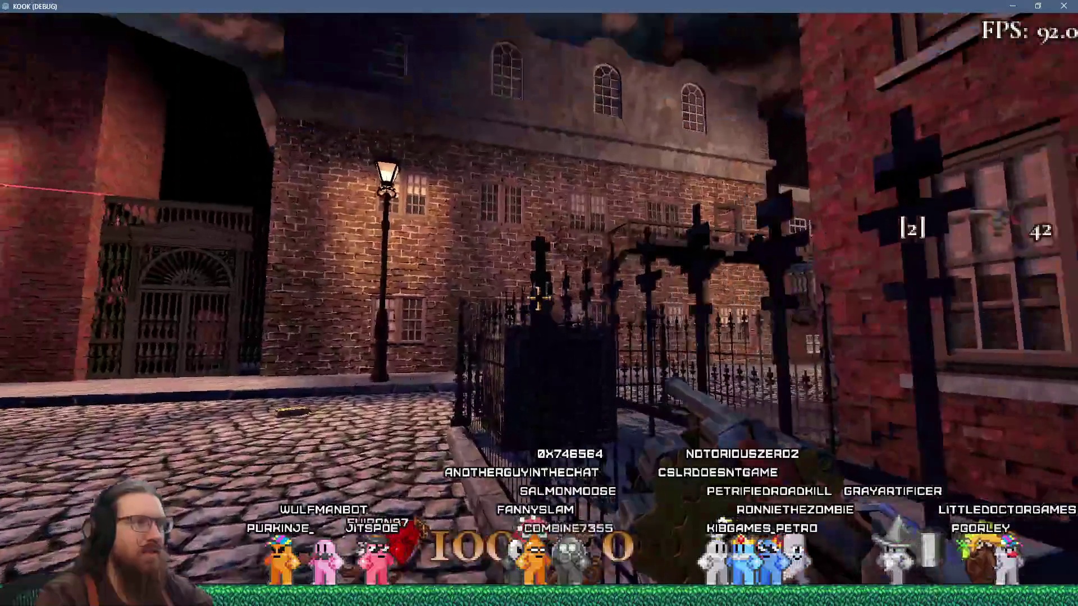
click(539, 298)
click(539, 299)
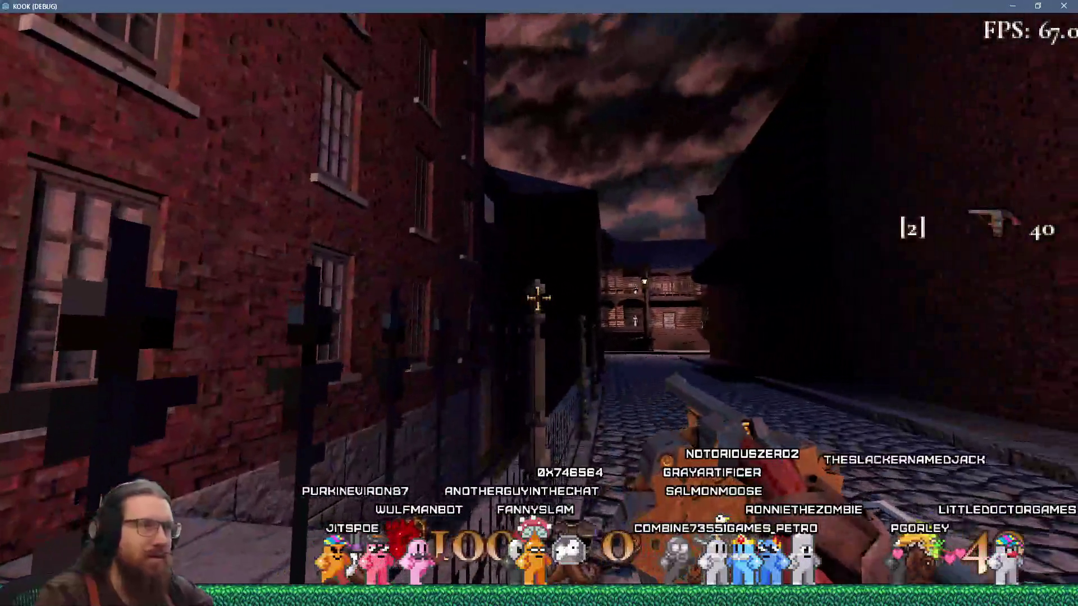
click(539, 299)
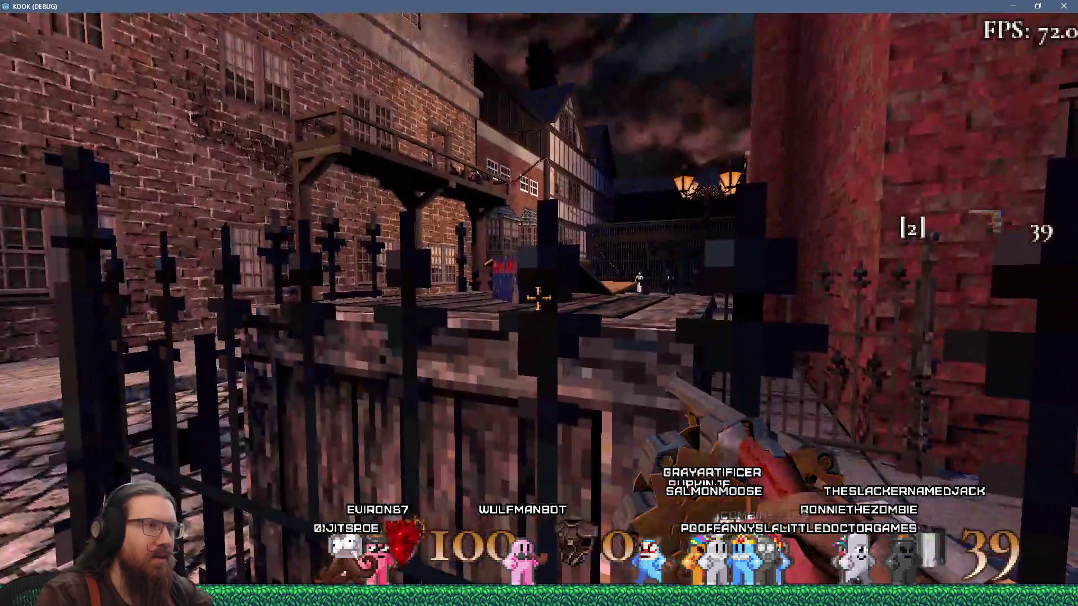
click(539, 299)
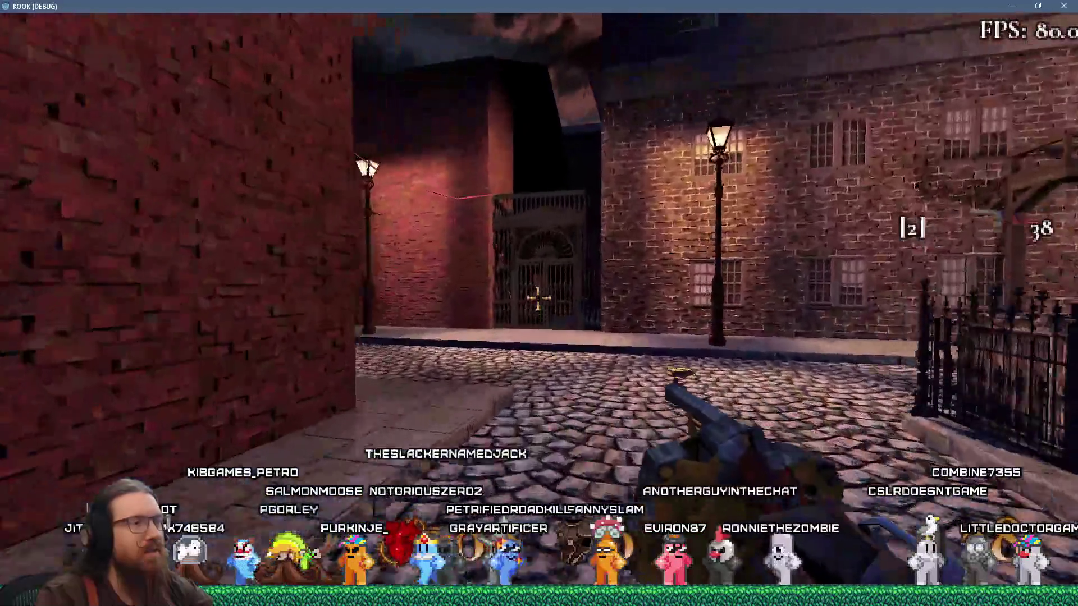
Fire four shots at the arched iron gate, then reopen the debug console.
click(538, 297)
click(538, 298)
click(537, 298)
click(538, 298)
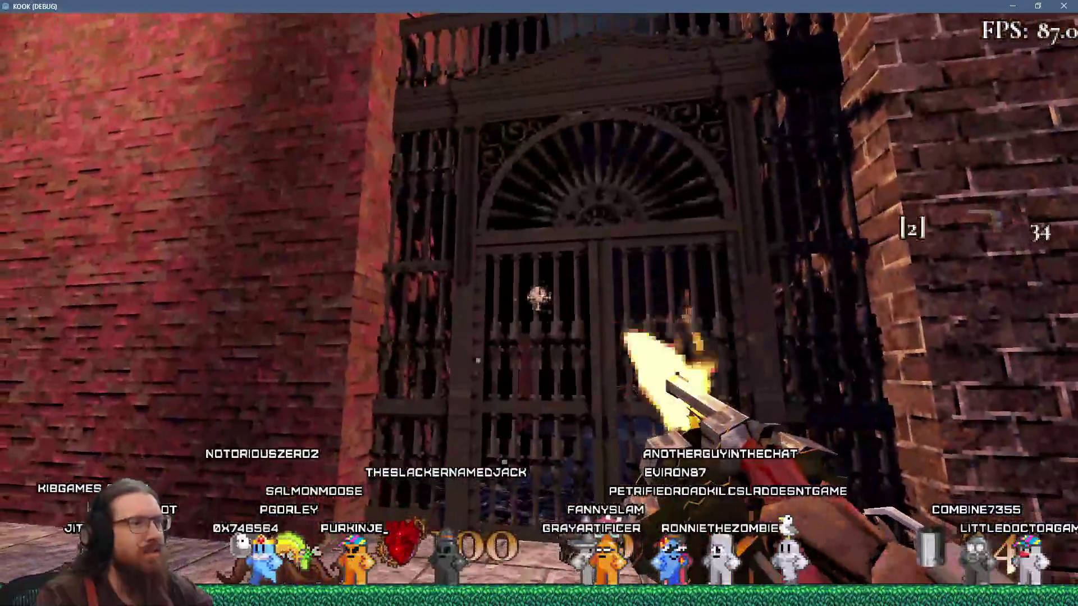
key(grave)
Quit the game and select london1.bsp by filtering the FileSystem for 'london1'.
text(qu)
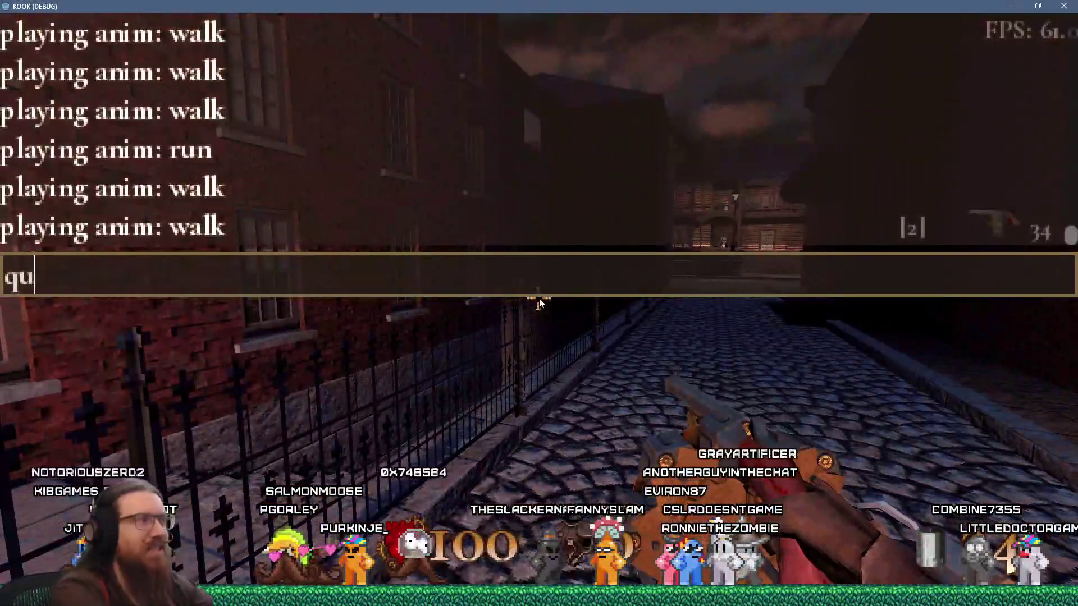
text(it)
key(Return)
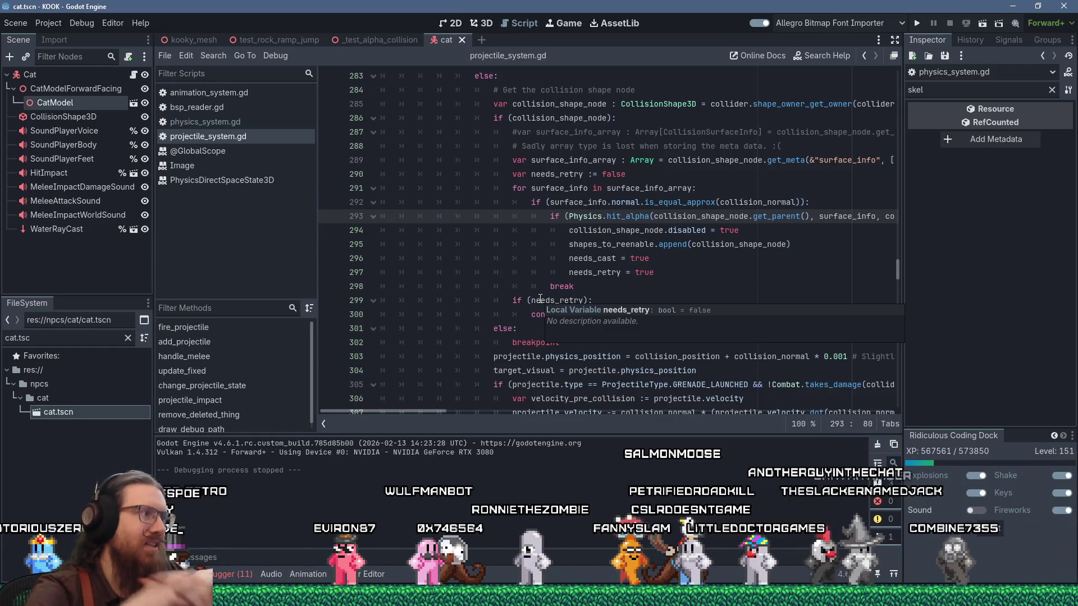
click(128, 337)
text(lon)
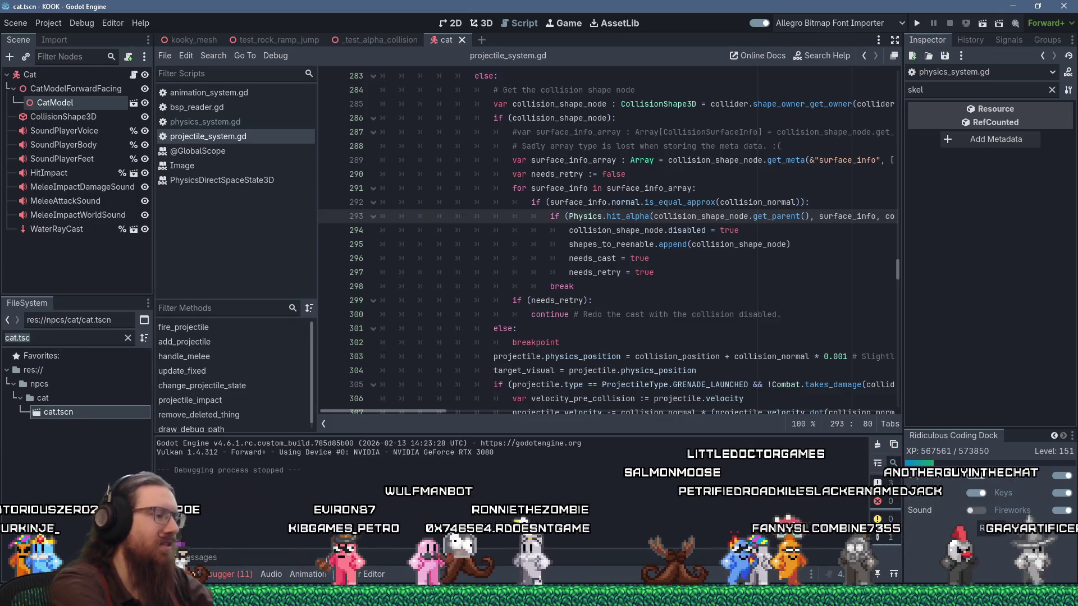
text(don1)
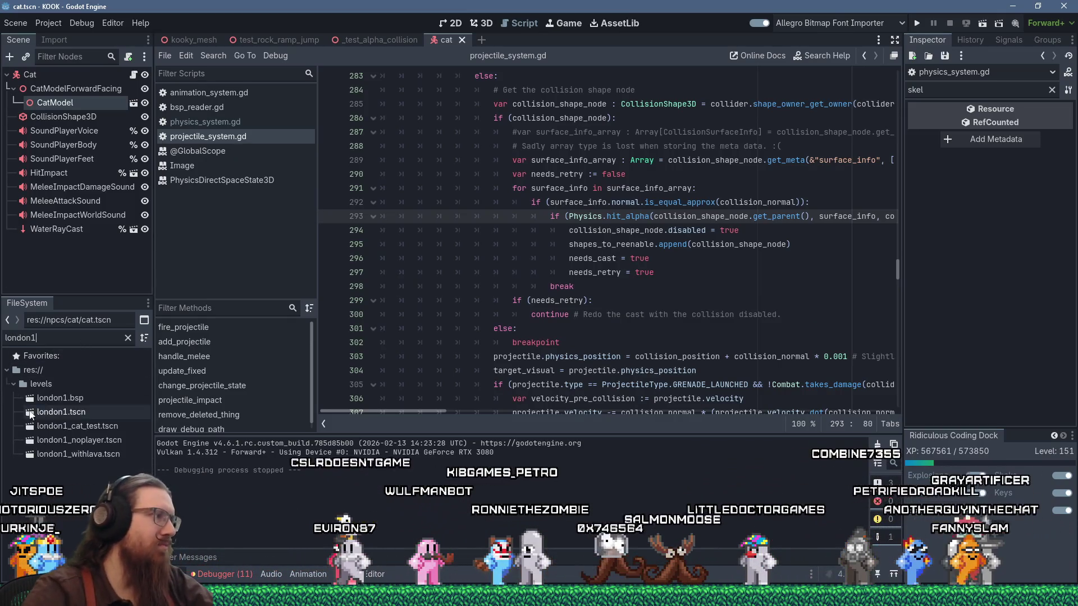
click(56, 399)
Reimport london1.bsp with its presets unchanged and run the project with F5.
click(56, 39)
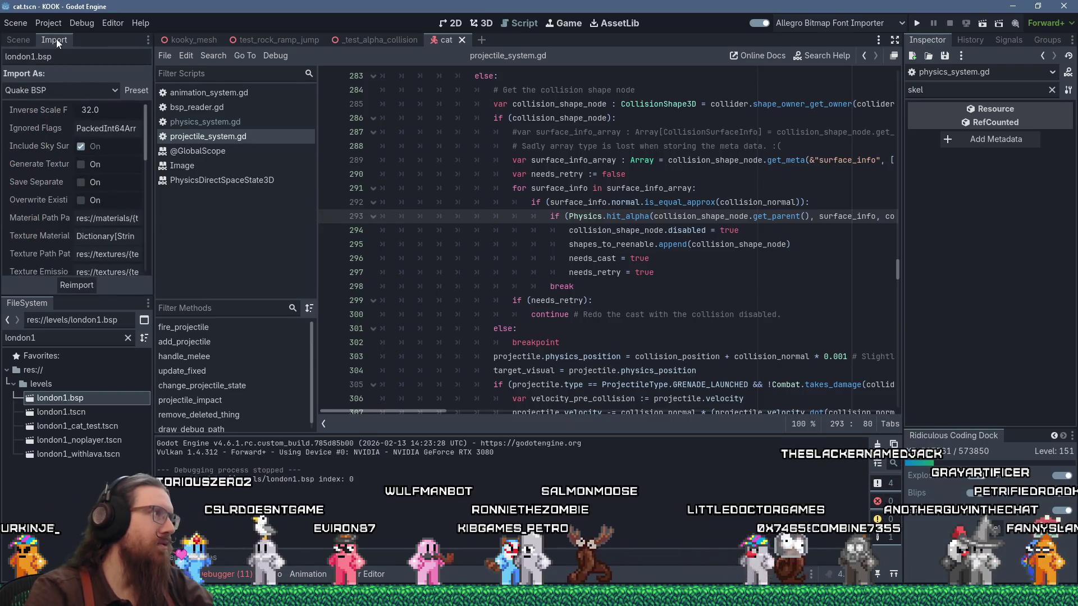
click(143, 90)
click(161, 149)
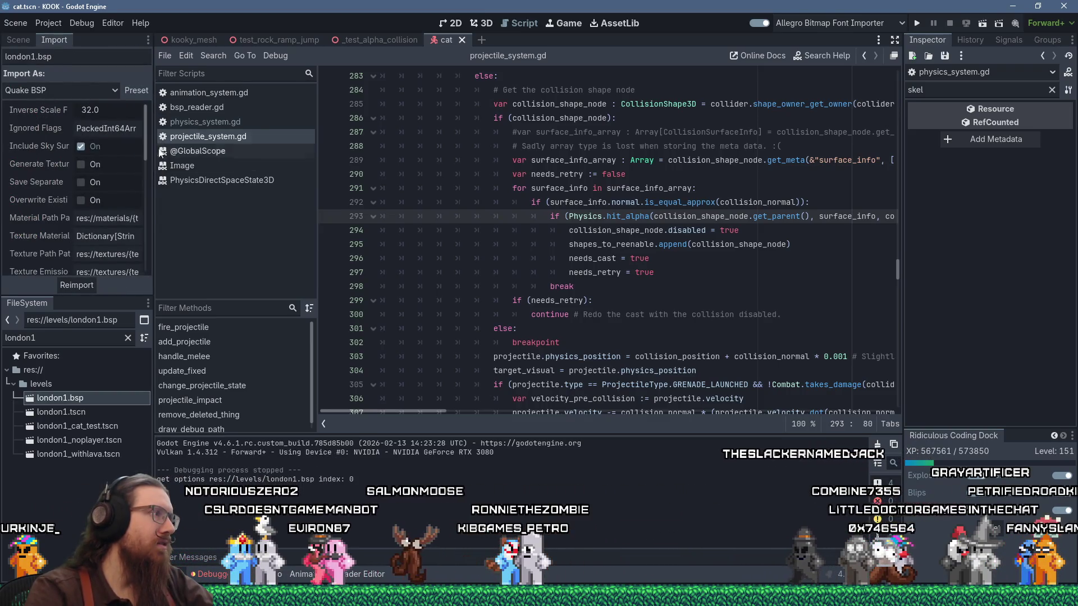
click(82, 284)
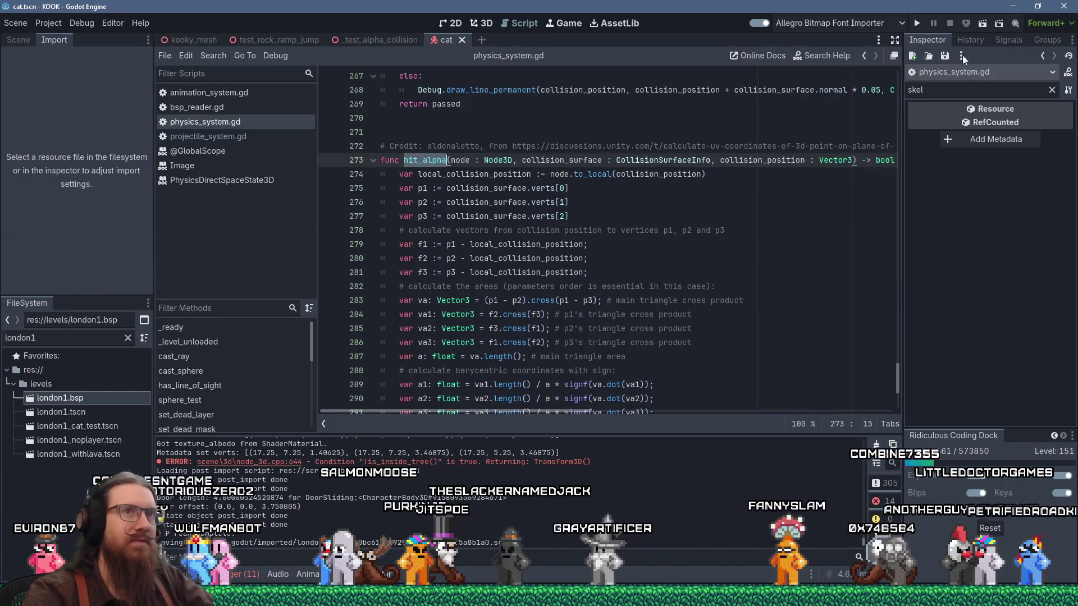
key(F5)
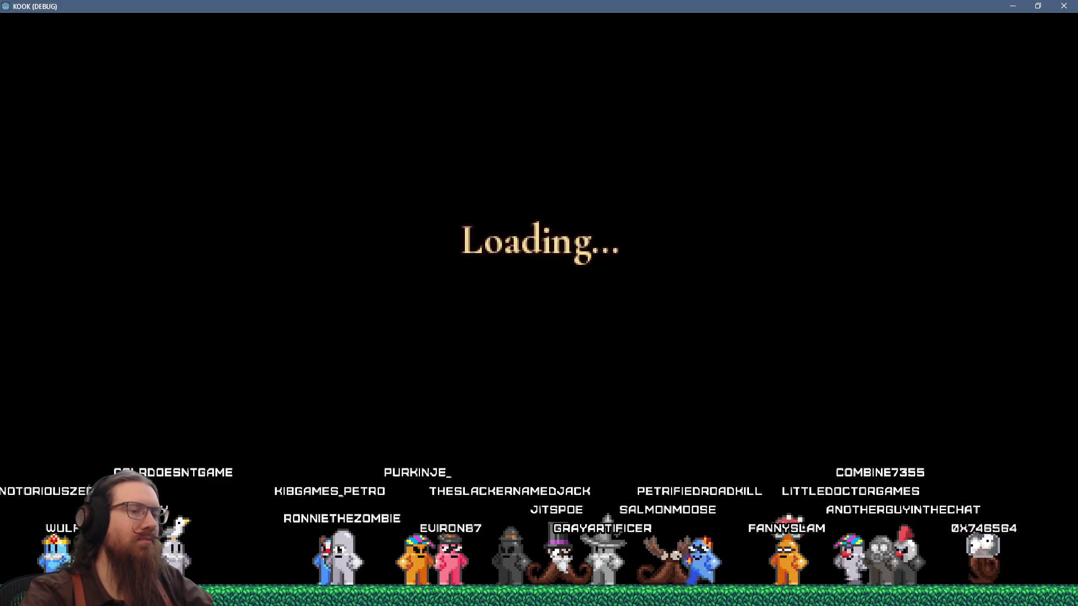
Kick the door open, grab the revolver, climb out the window and shoot the iron railing.
key(w)
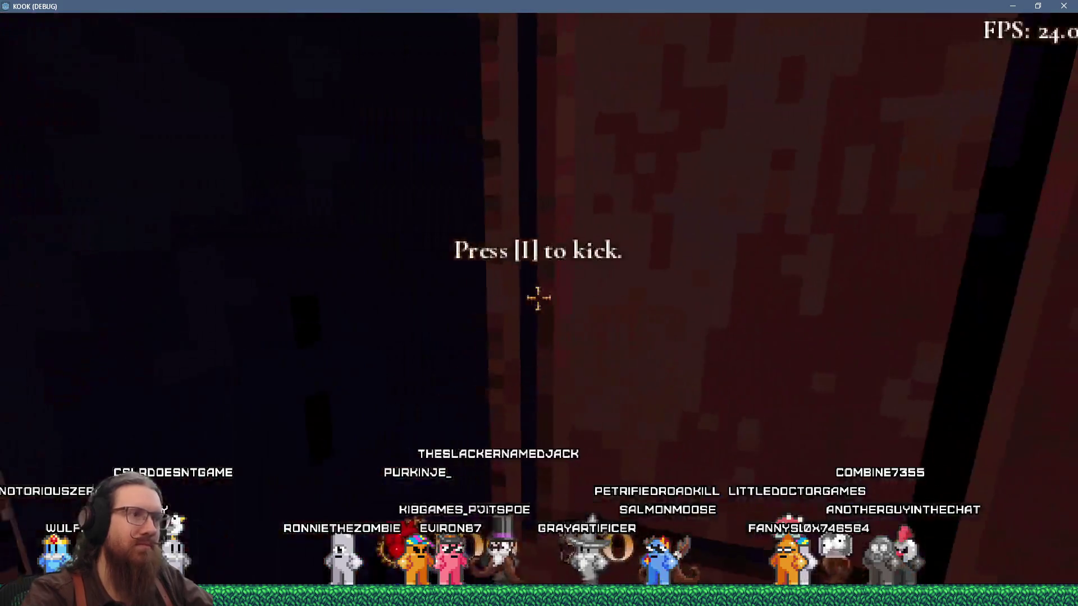
key(w)
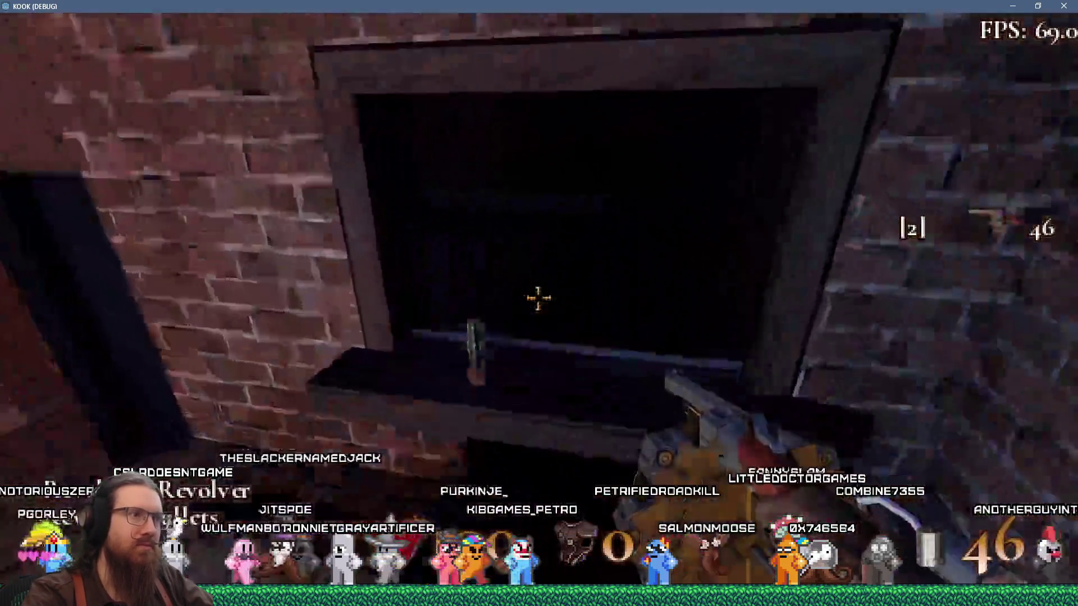
key(w)
click(537, 298)
click(538, 298)
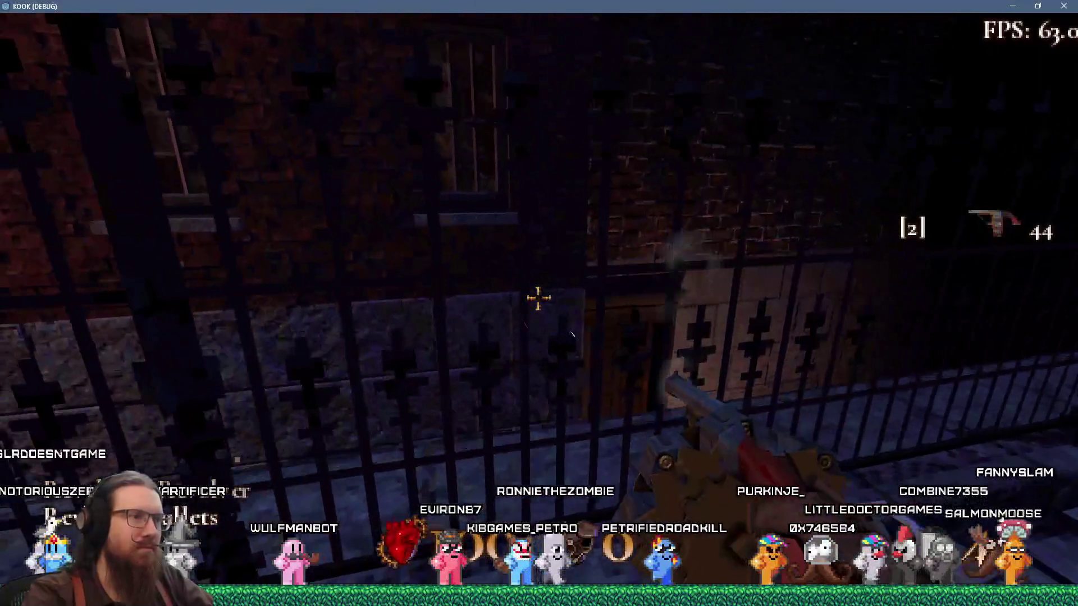
Fire repeated revolver shots at the brick buildings, the street and the railing post.
click(537, 298)
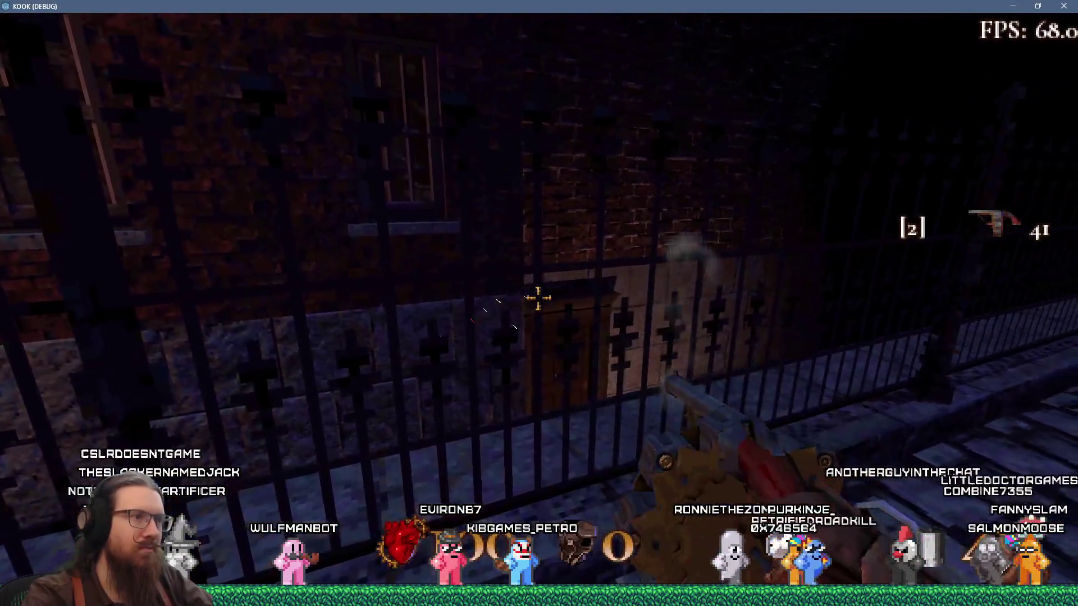
click(537, 298)
click(538, 298)
click(538, 298)
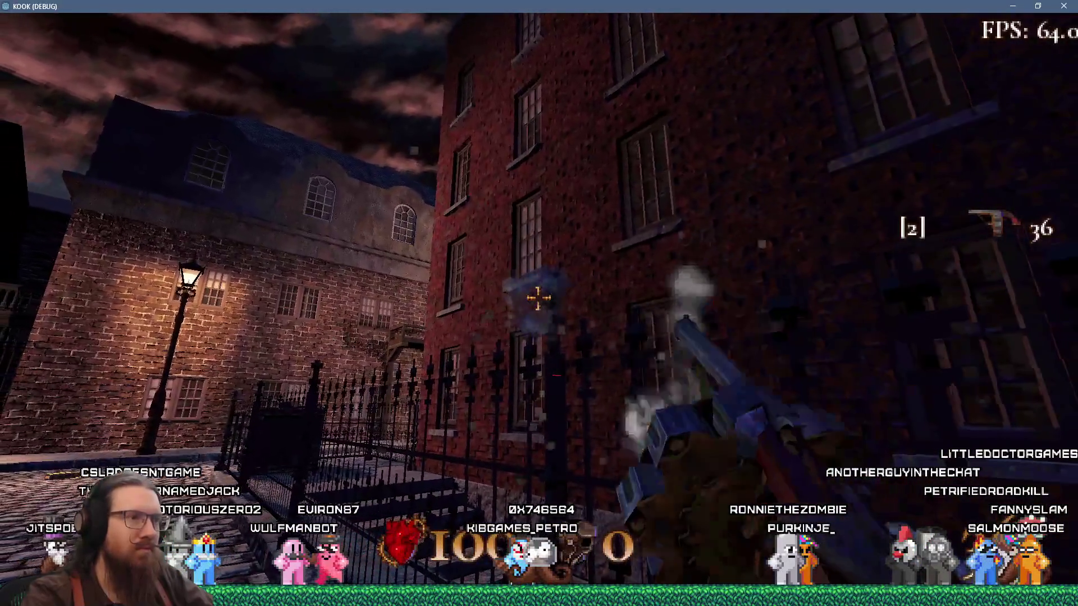
click(538, 298)
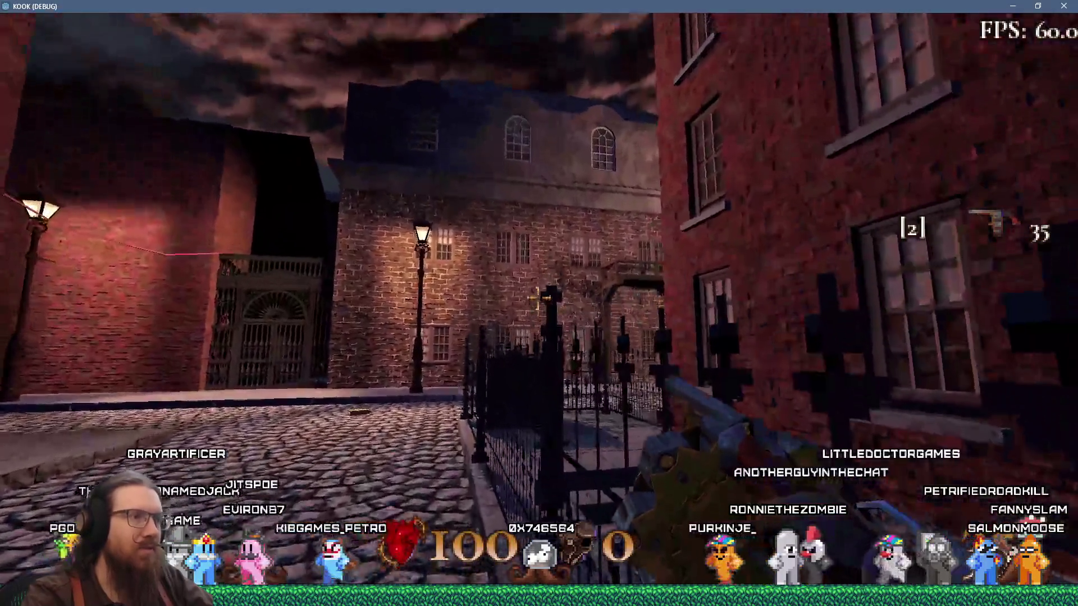
click(537, 298)
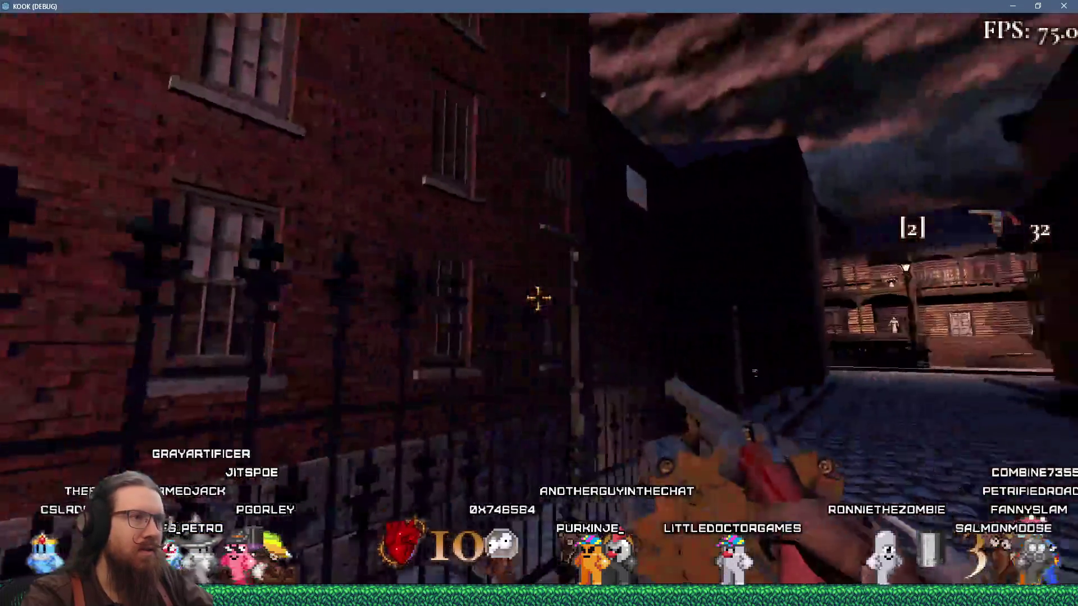
click(537, 298)
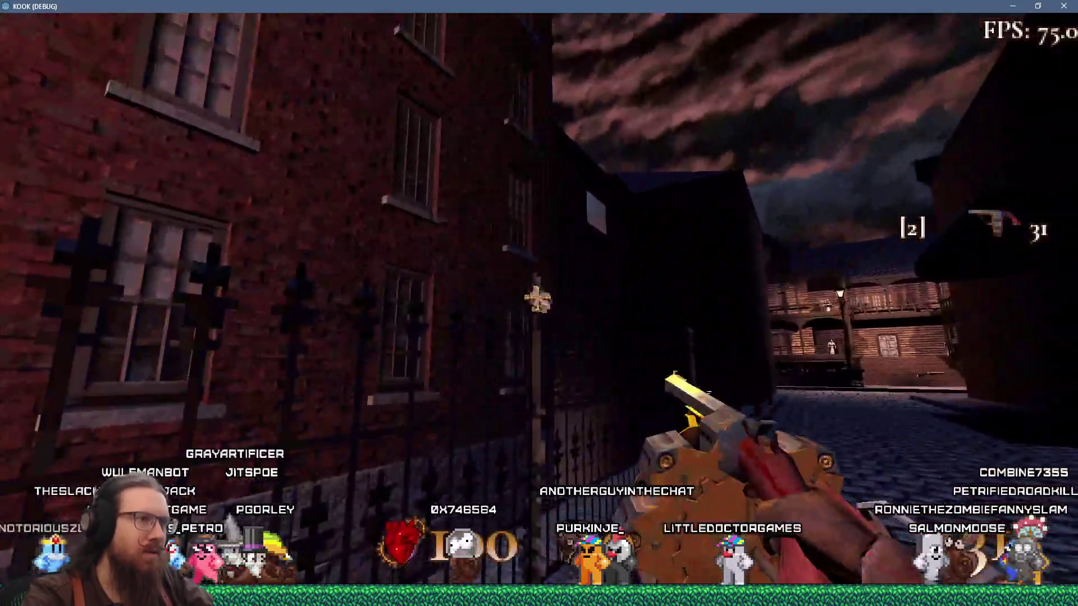
click(538, 298)
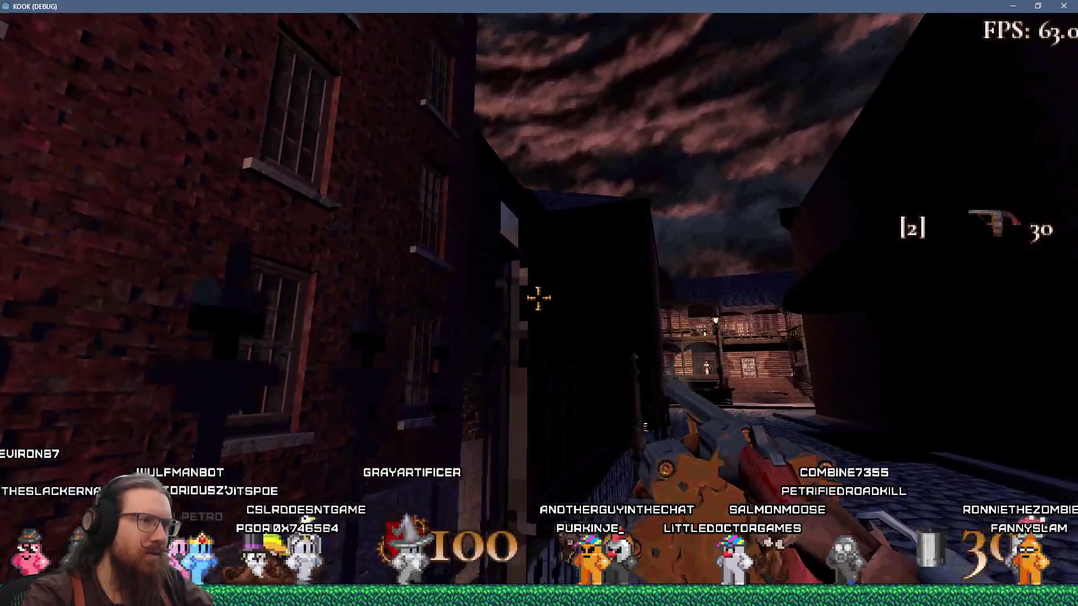
click(538, 298)
click(538, 298)
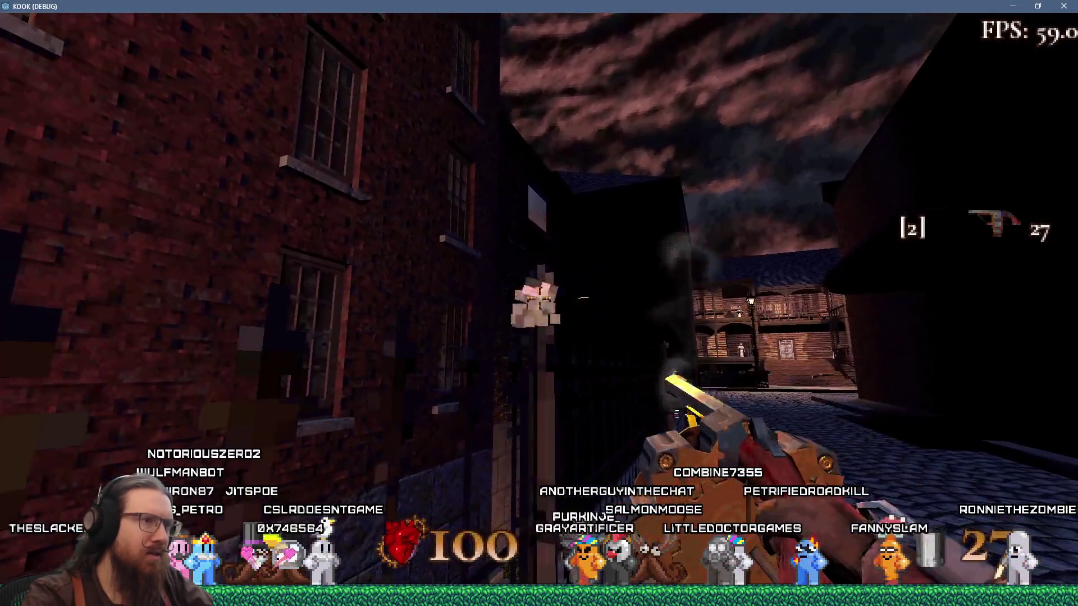
Shoot the fence, the brick wall behind it and toward the gated archway street.
click(538, 298)
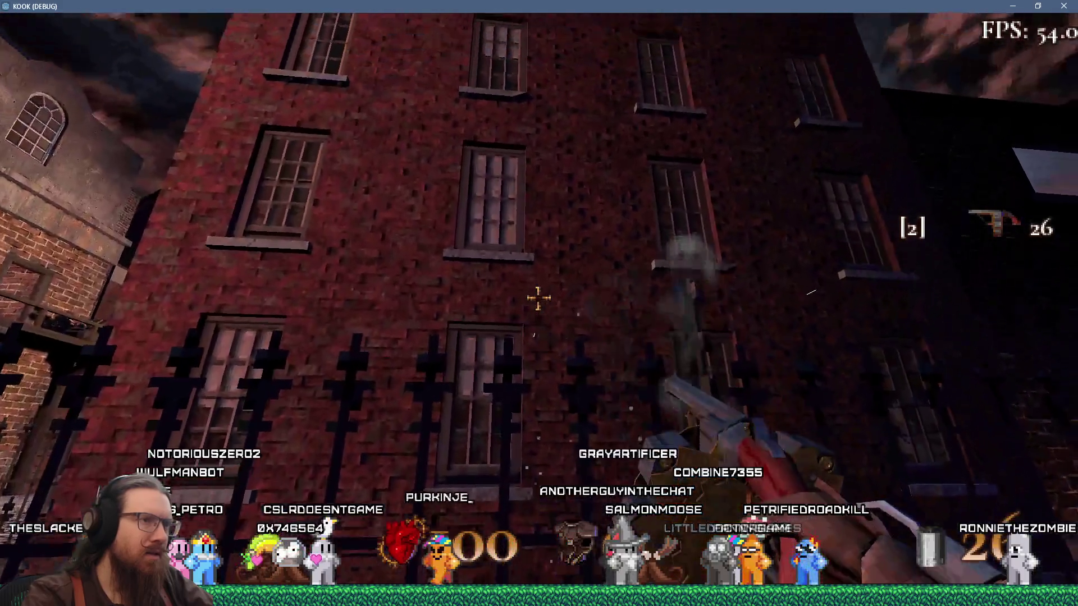
click(538, 298)
click(538, 298)
click(537, 298)
click(538, 298)
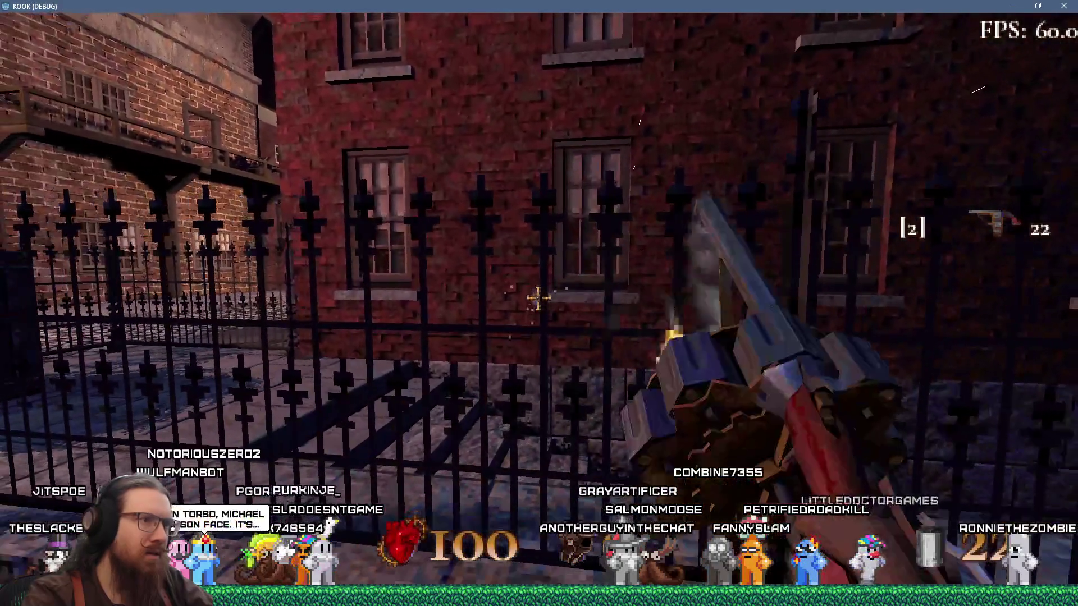
click(538, 298)
click(538, 298)
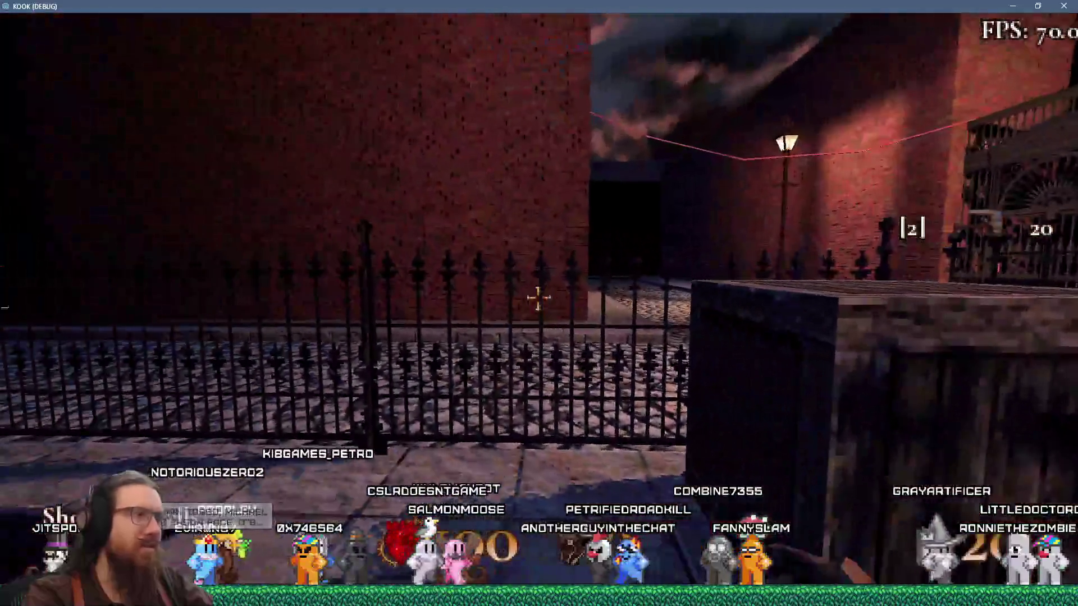
click(538, 298)
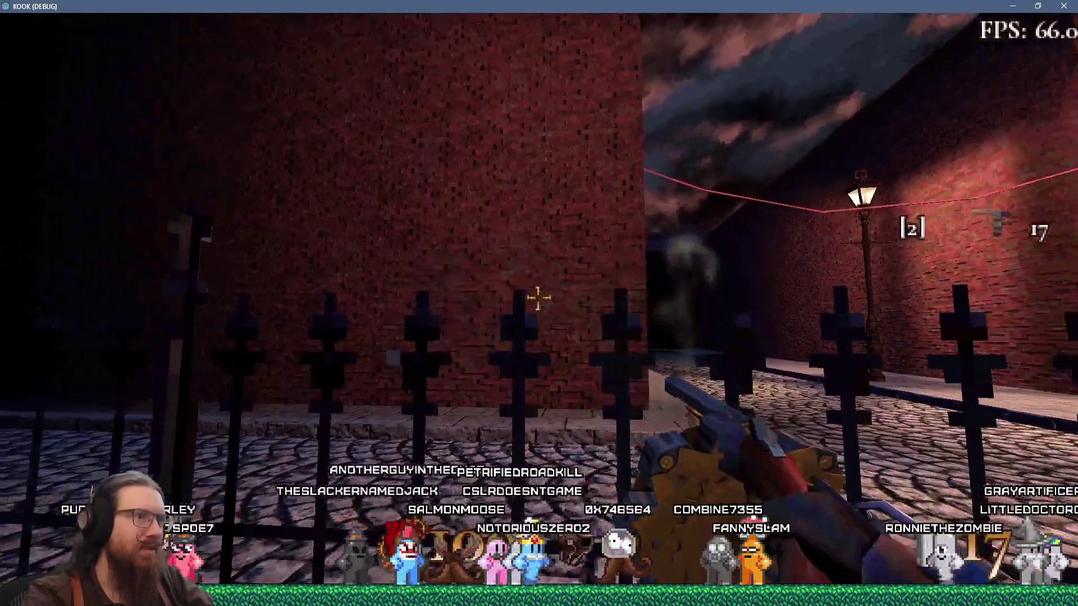
click(538, 298)
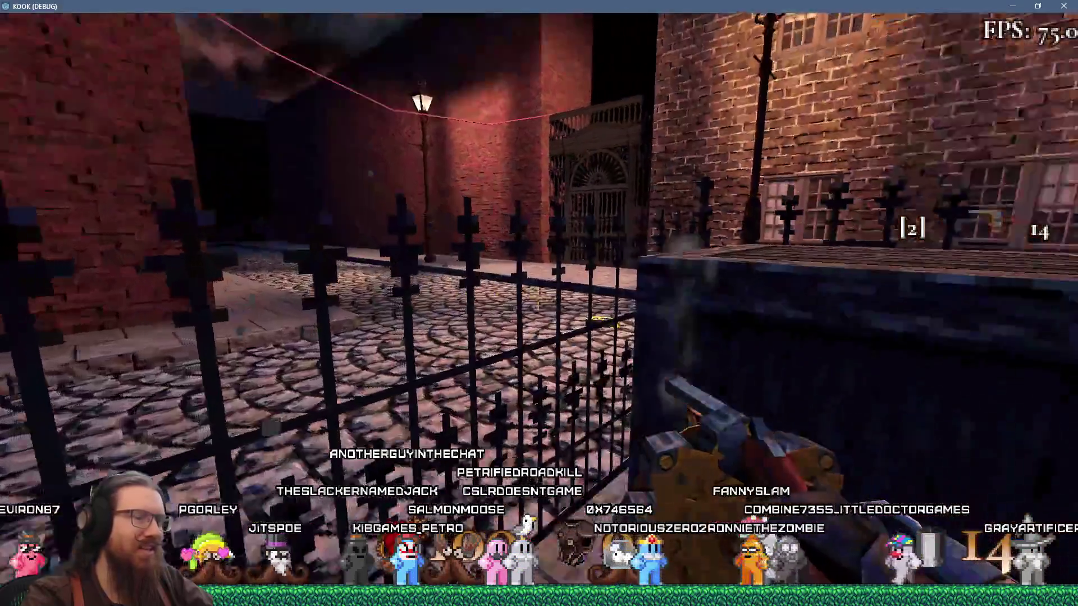
Reload the revolver and shoot at the enemy up the street.
key(r)
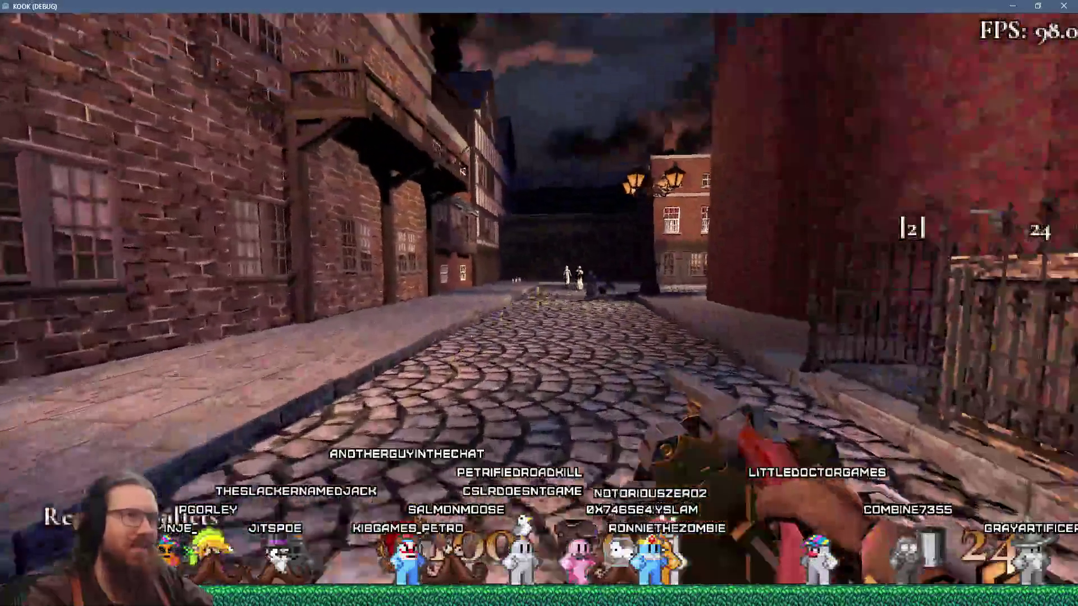
click(538, 298)
click(538, 298)
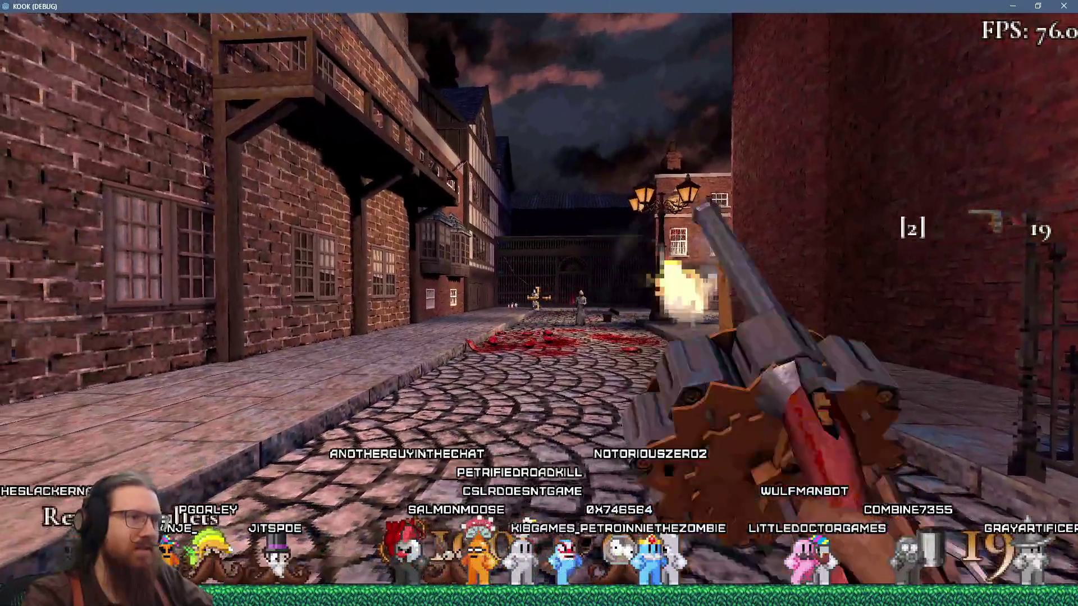
click(537, 298)
click(538, 298)
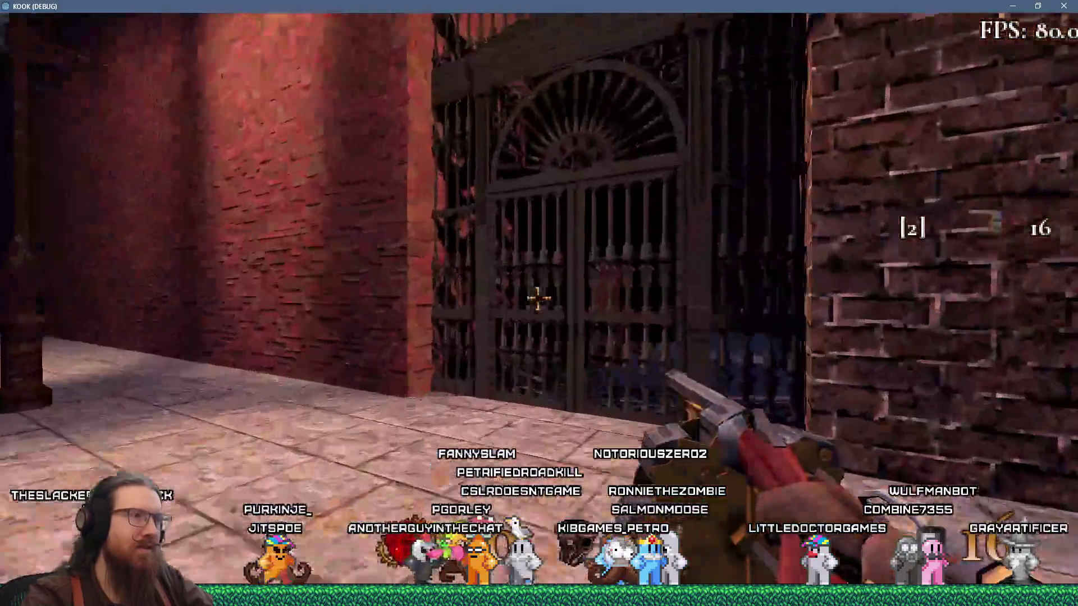
Fire repeatedly through the iron gate bars and at the tall brick house.
click(537, 298)
click(537, 297)
click(538, 298)
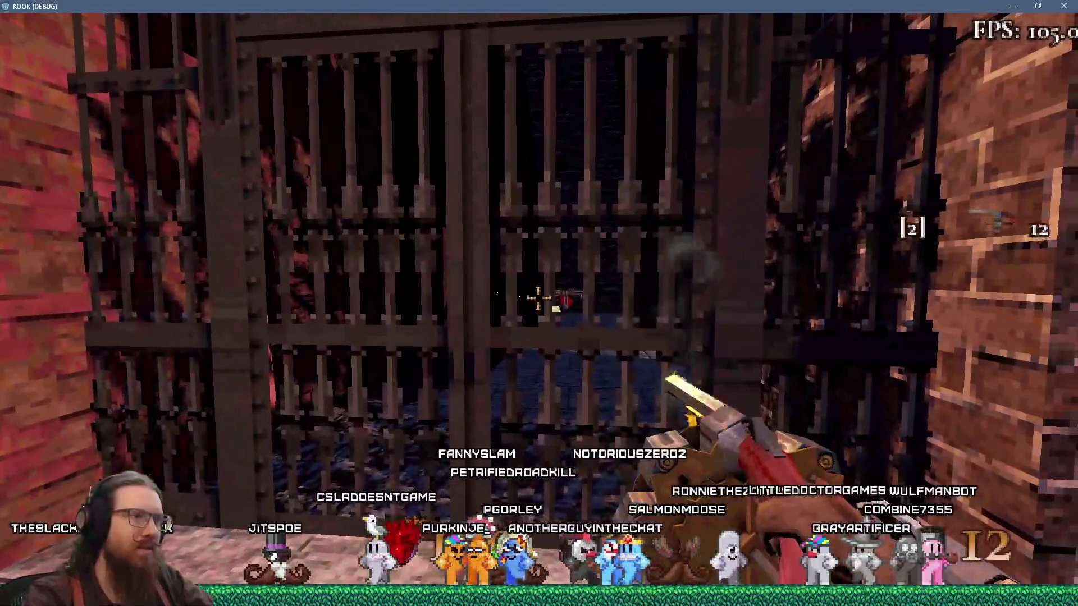
click(537, 298)
click(538, 298)
click(537, 298)
click(538, 298)
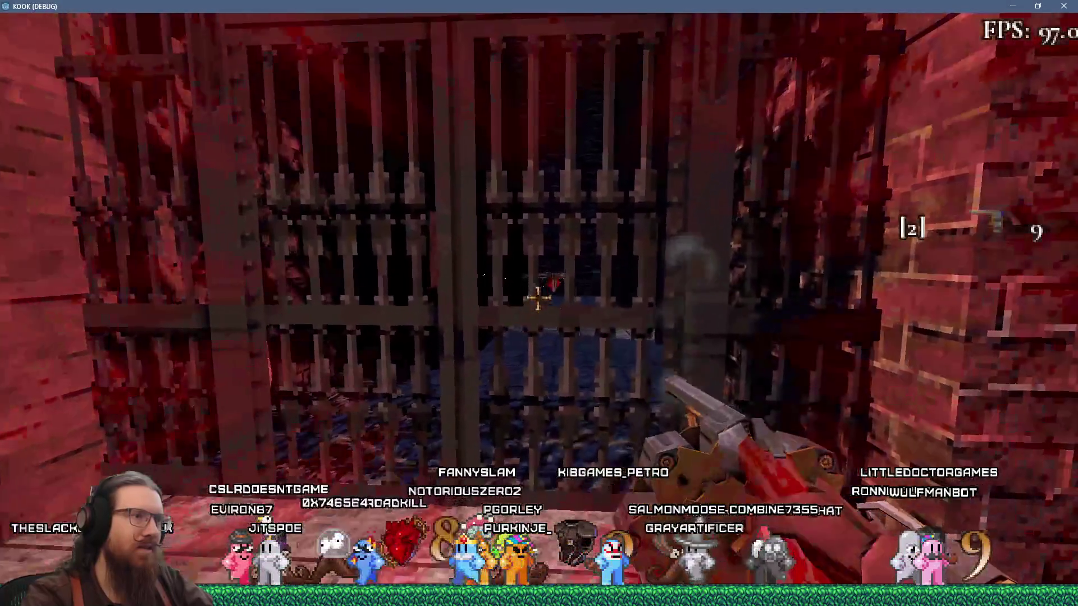
click(538, 298)
click(538, 298)
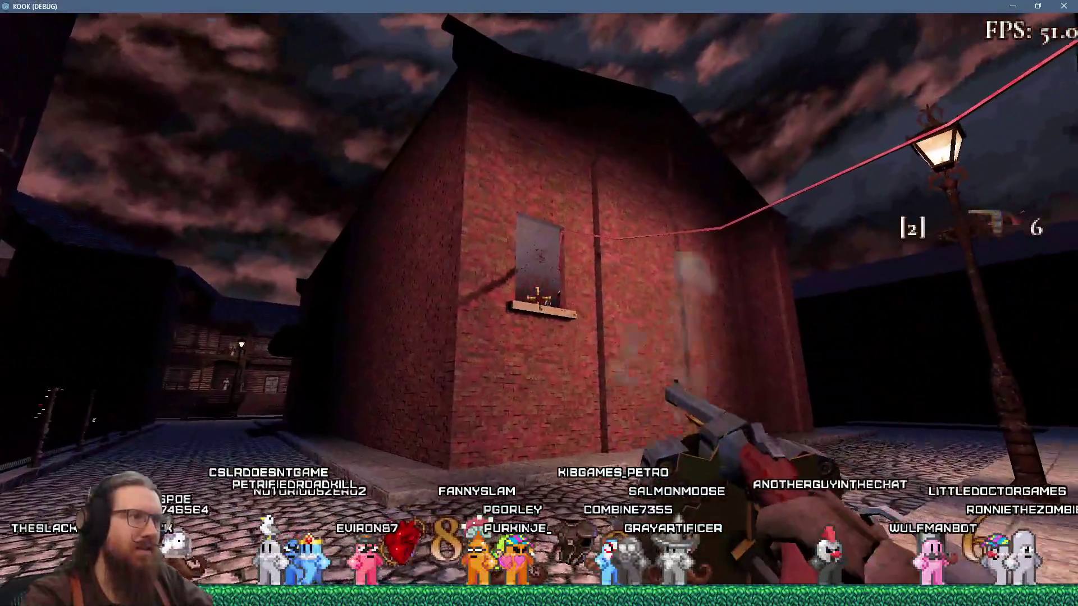
Shoot the street enemy until the last bullet, then toggle the developer console open and closed.
click(538, 298)
click(538, 298)
click(537, 298)
click(538, 298)
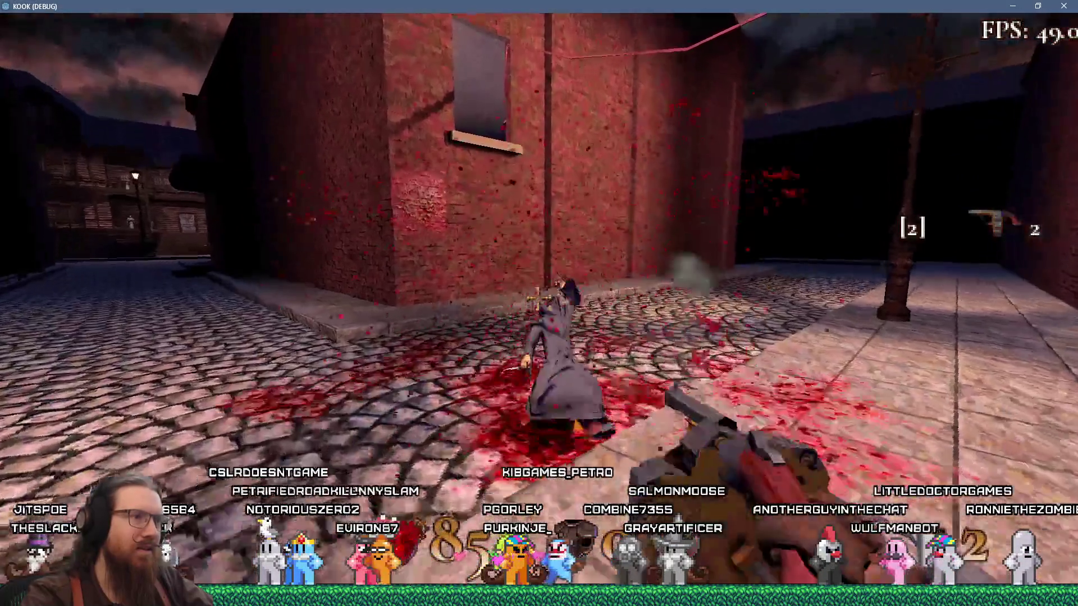
click(538, 298)
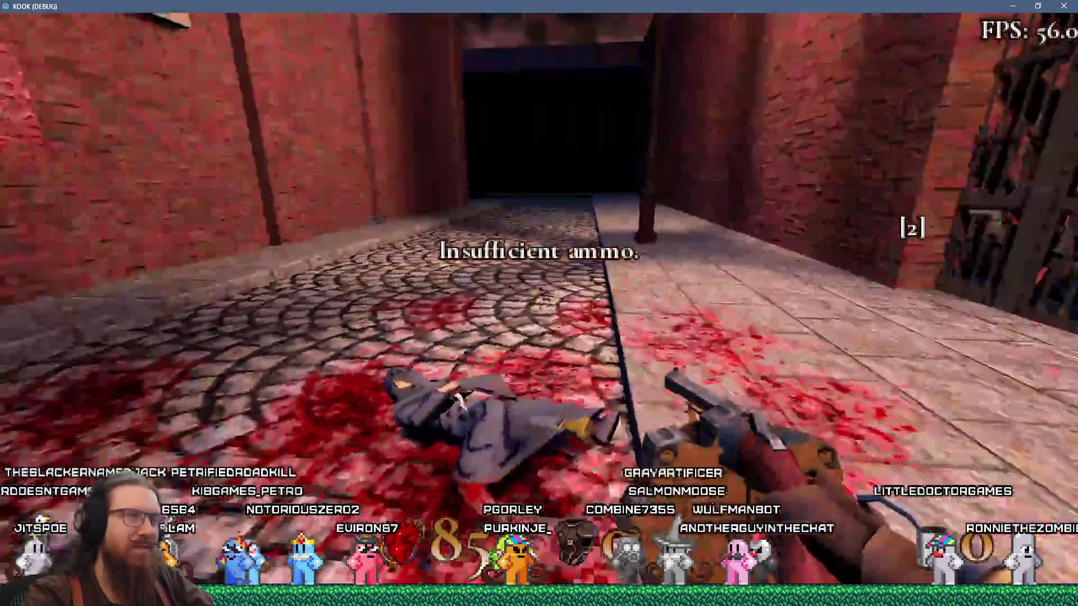
key(grave)
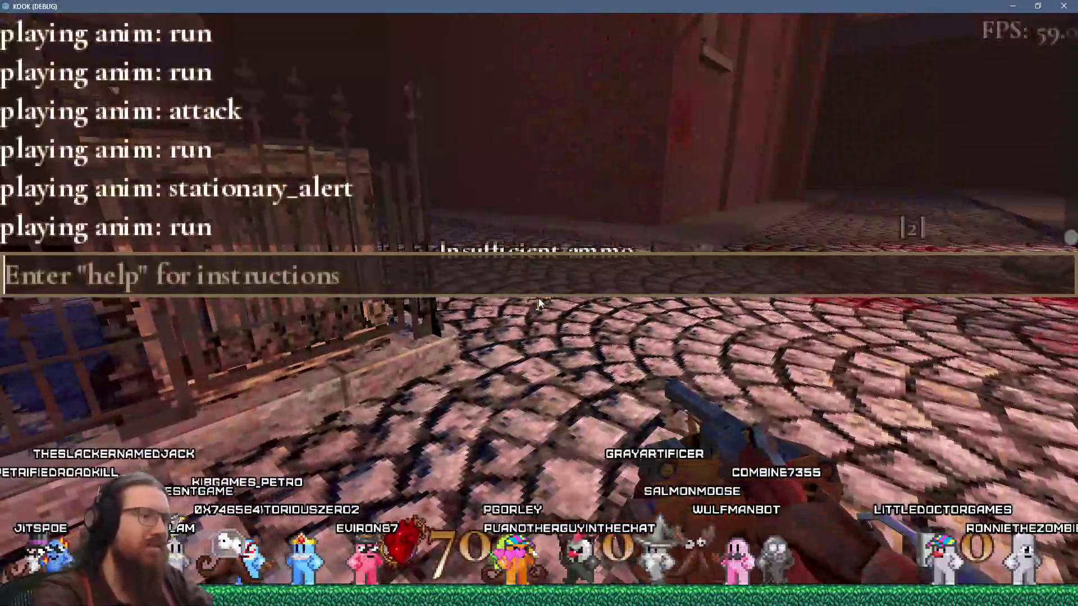
key(grave)
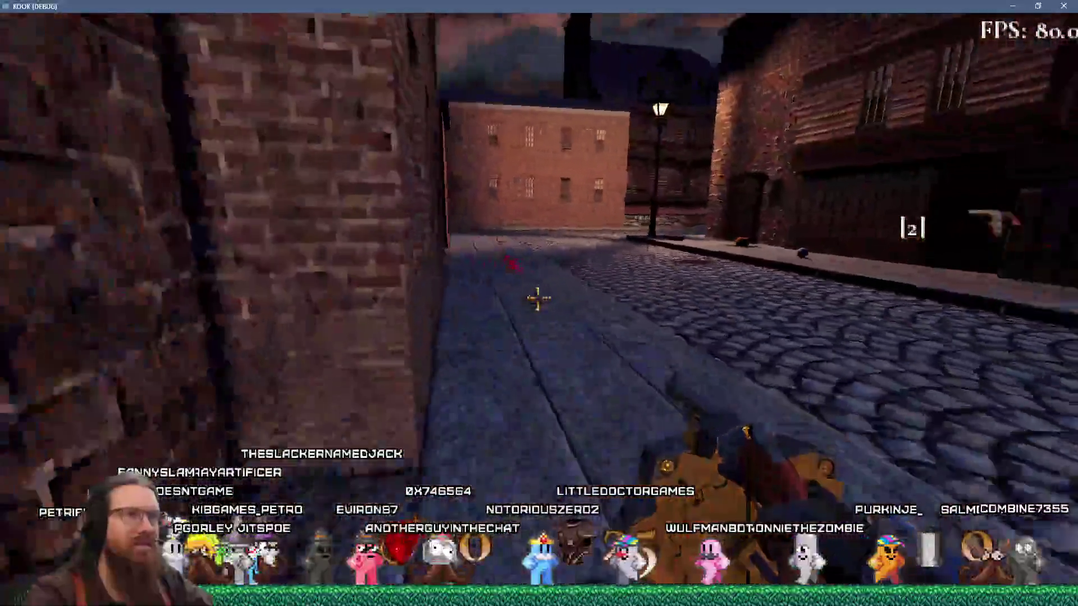
Kick the wooden door and climb to the top of the dark brick stairwell.
key(w)
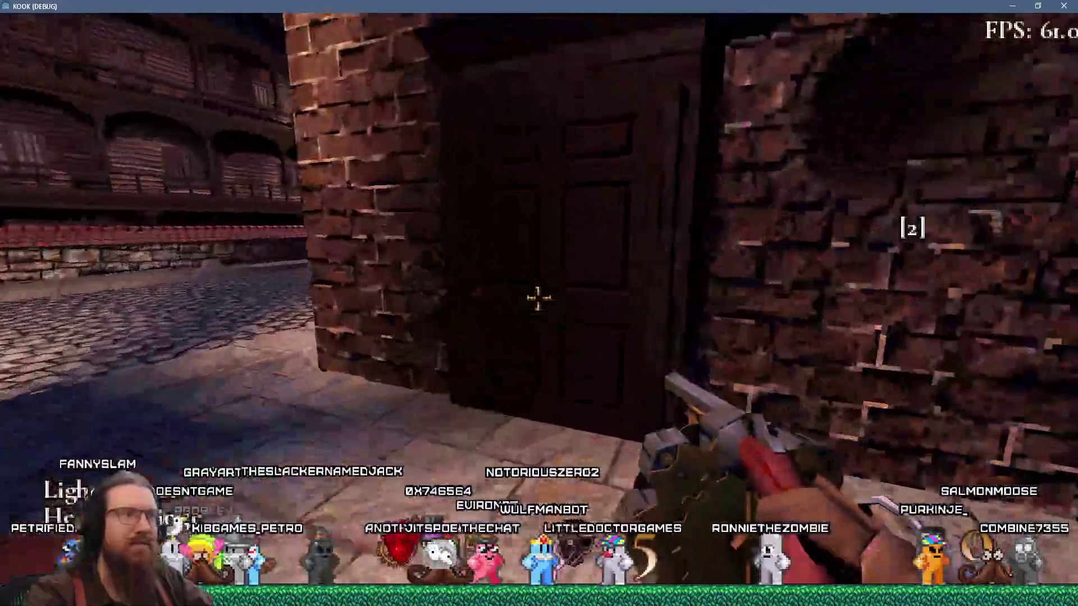
key(f)
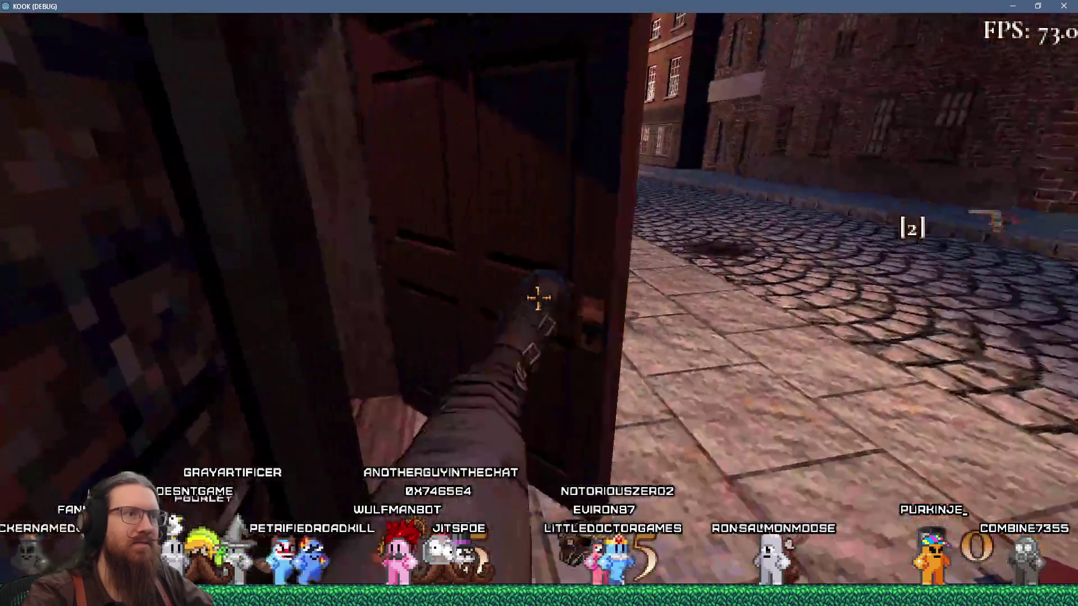
key(w)
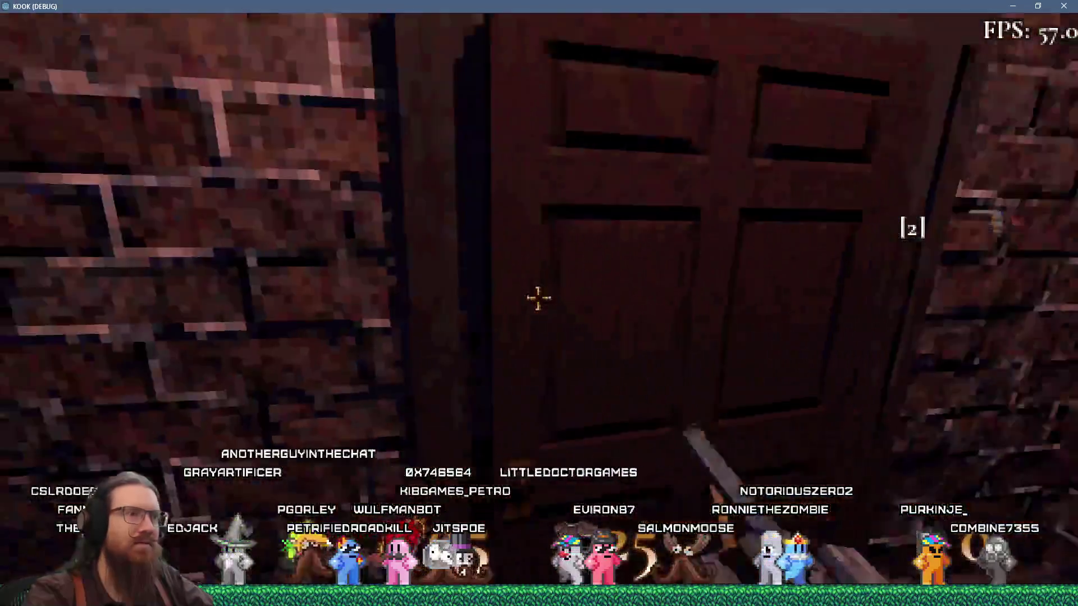
key(w)
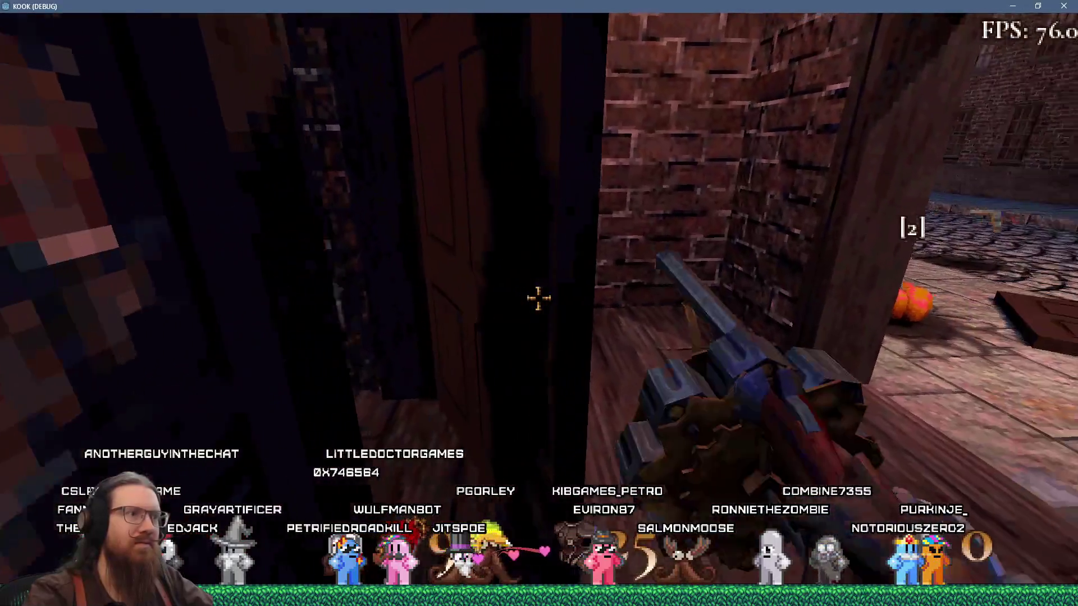
key(w)
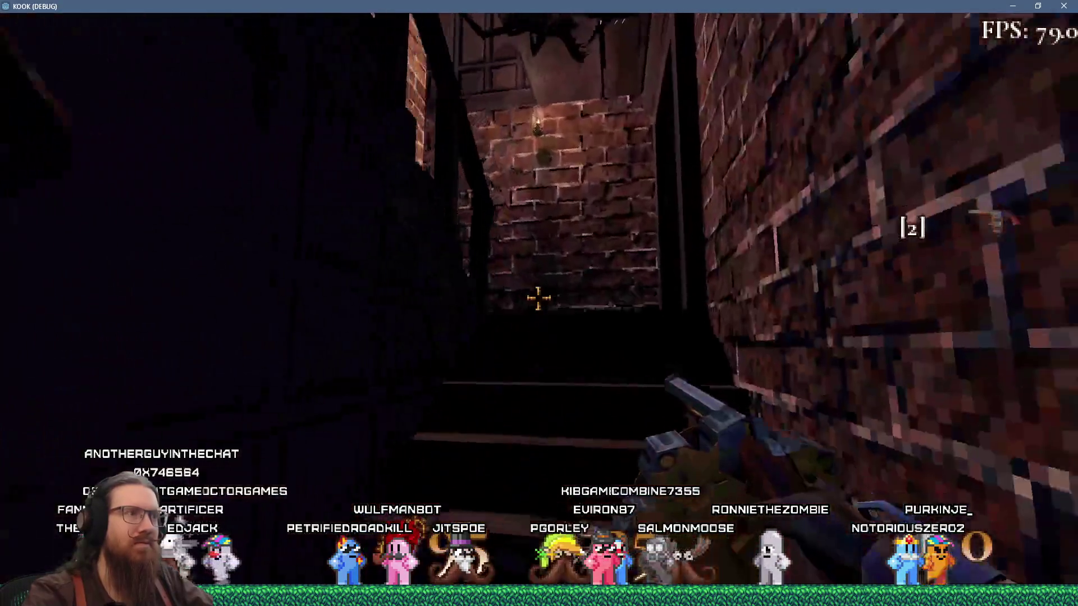
key(w)
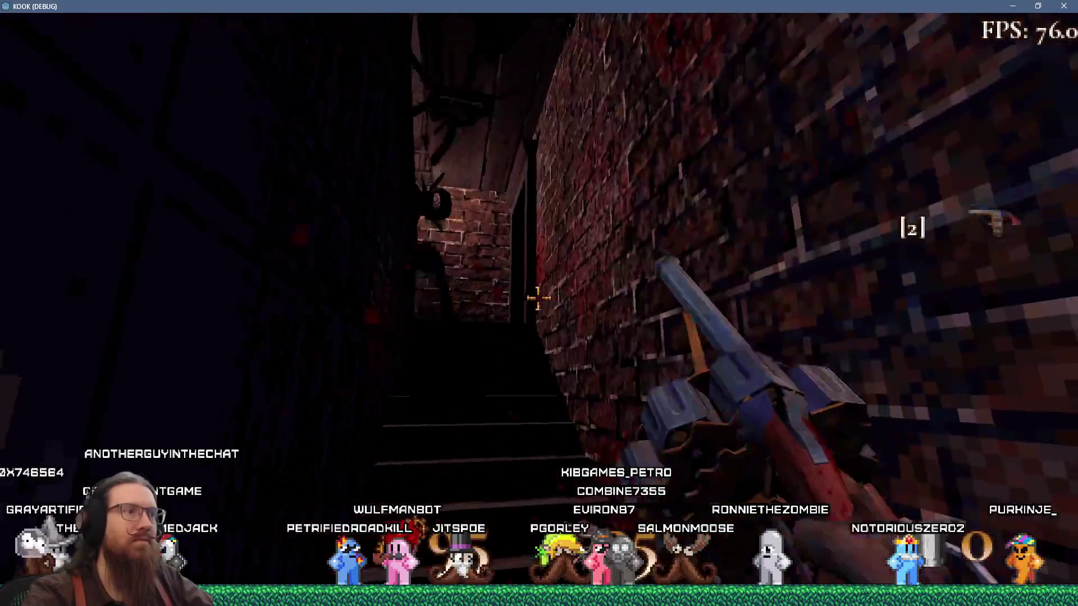
key(w)
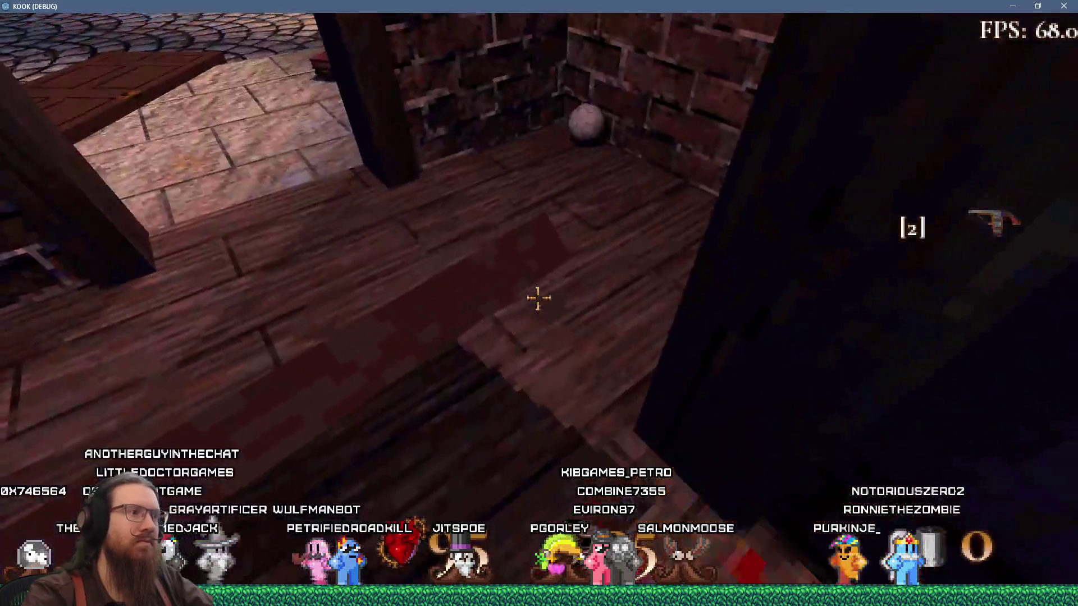
Go down the bloody corridor, climb the wooden staircase and shoot the spider on the landing.
key(w)
key(w)
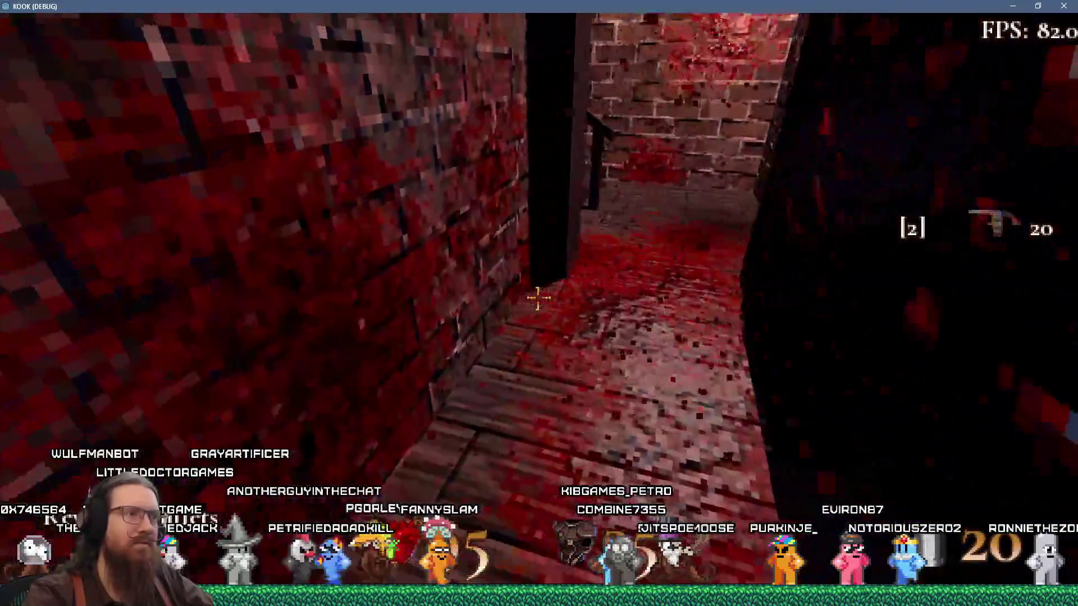
key(w)
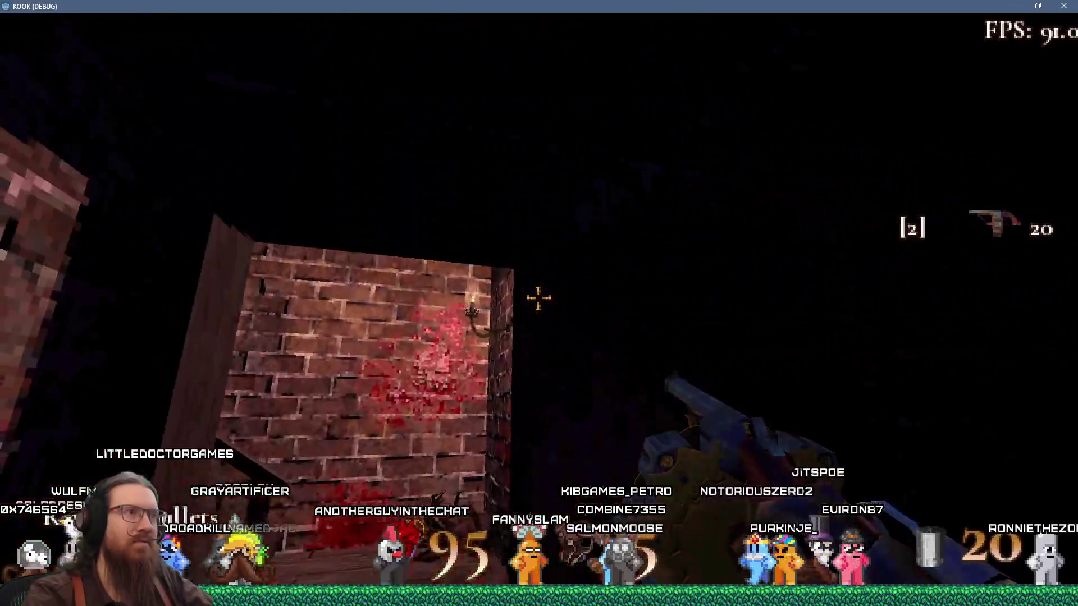
key(w)
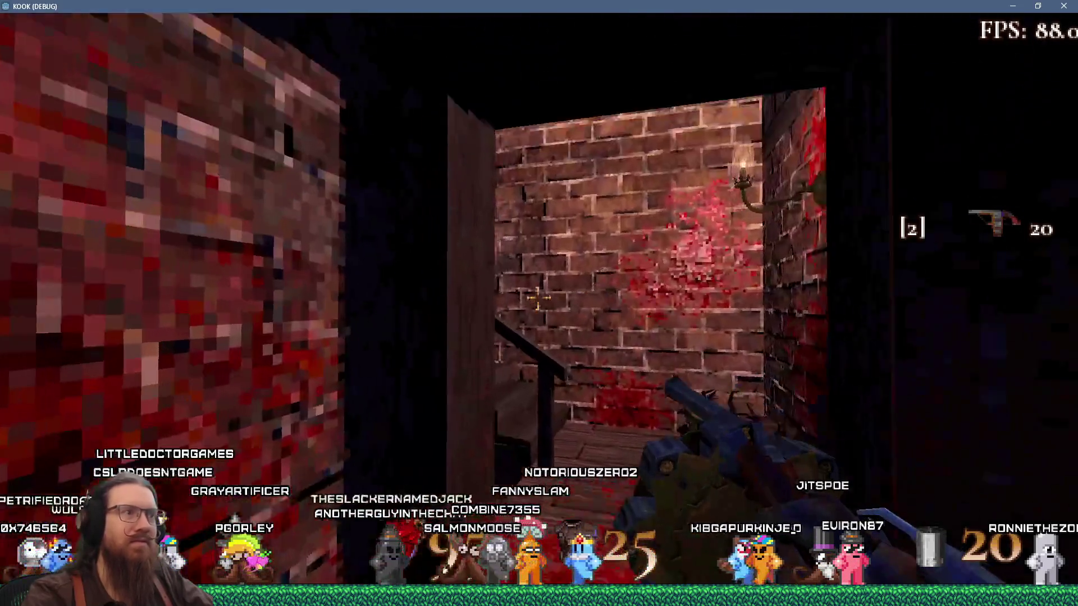
key(w)
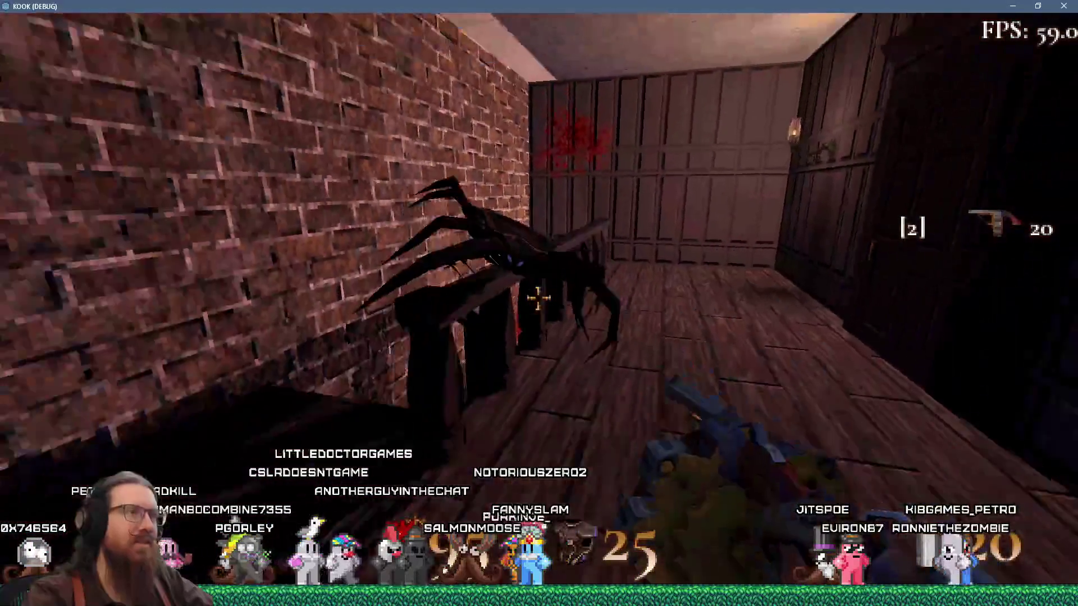
click(538, 298)
key(w)
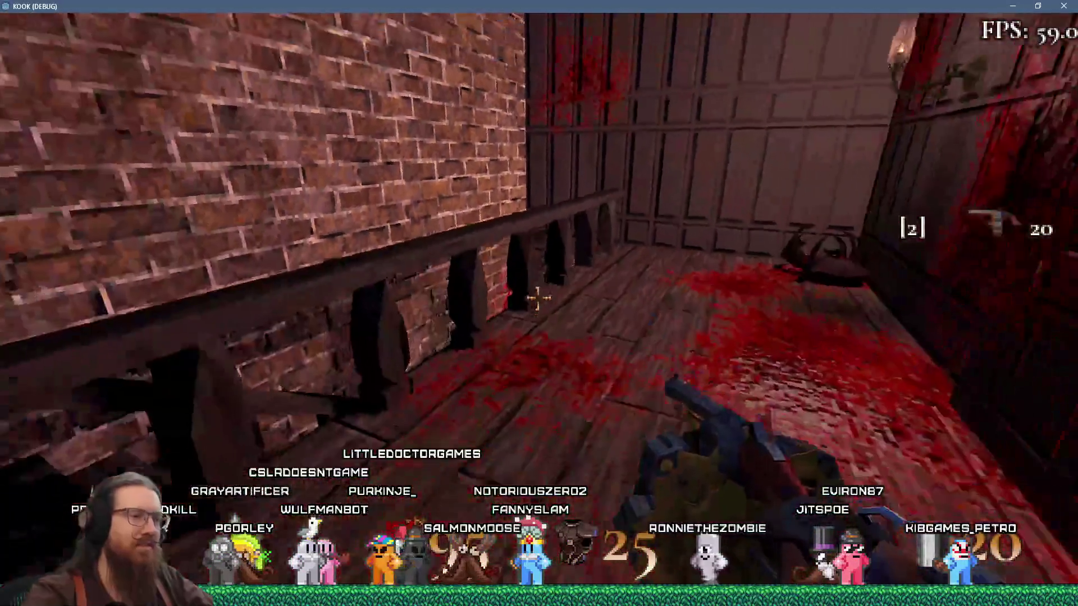
Enable the infiniteammo cheat, then head downstairs, kick the doors open and walk the street to the alley.
key(grave)
text(niteammo)
key(Return)
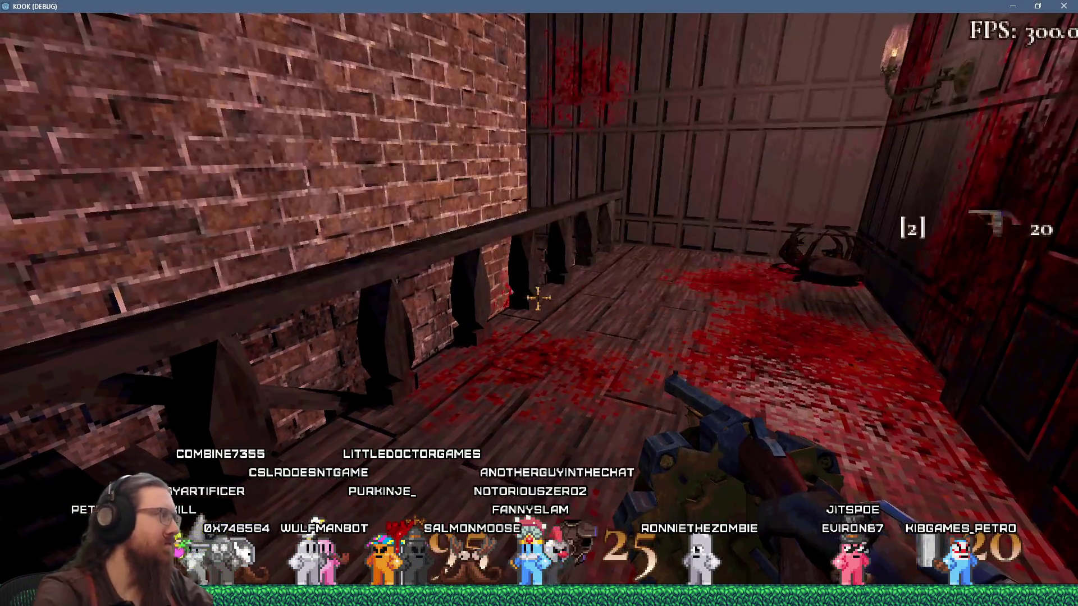
key(w)
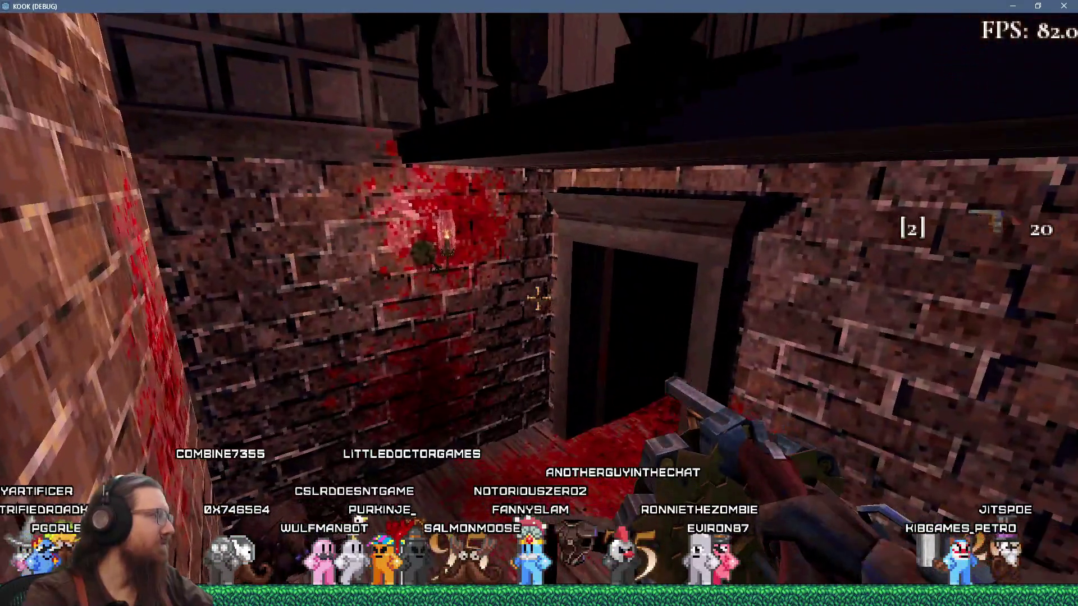
key(w)
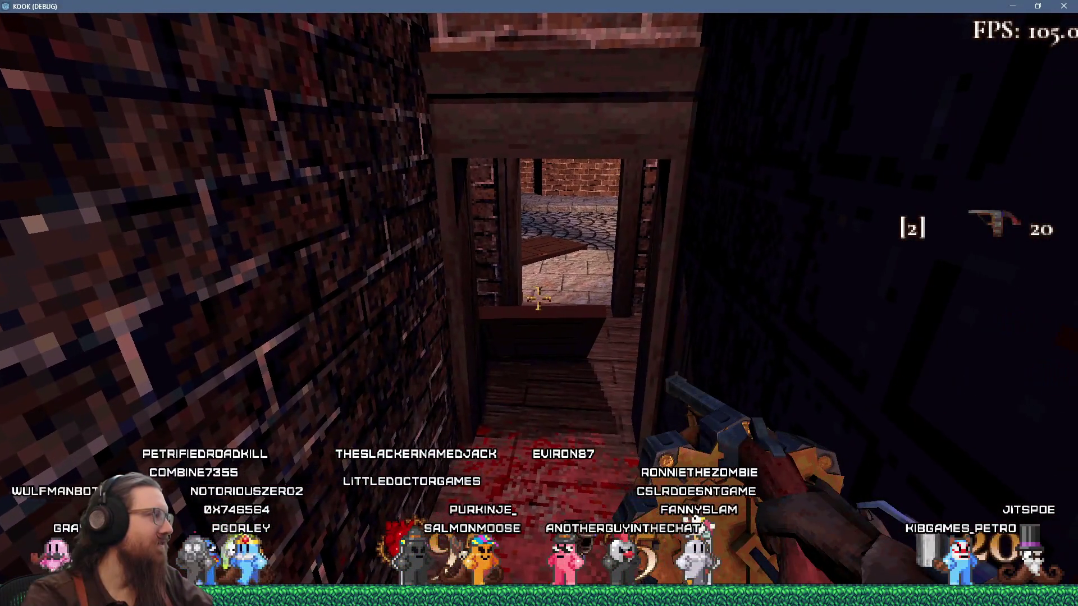
key(w)
key(f)
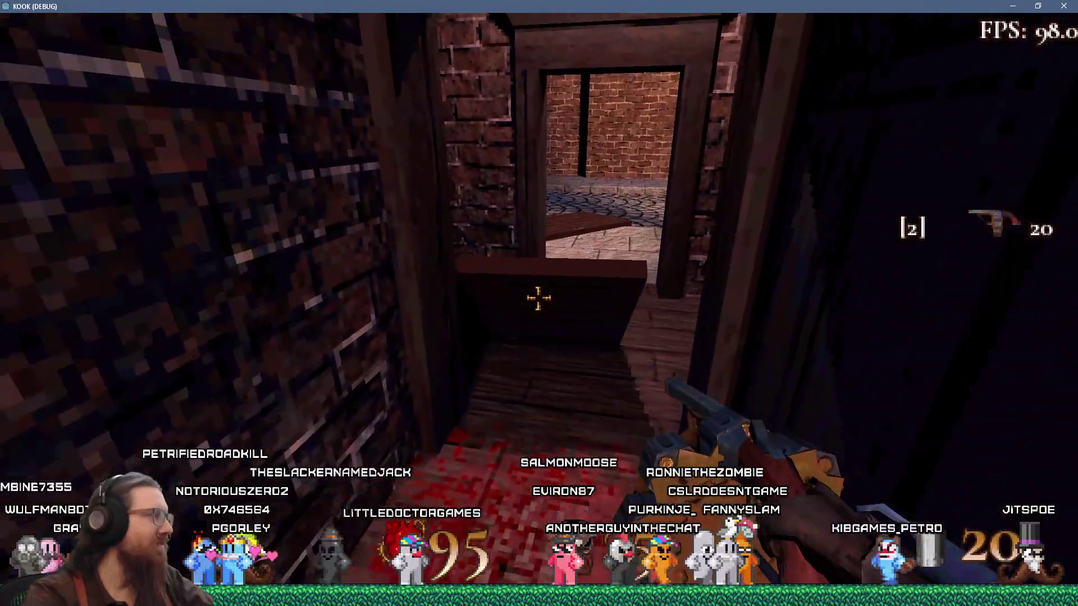
key(w)
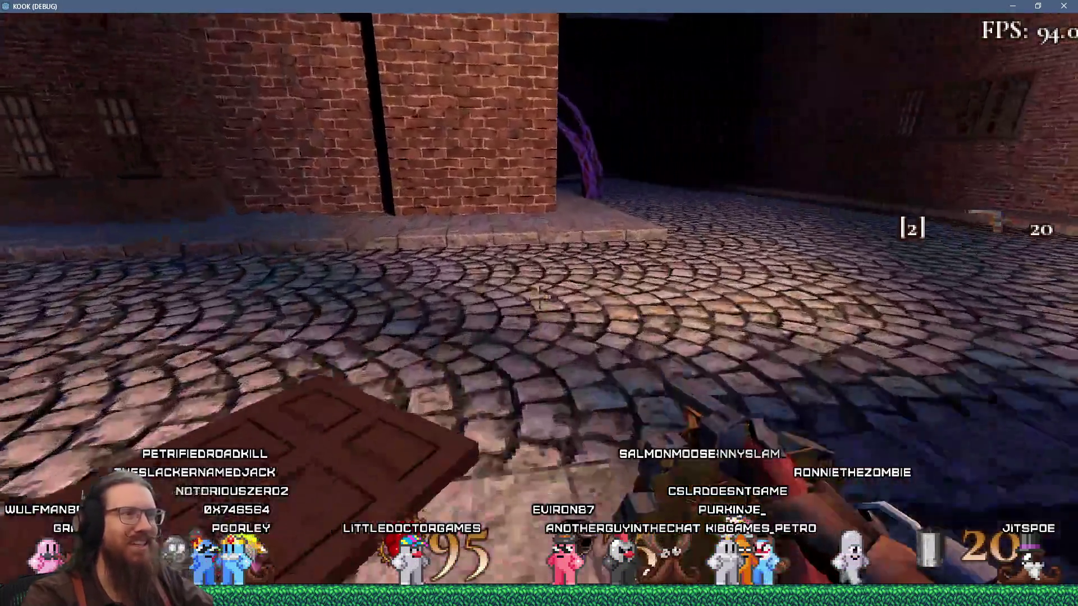
key(w)
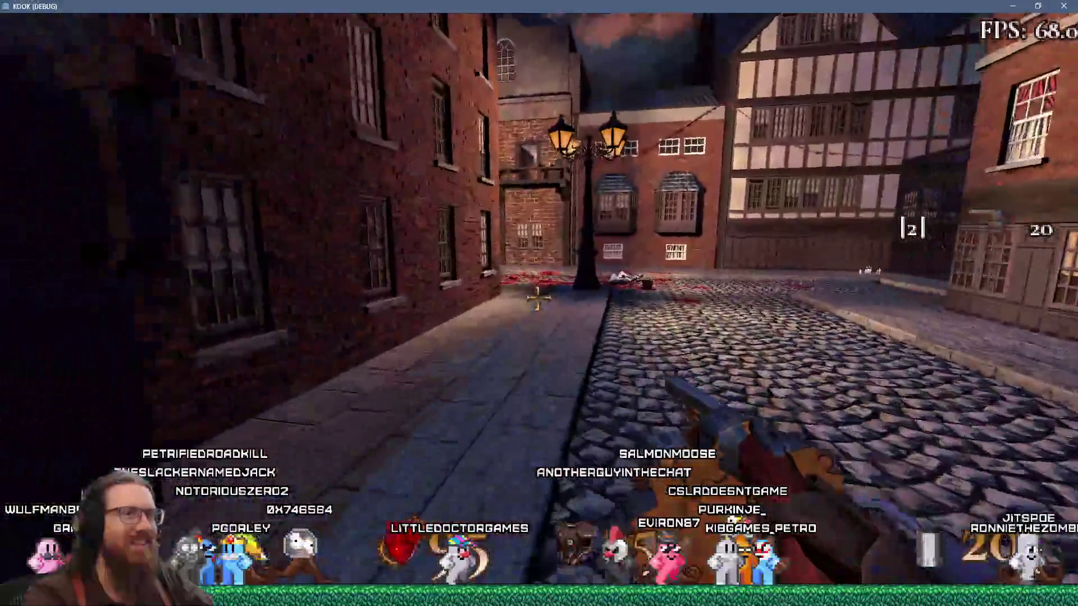
key(w)
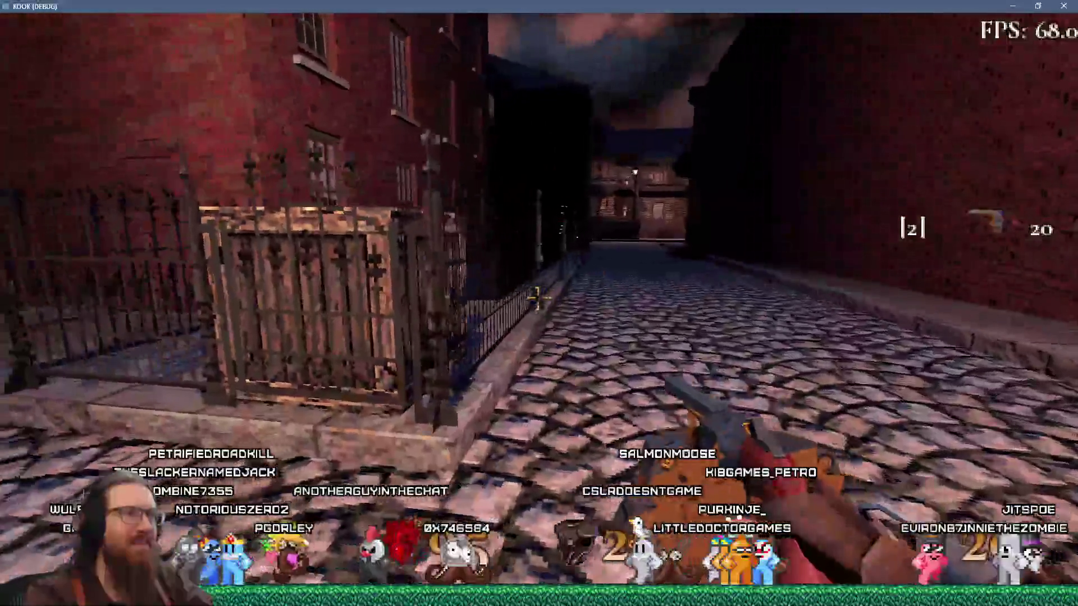
Shoot the iron fence, walk along it looking over the railing, then move beside the brick wall.
click(538, 299)
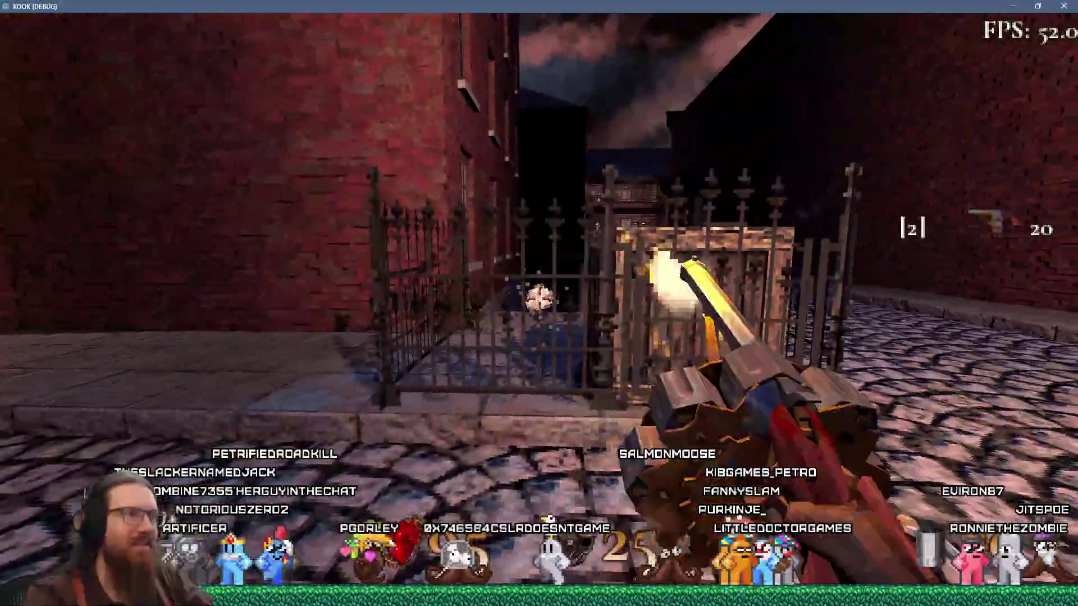
key(w)
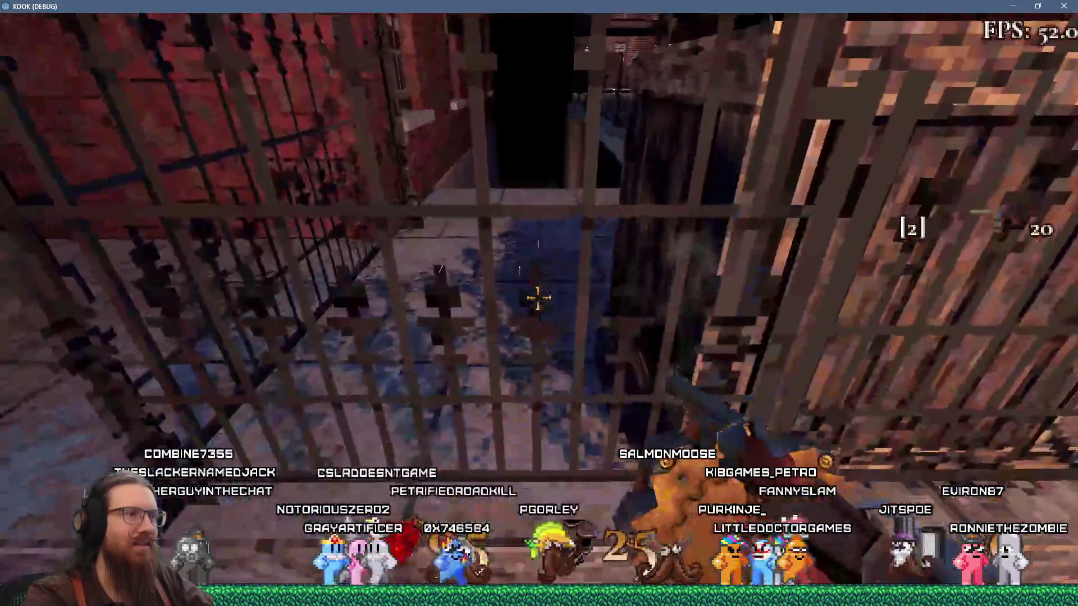
key(w)
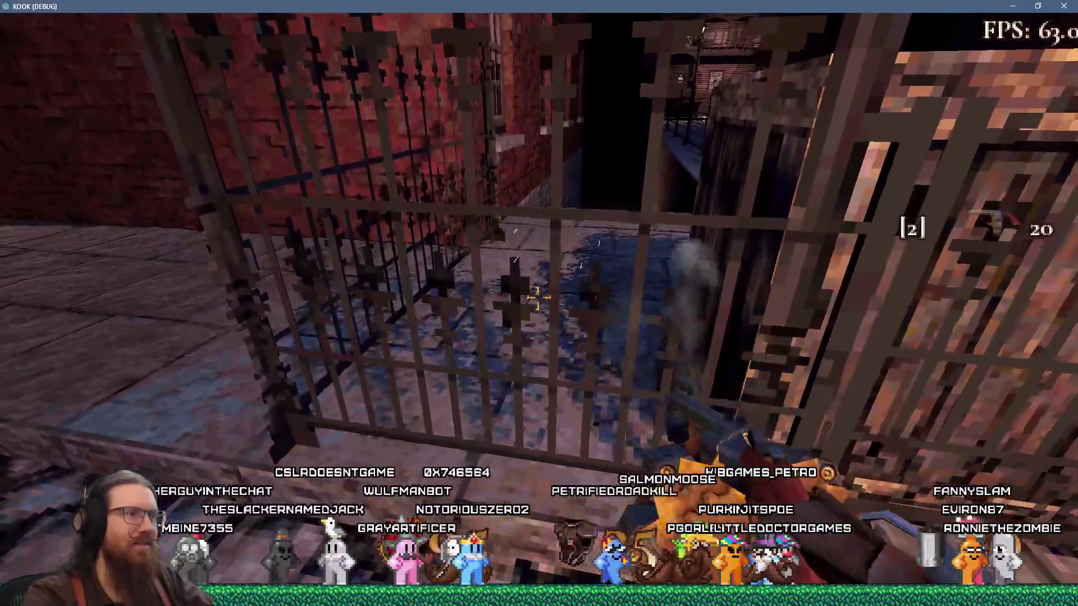
key(w)
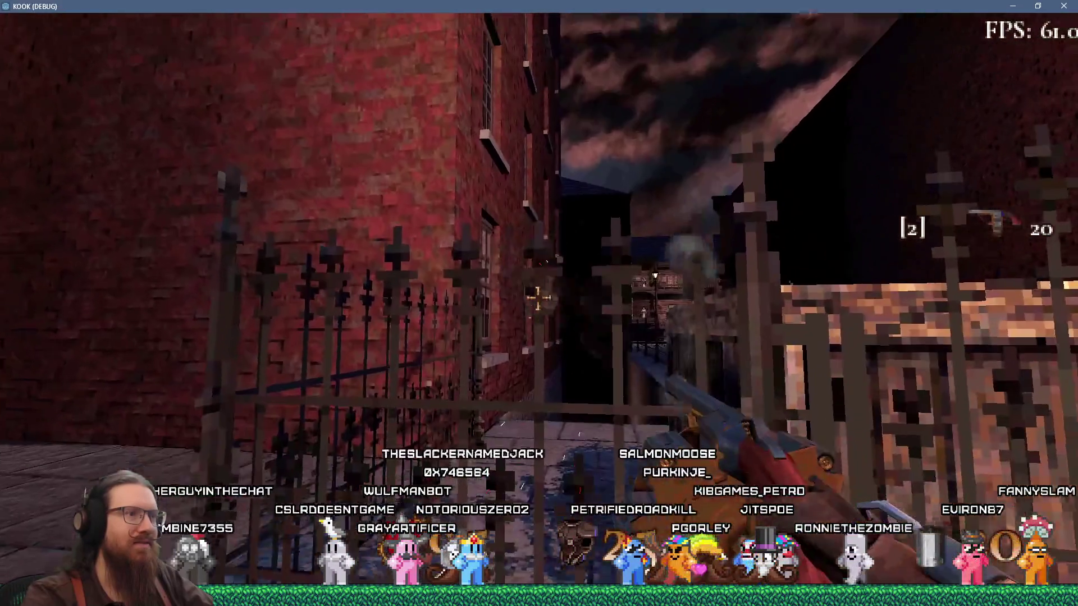
key(w)
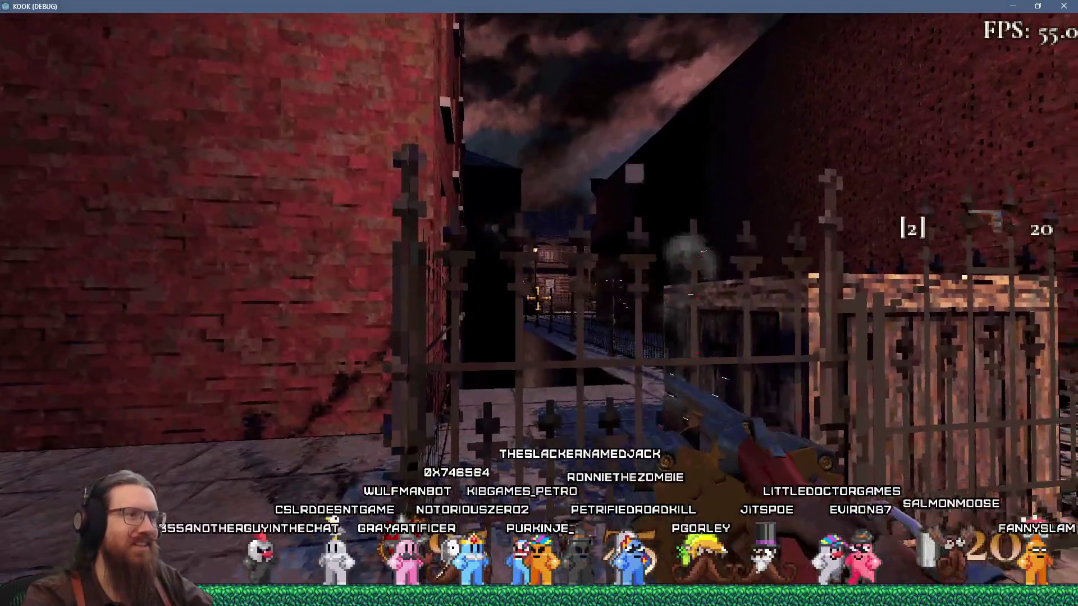
Walk down the alley into the dark brick passage and run the notarget console command.
key(w)
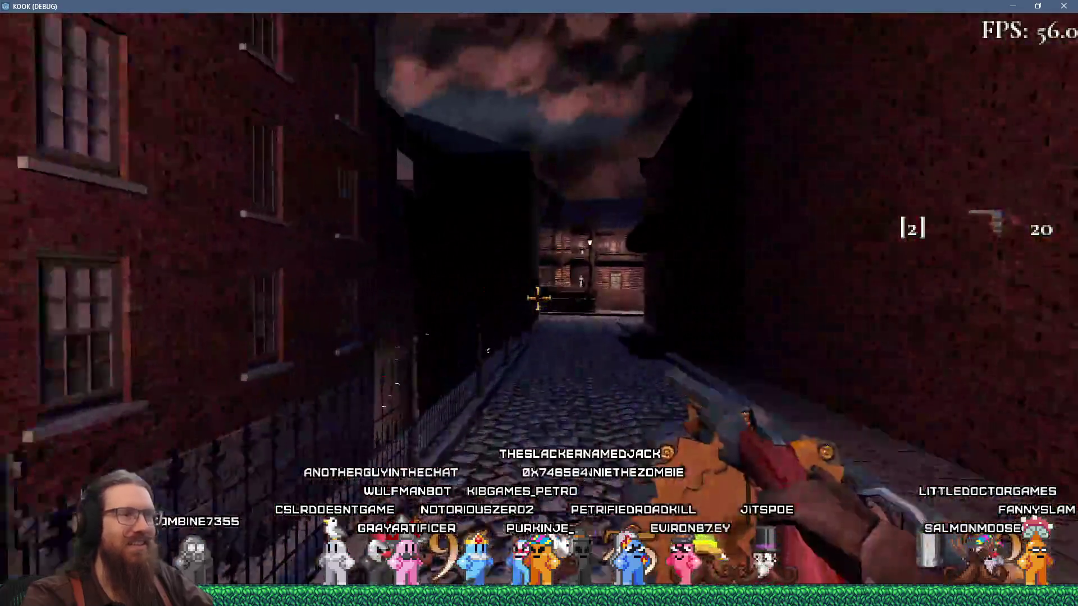
key(w)
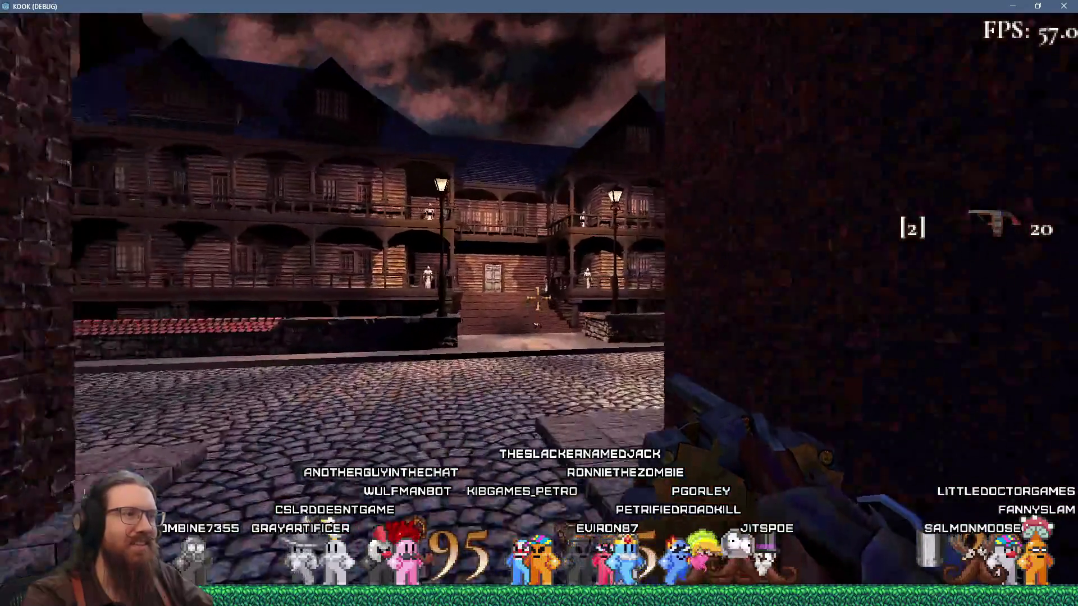
key(w)
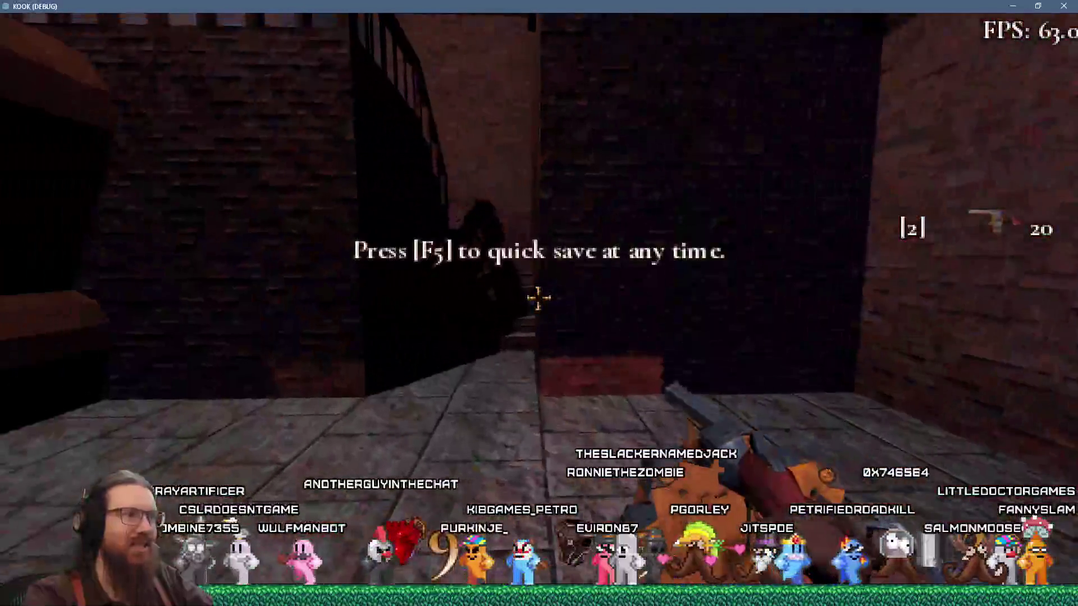
key(grave)
text(targe)
key(Return)
key(grave)
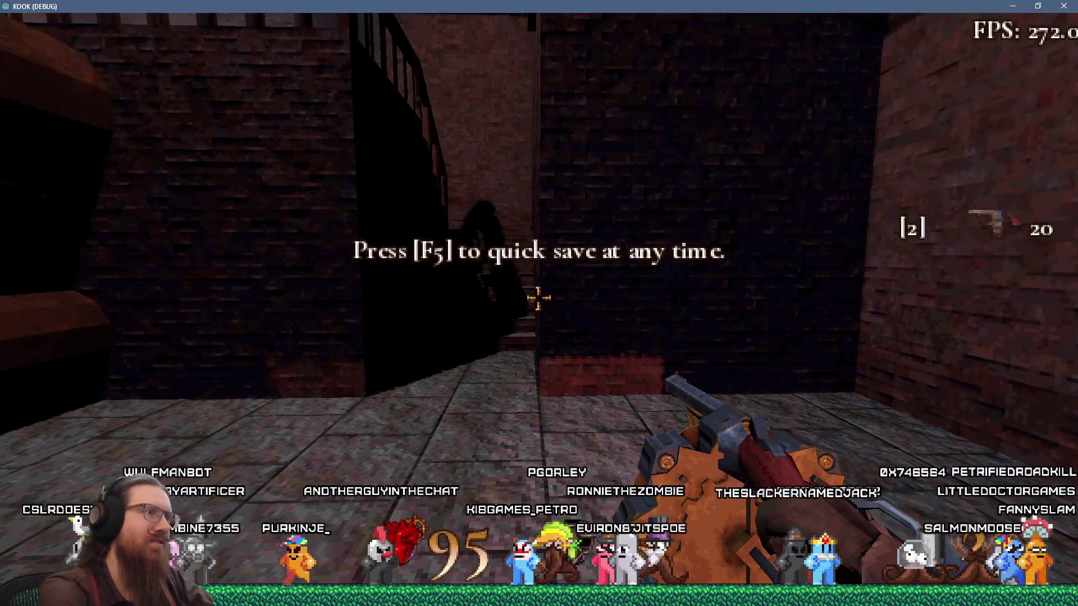
Continue past the stairs and through the rusty pipe into the brick room.
key(w)
key(w)
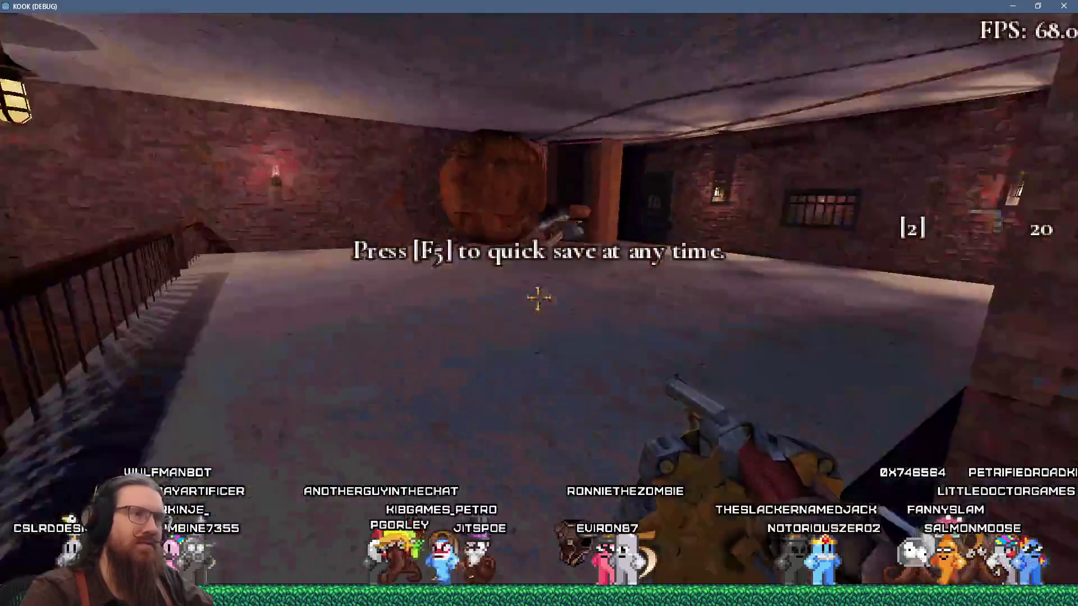
key(w)
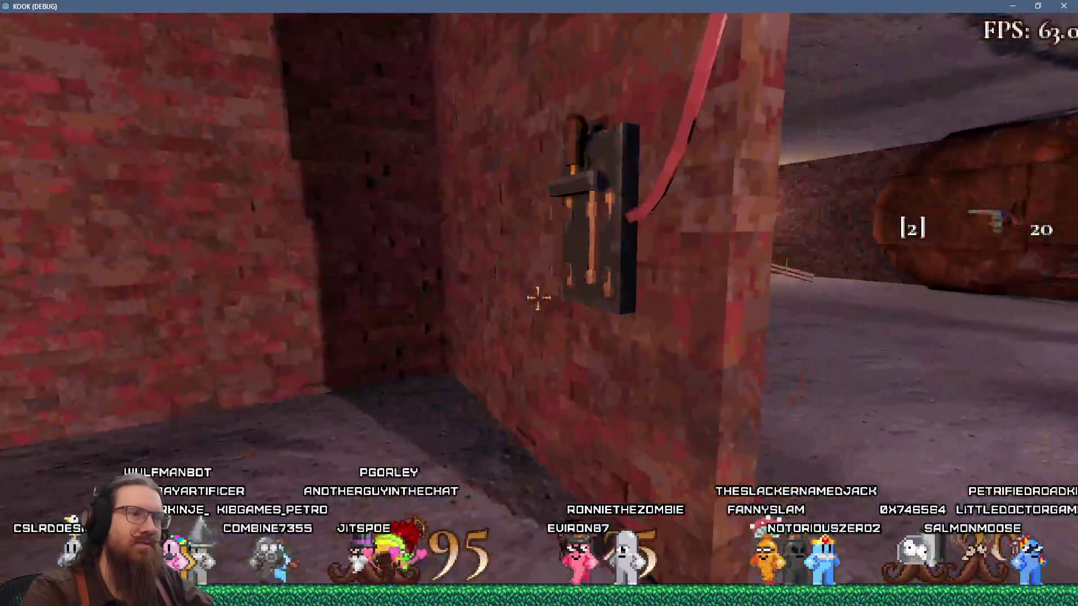
key(w)
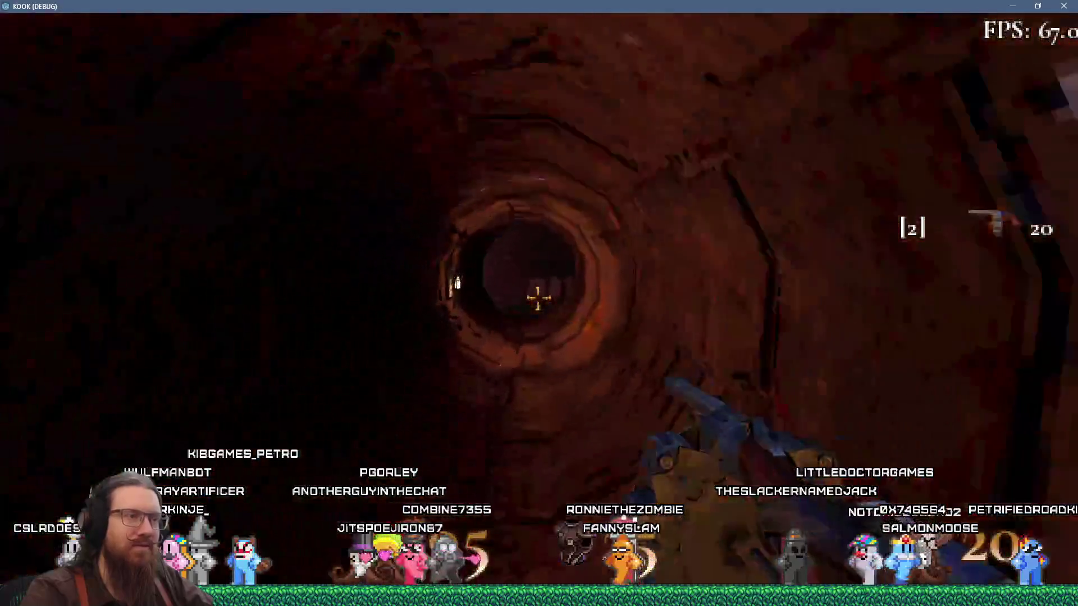
key(w)
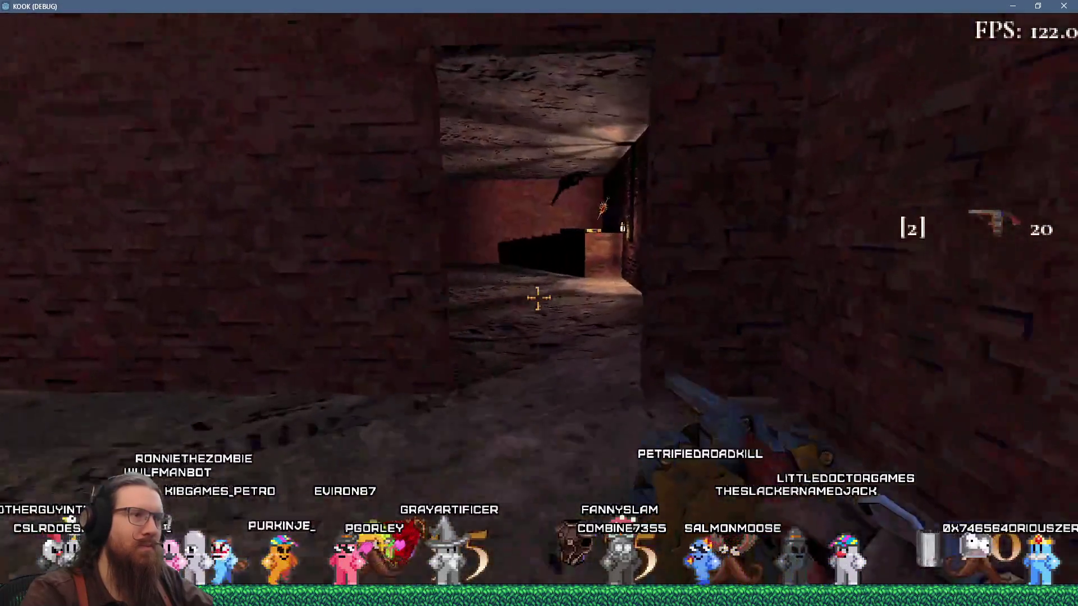
Collect the bullets and walk through the round tunnel and bloody room to the iron gate.
key(w)
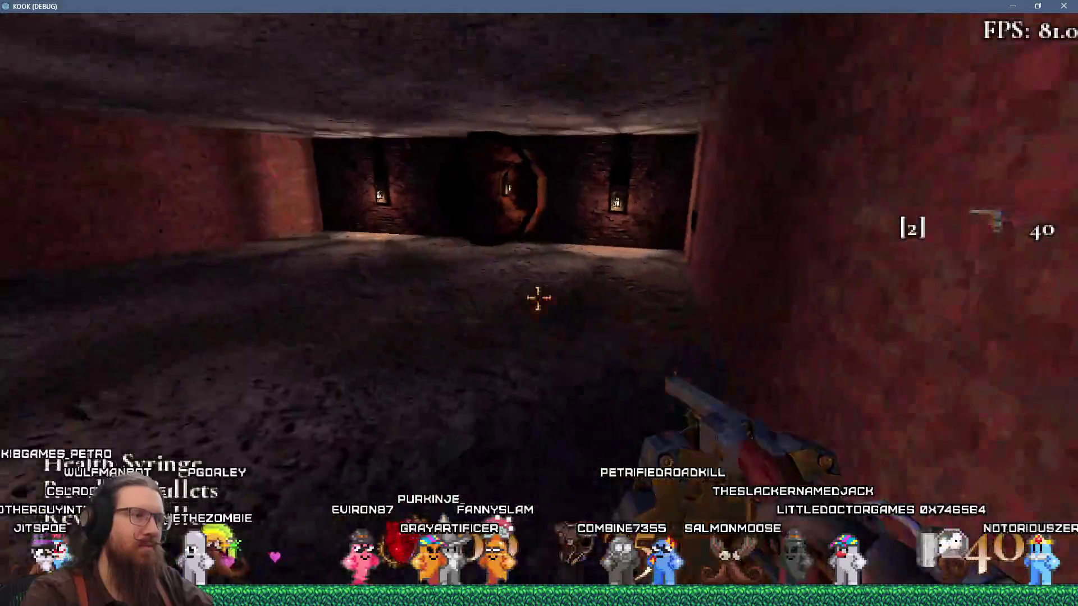
key(w)
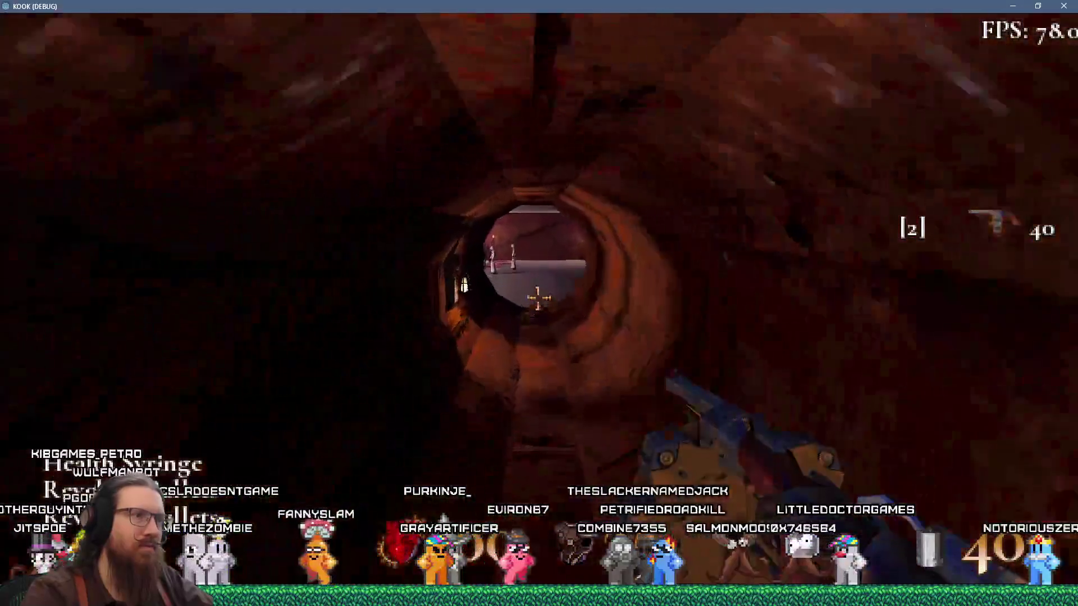
key(w)
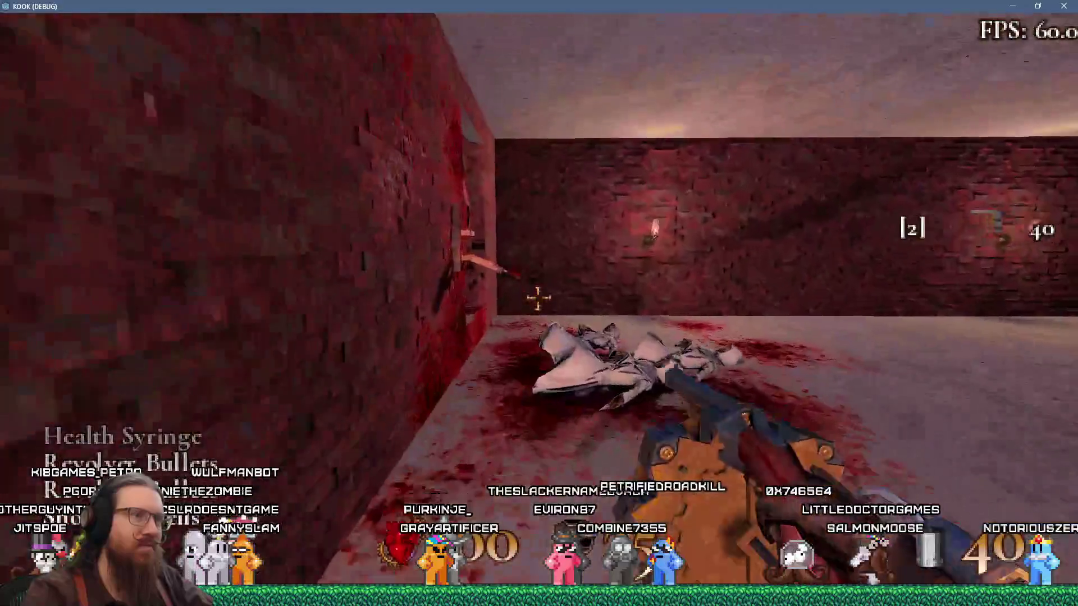
key(w)
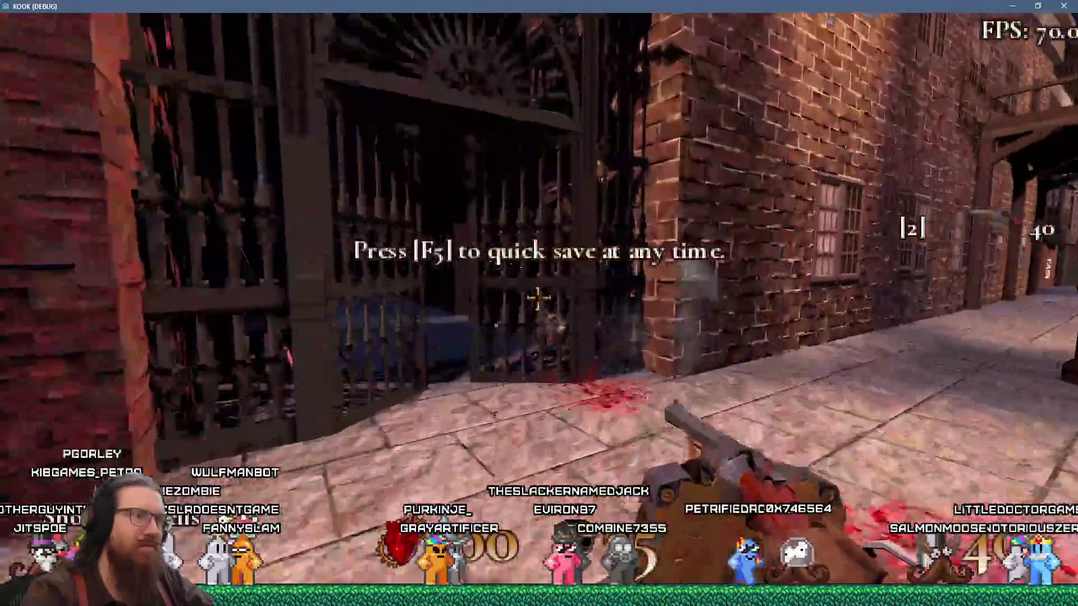
key(w)
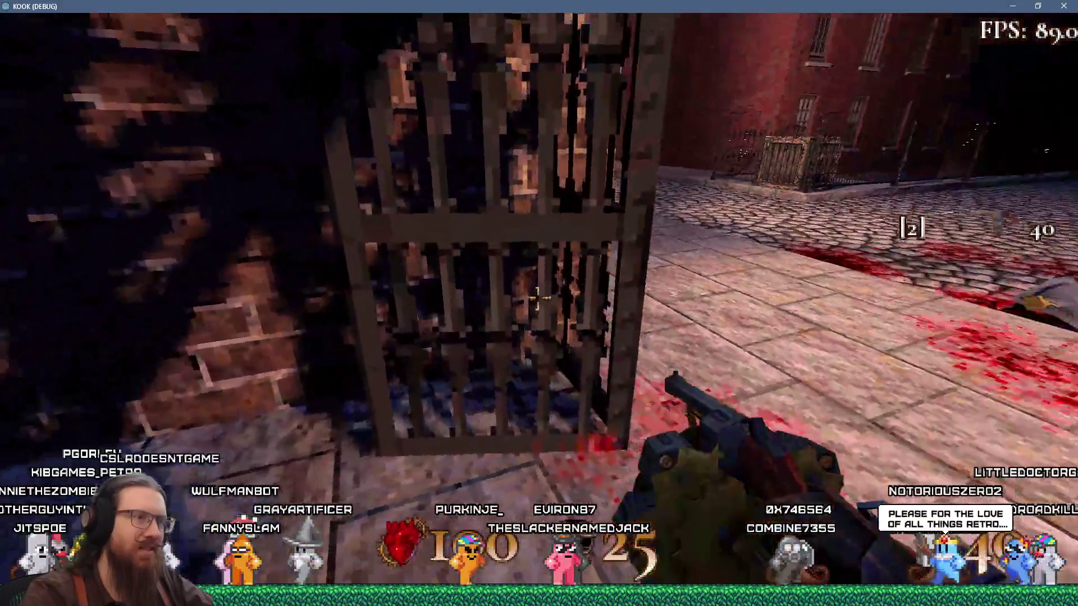
Fire four shots at the iron gate's bars, then move around it to the brick pillar.
click(538, 298)
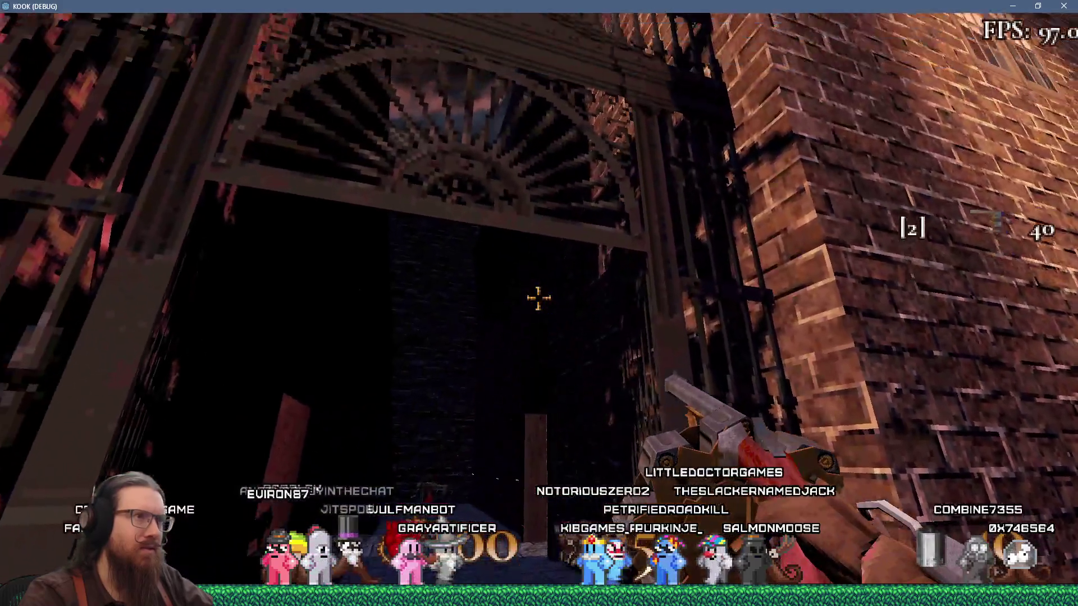
click(539, 298)
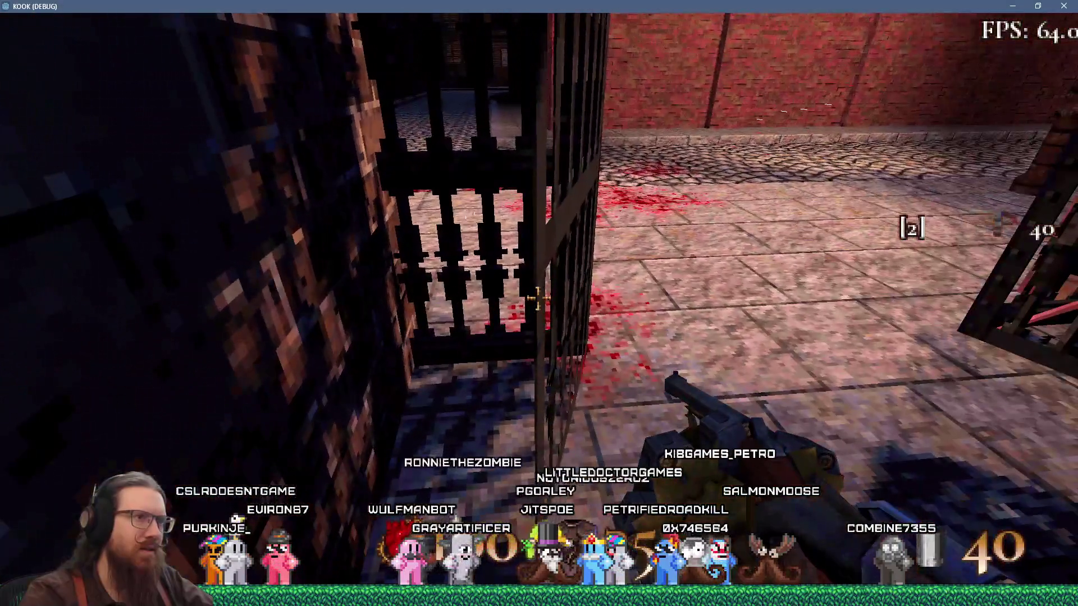
click(538, 298)
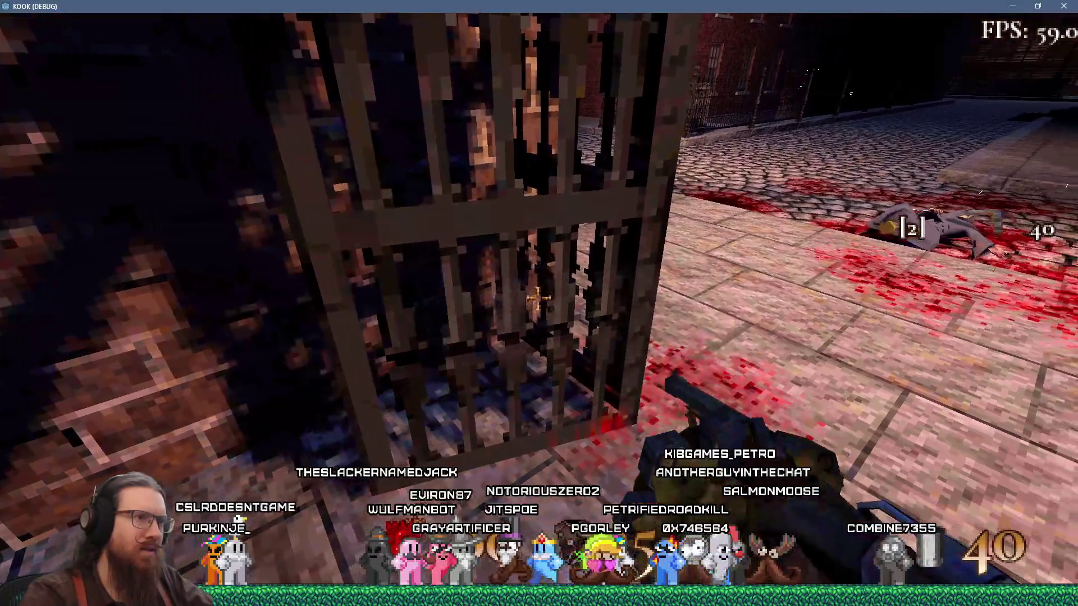
click(539, 298)
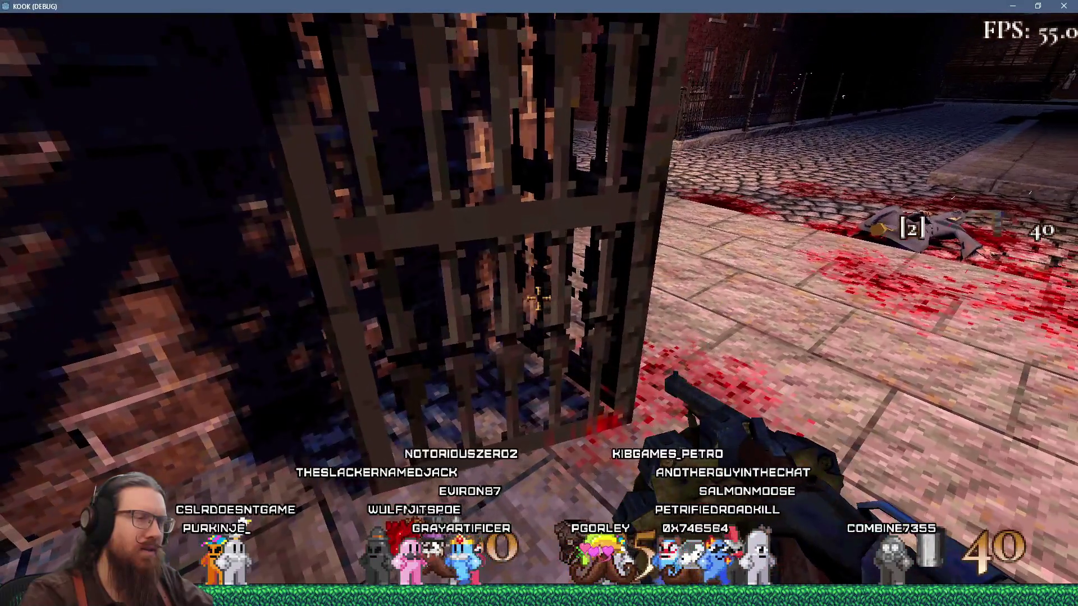
key(w)
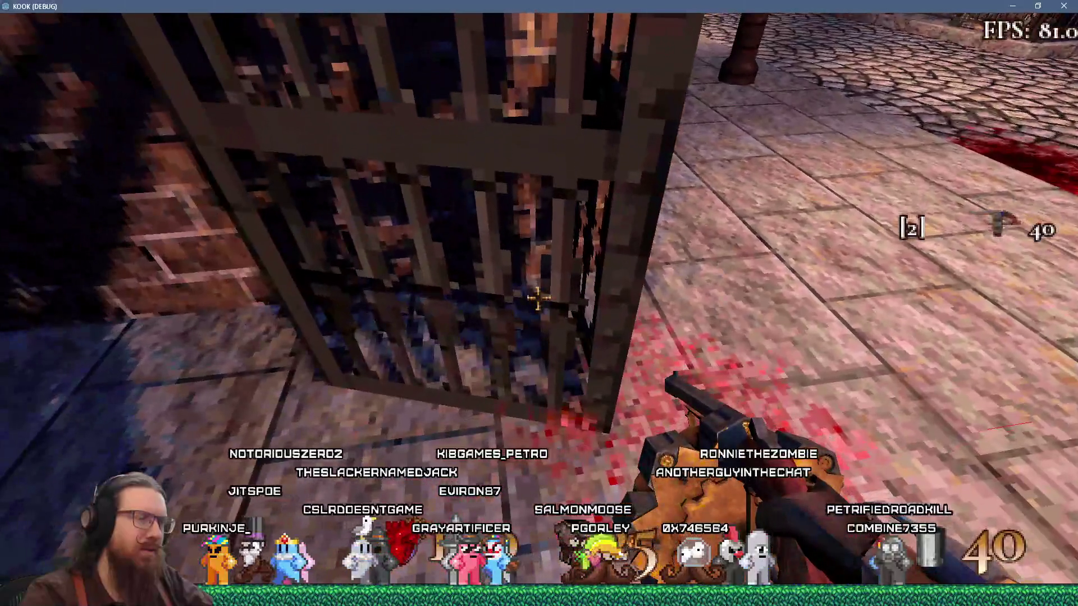
key(w)
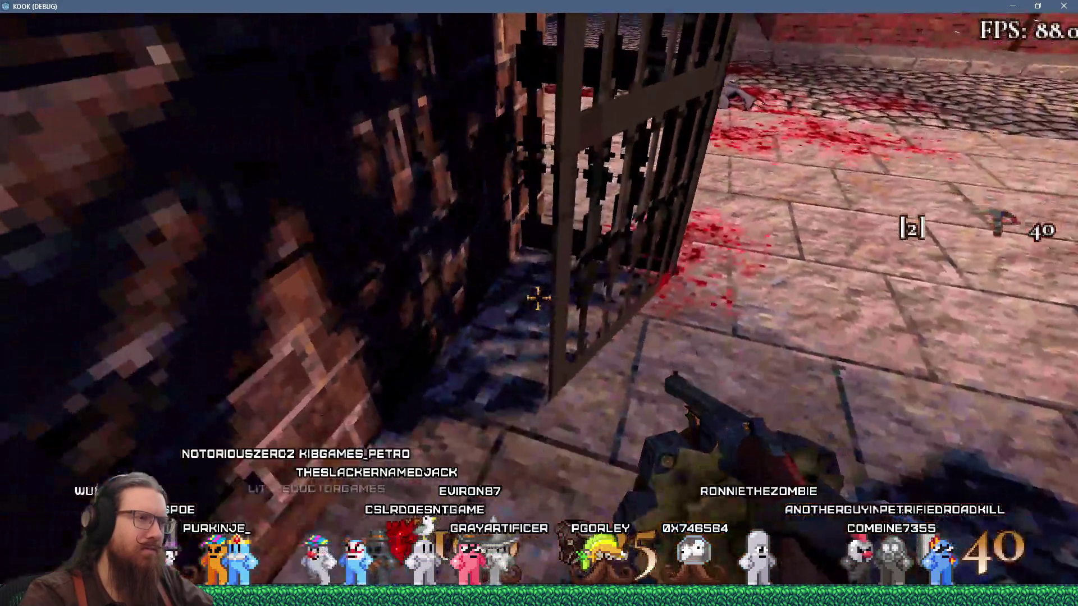
key(w)
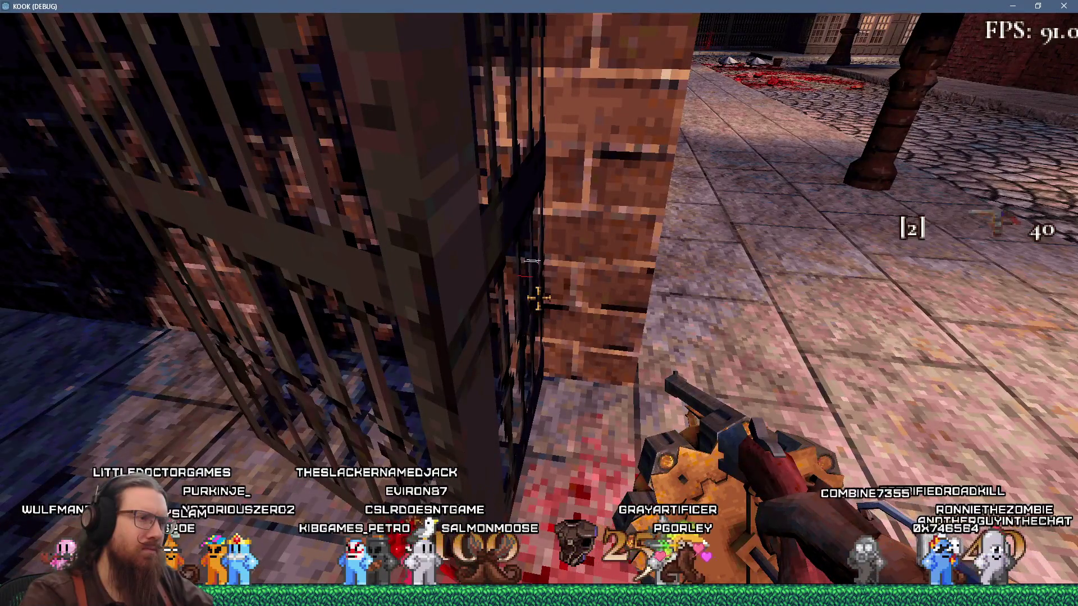
key(a)
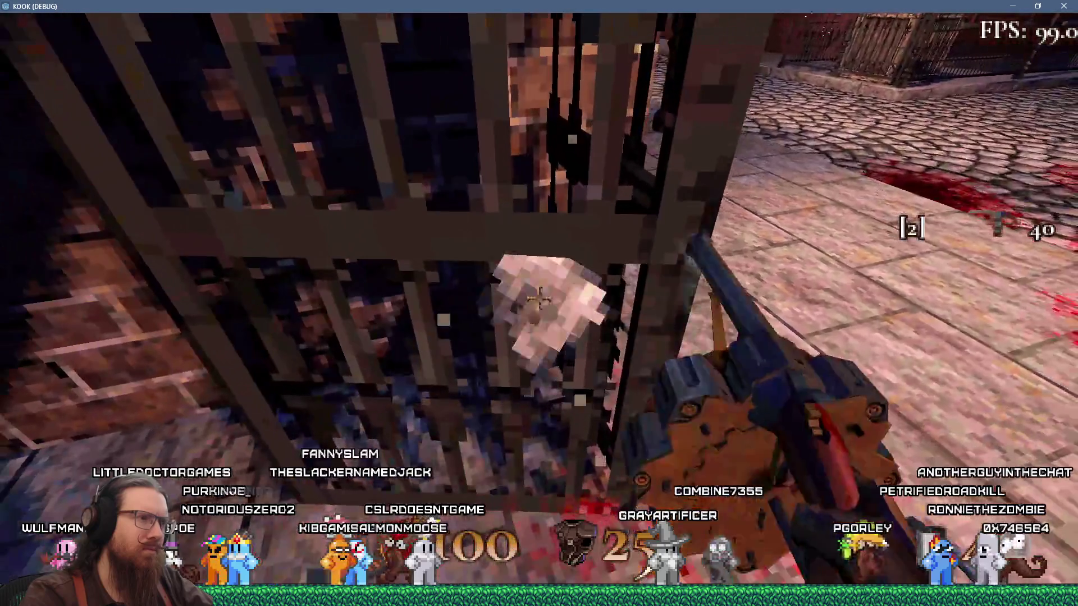
Switch to the script editor at line 274 in hit_alpha.
key(grave)
key(F8)
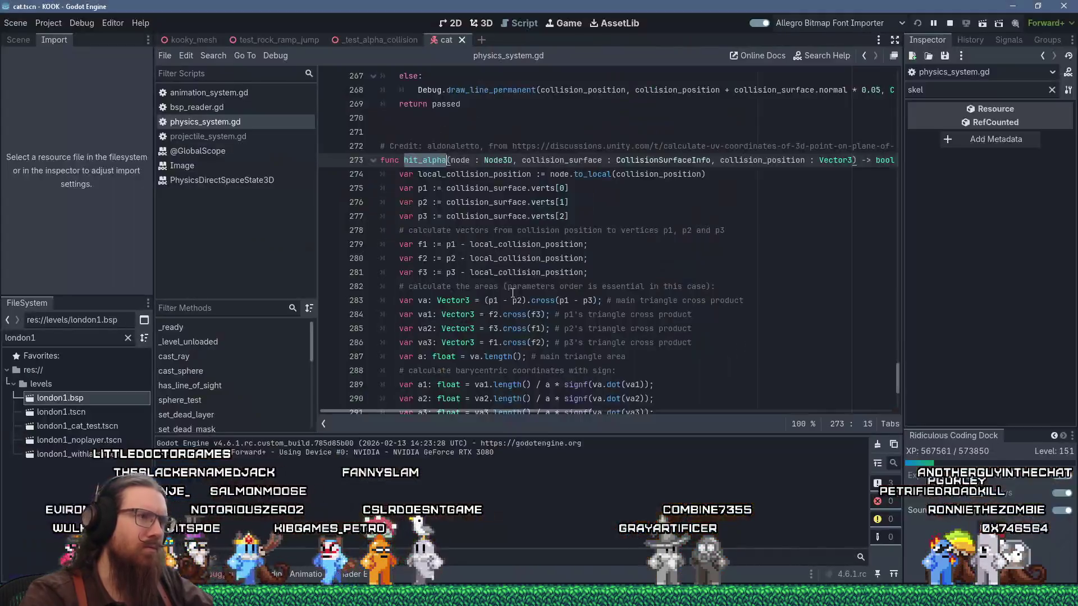
key(Down)
key(Home)
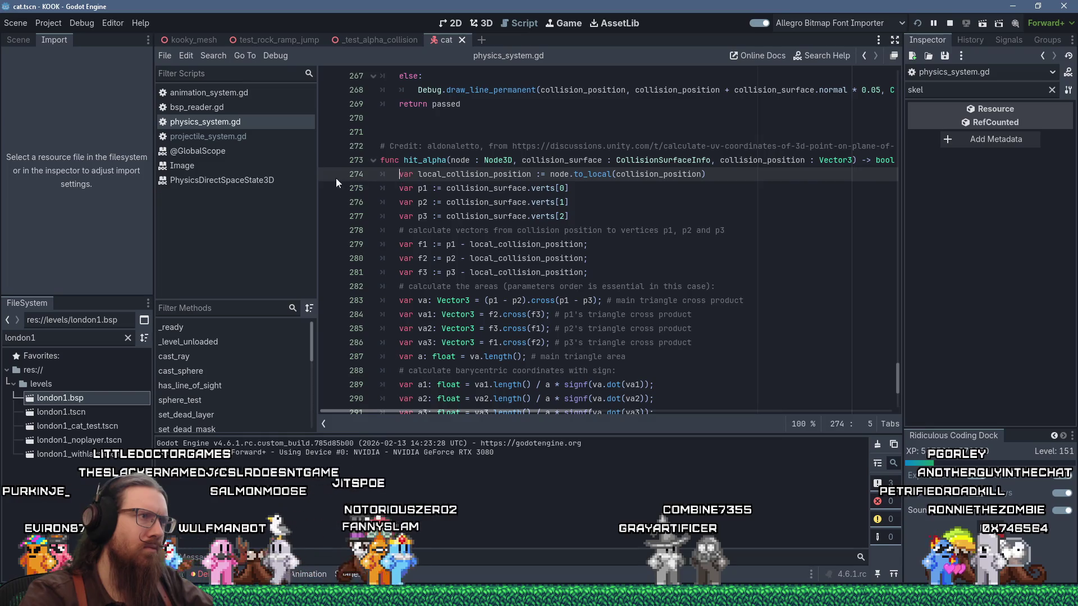
Return to the game, close the console and circle left around the iron cage.
key(alt+Tab)
key(grave)
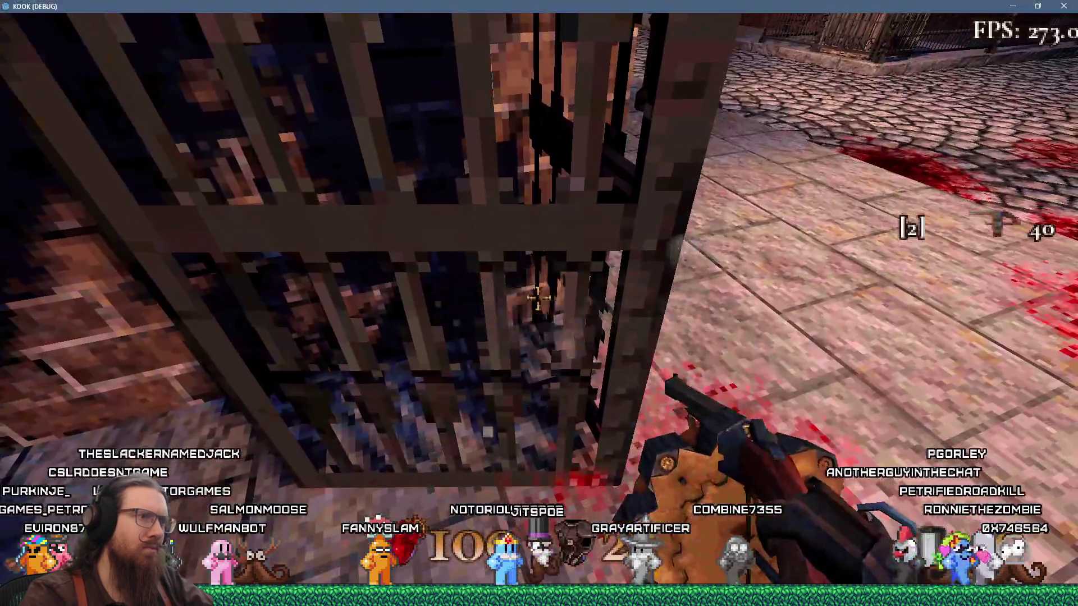
key(s)
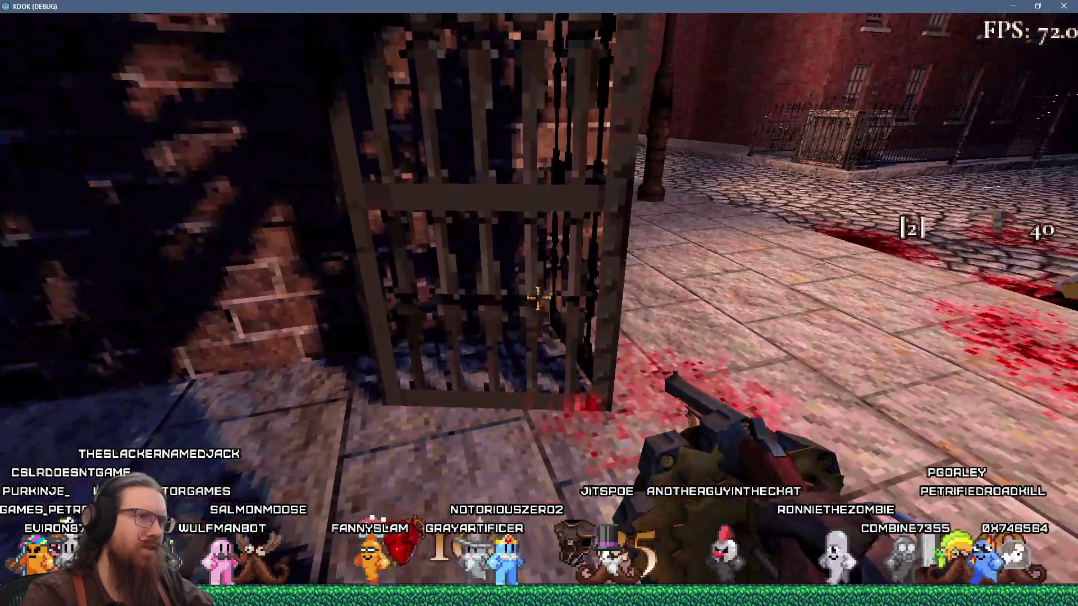
key(a)
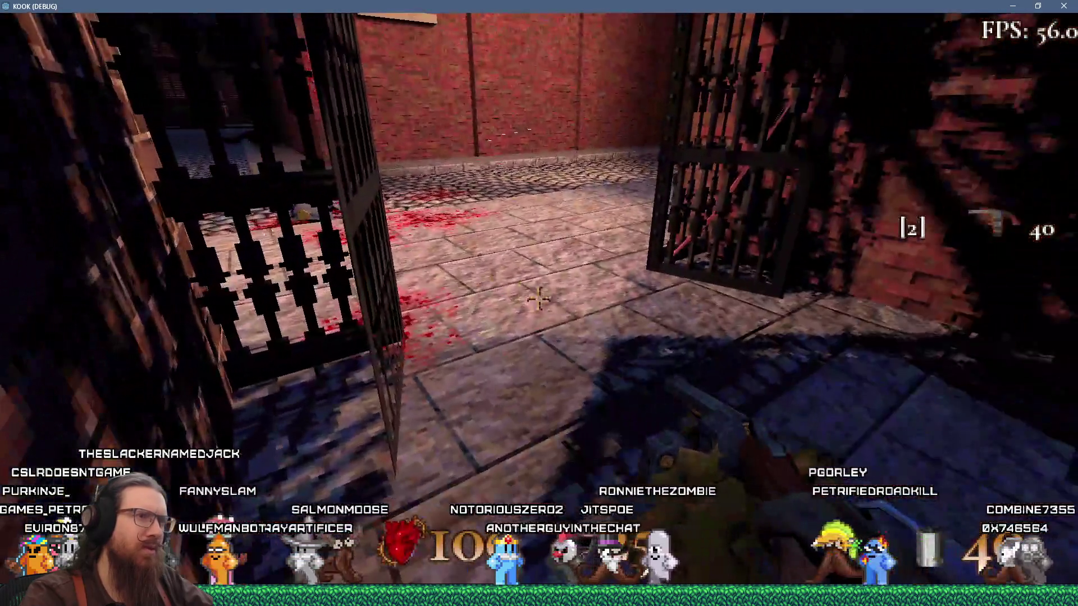
key(a)
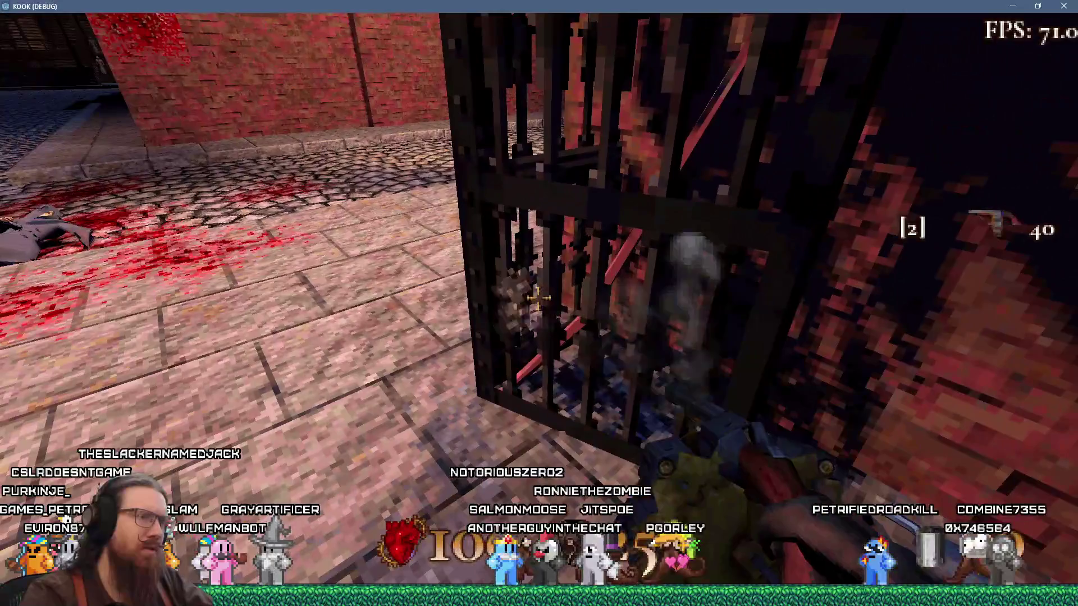
key(a)
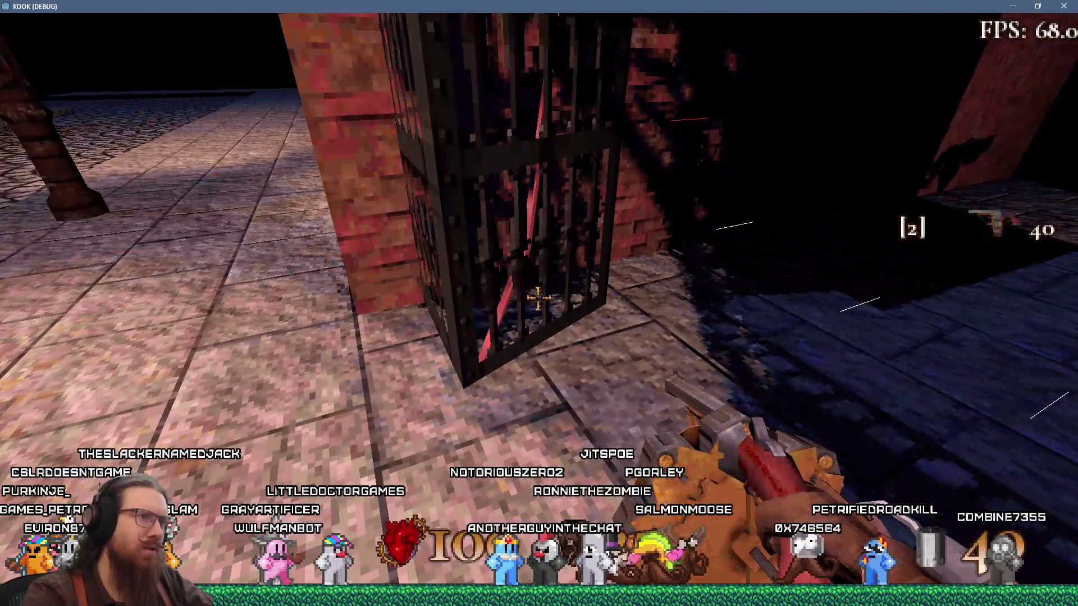
key(a)
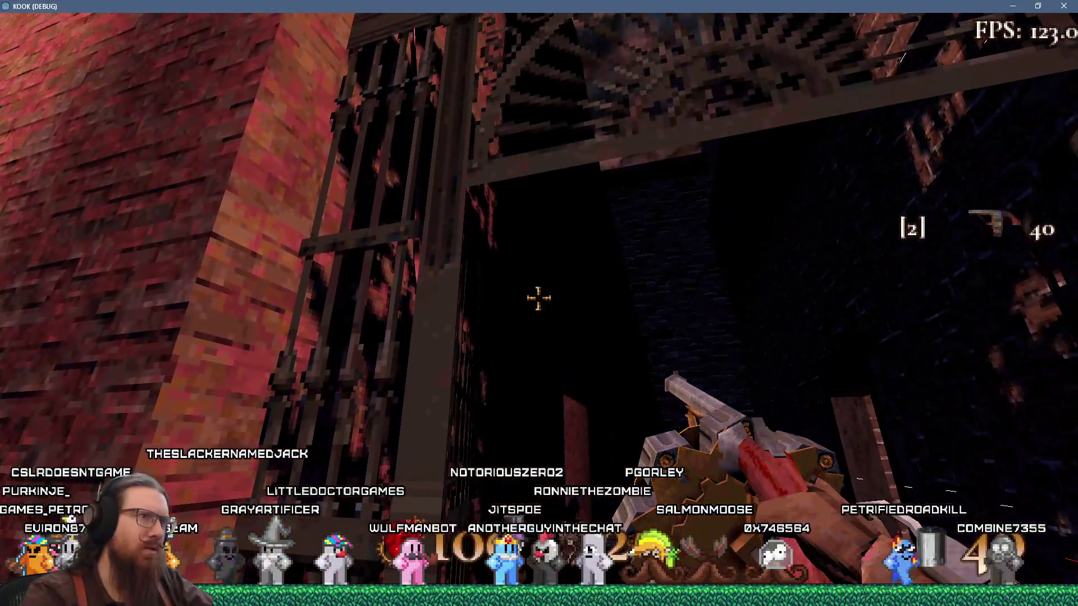
Finish circling the cage, walk into the blood-stained street and fire to trigger the hit_alpha breakpoint.
key(a)
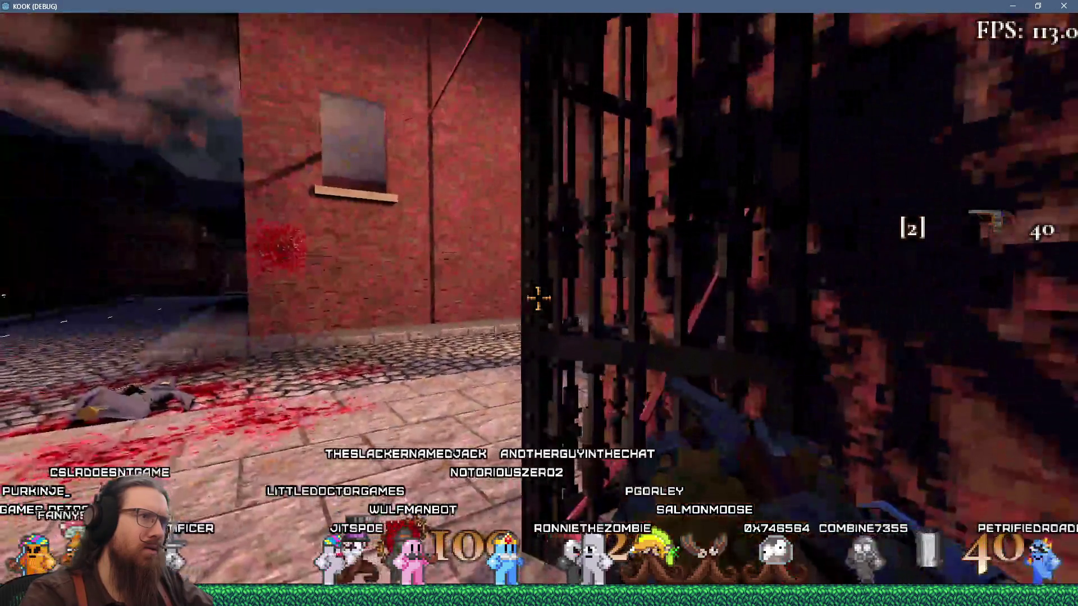
key(a)
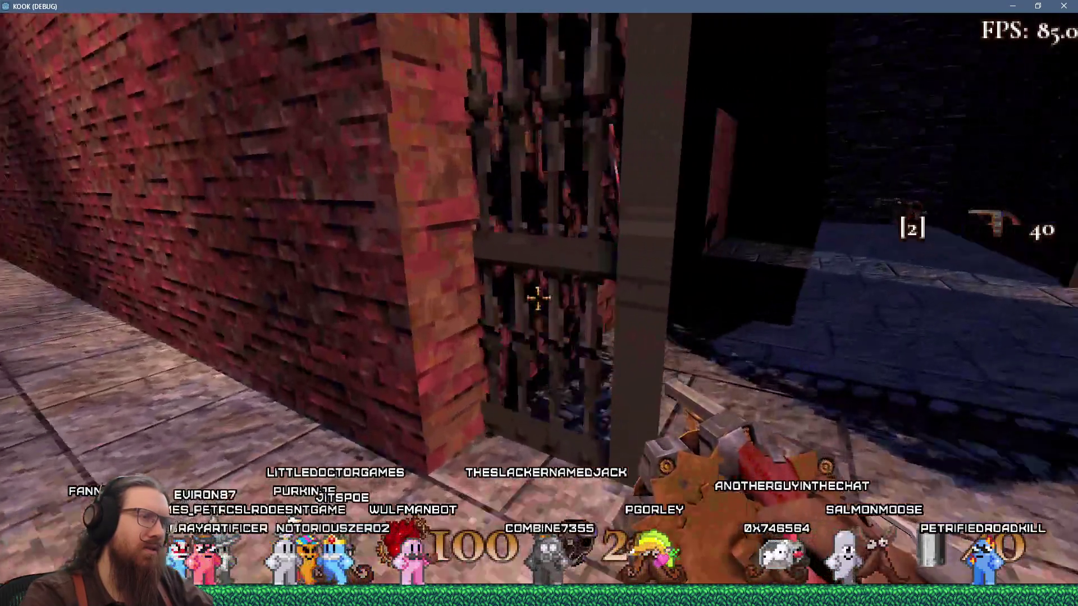
key(a)
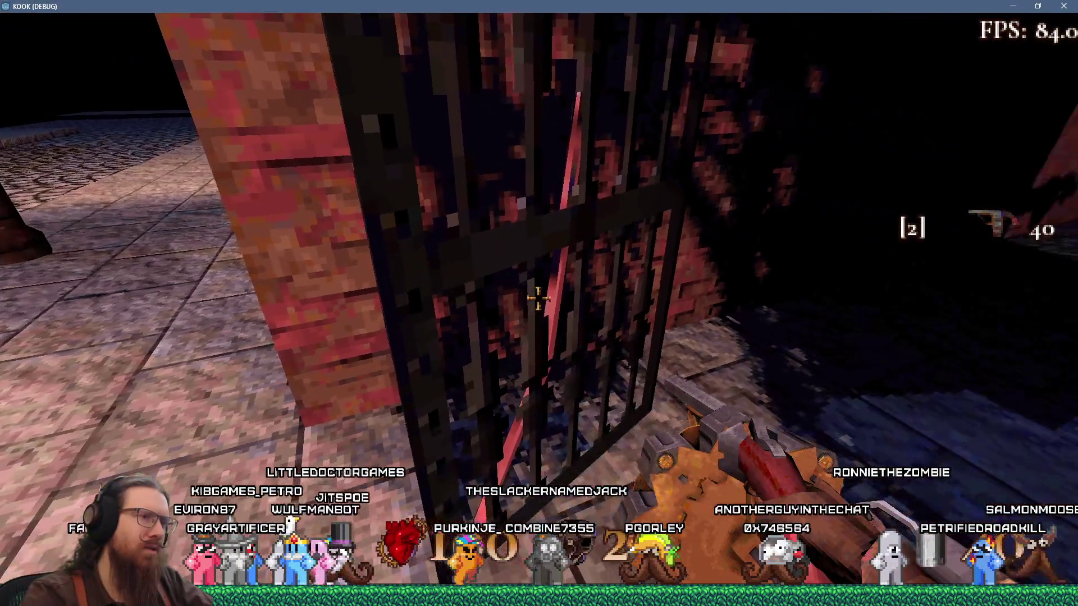
key(a)
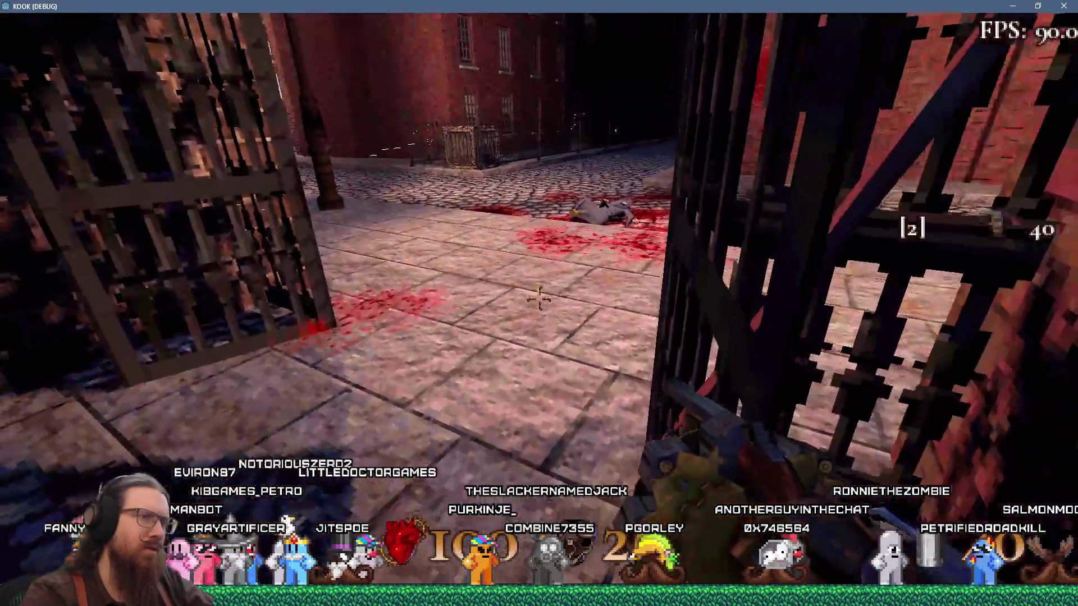
key(a)
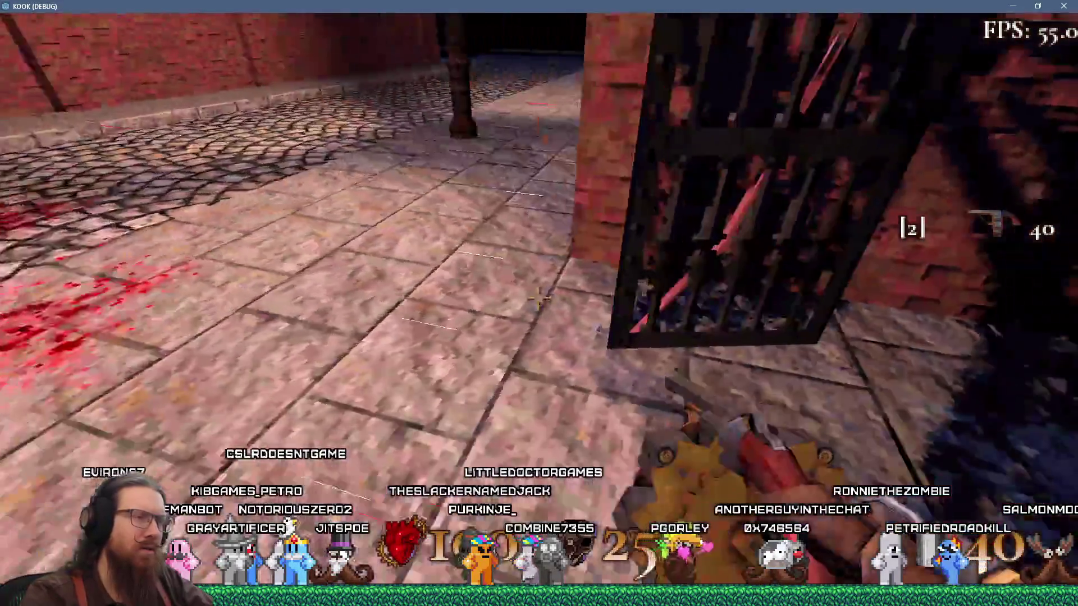
key(w)
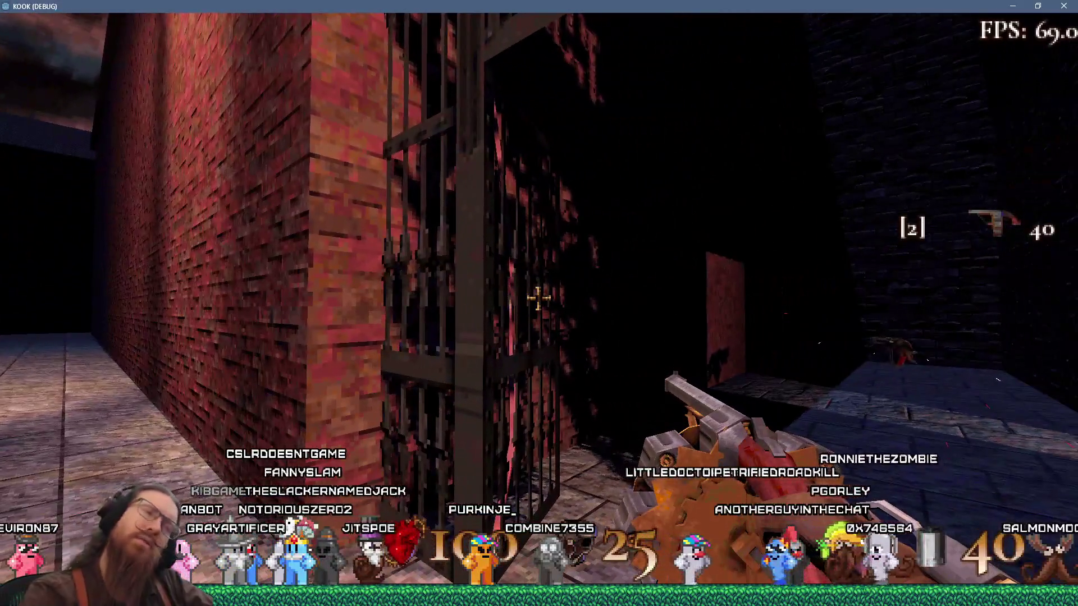
key(s)
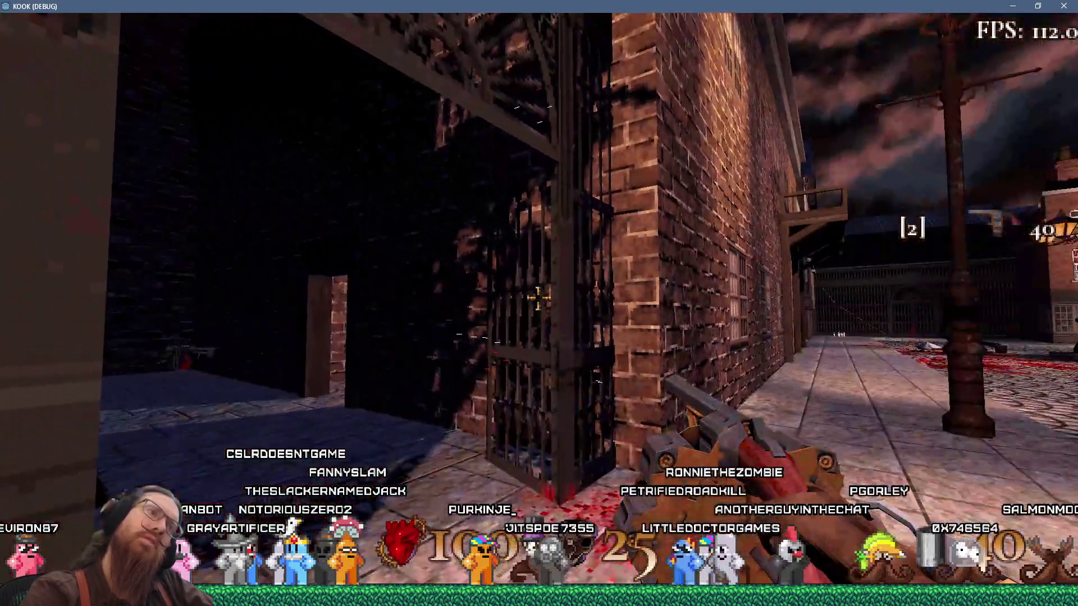
key(w)
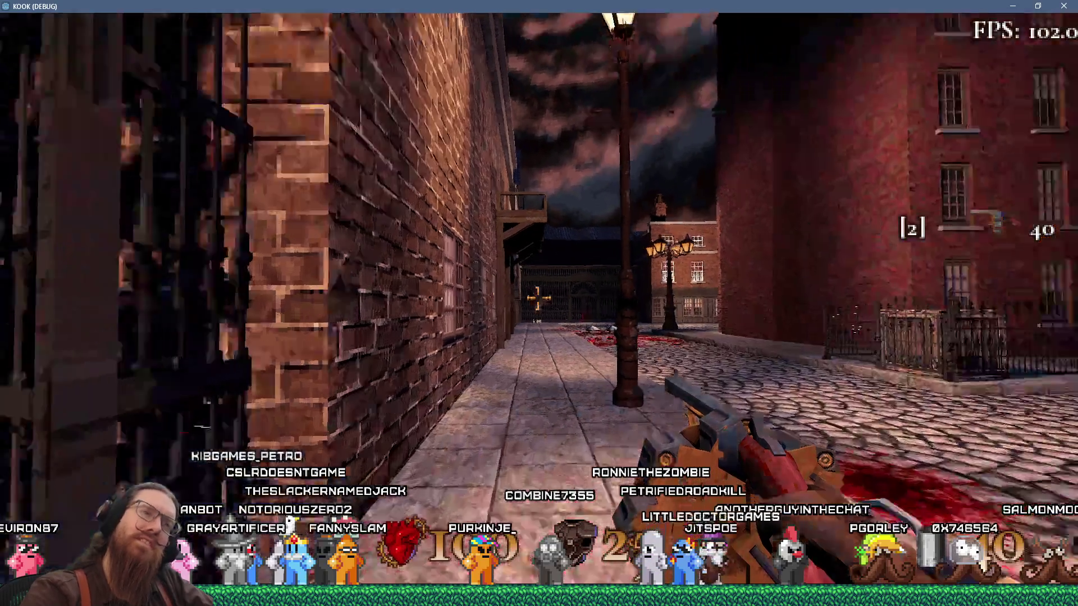
key(w)
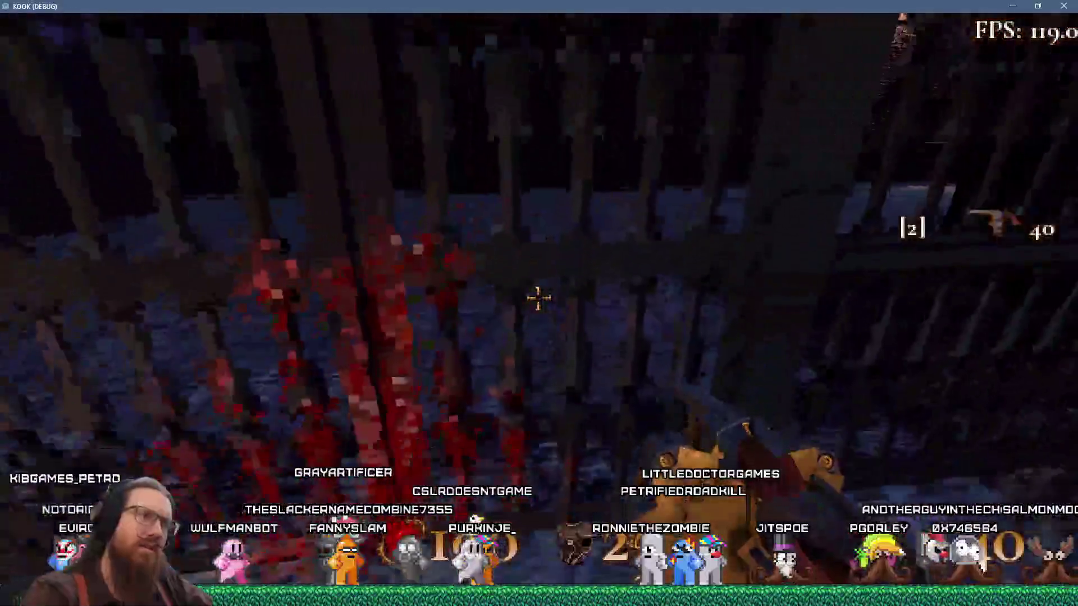
click(539, 298)
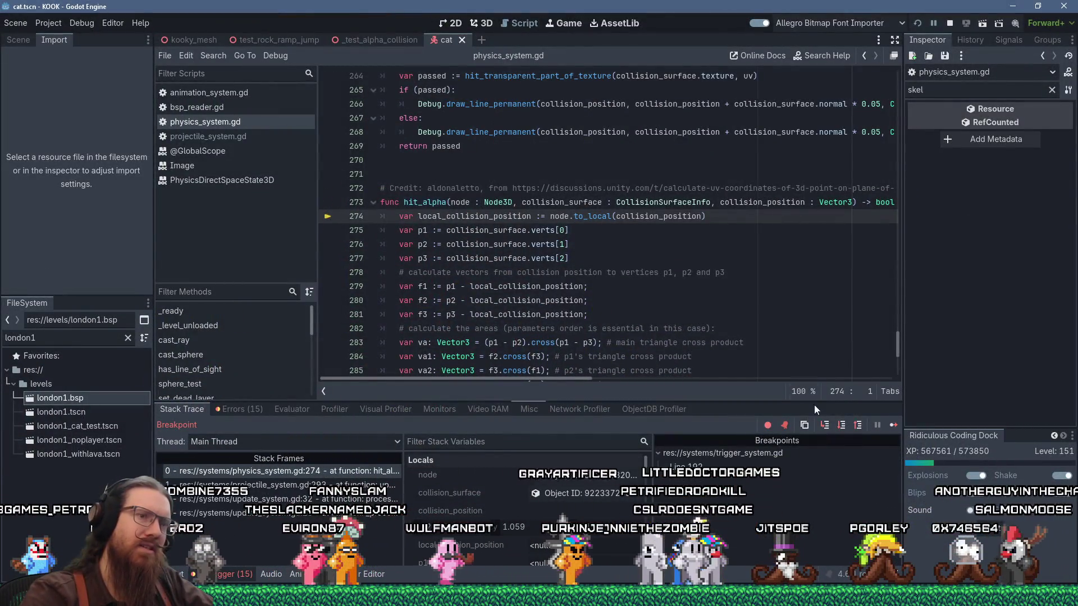
Resume execution from the breakpoint with F12 and switch back to the Godot editor.
key(F12)
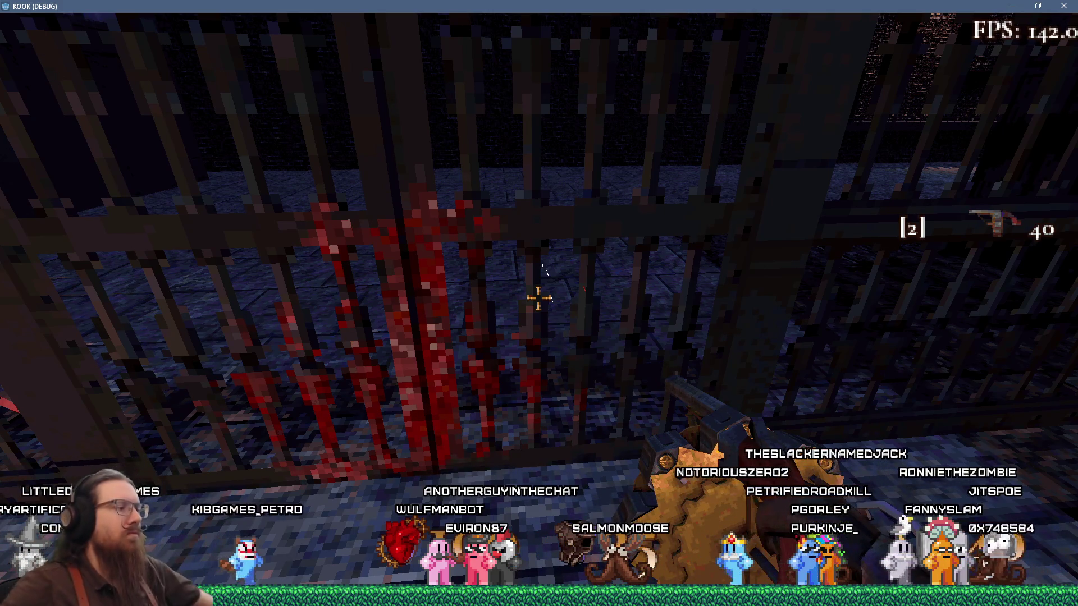
key(grave)
key(alt+Tab)
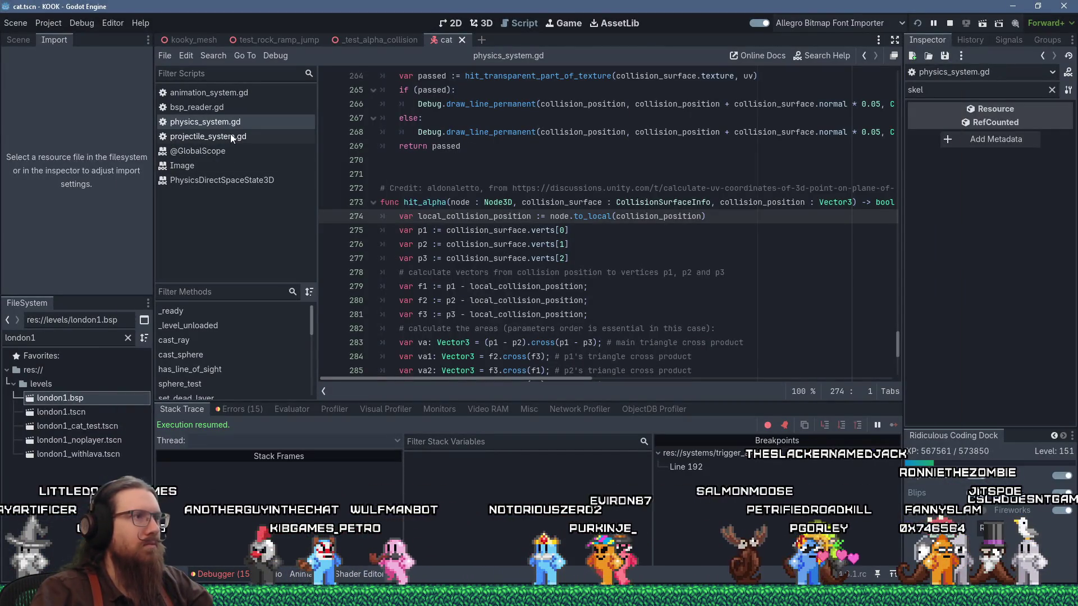
In projectile_system.gd, cut collision_shape_node.get_parent() from the hit_alpha call on line 293.
click(230, 135)
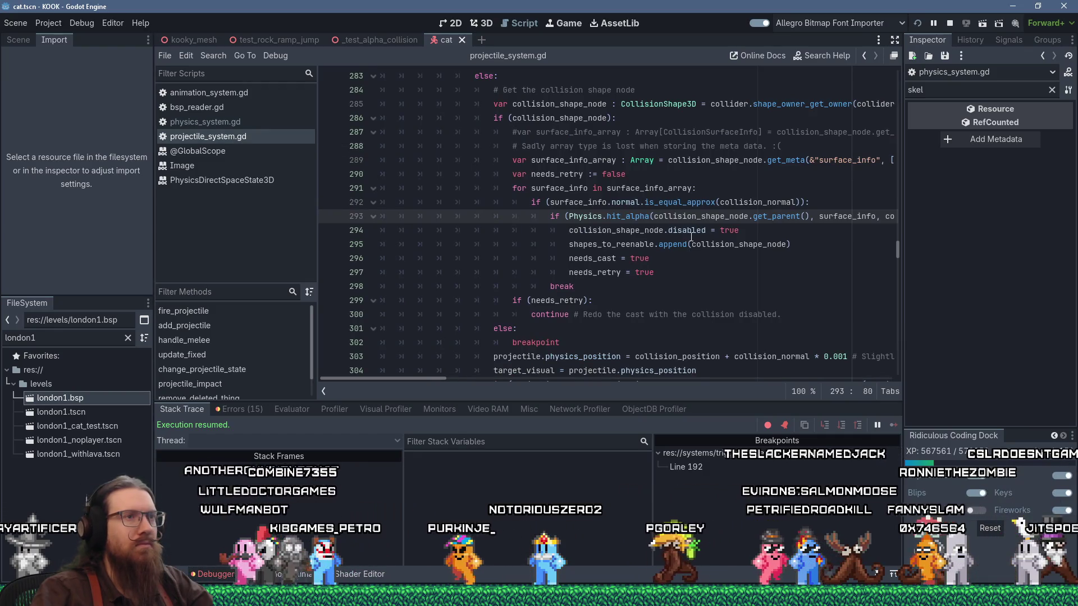
mouse_move(691, 236)
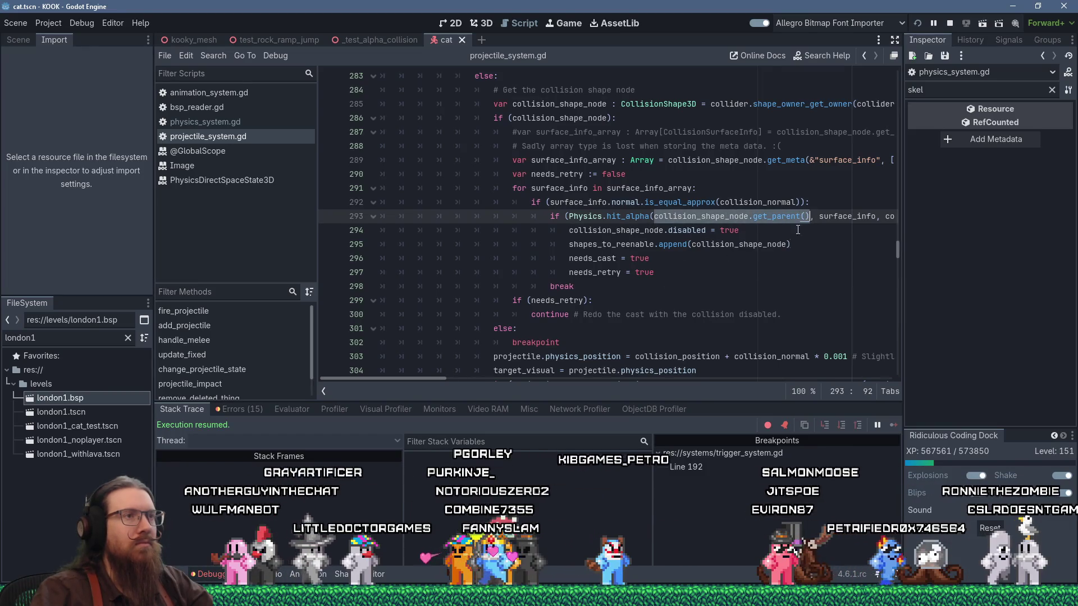
scroll(791, 268, up, 1)
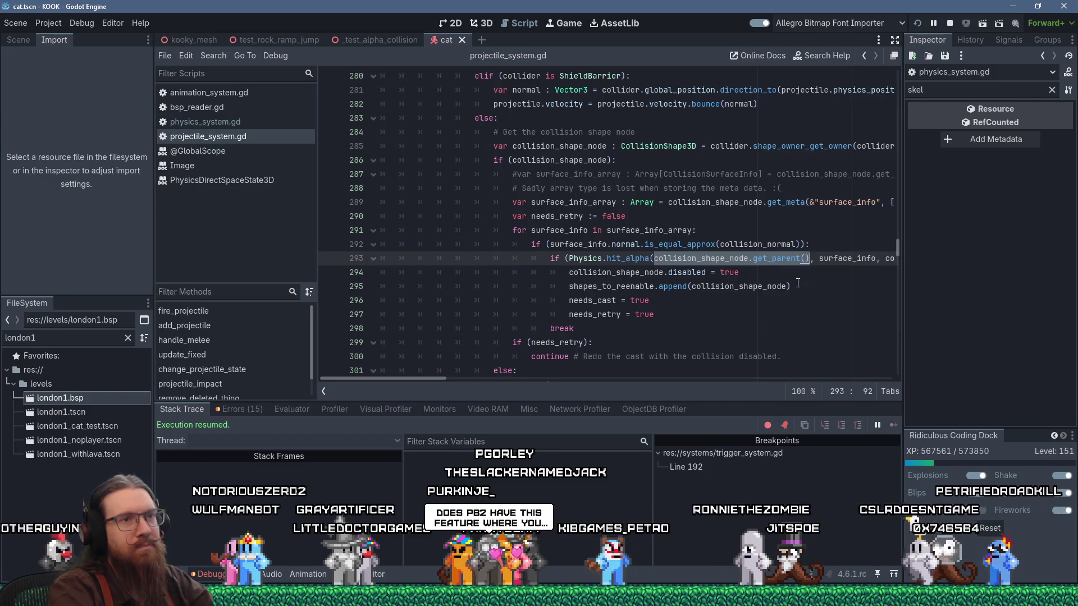
key(shift+Delete)
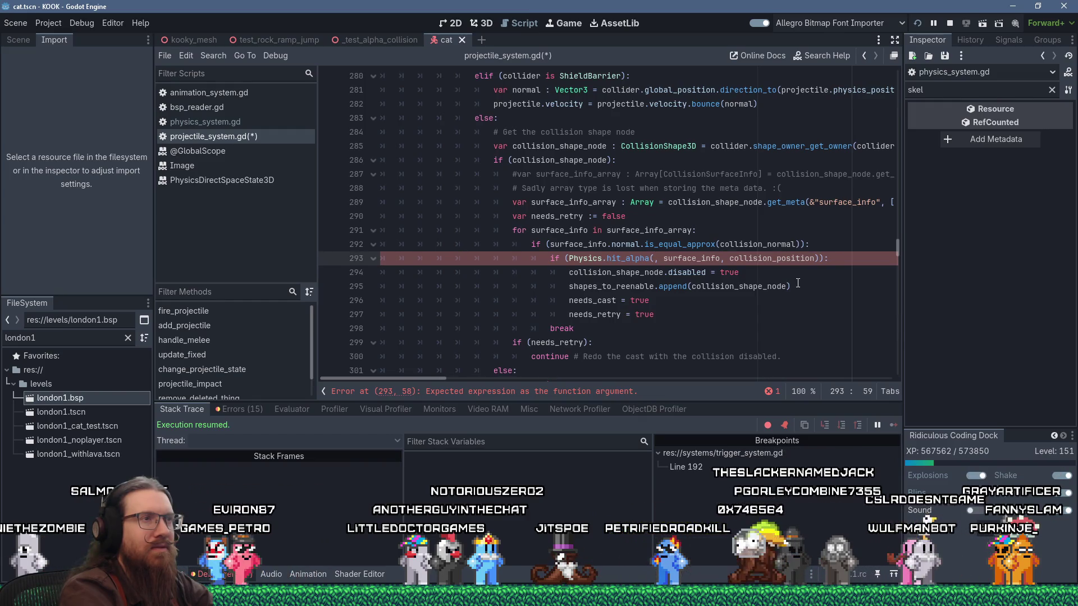
Pass node as the first argument of the hit_alpha call.
text(node)
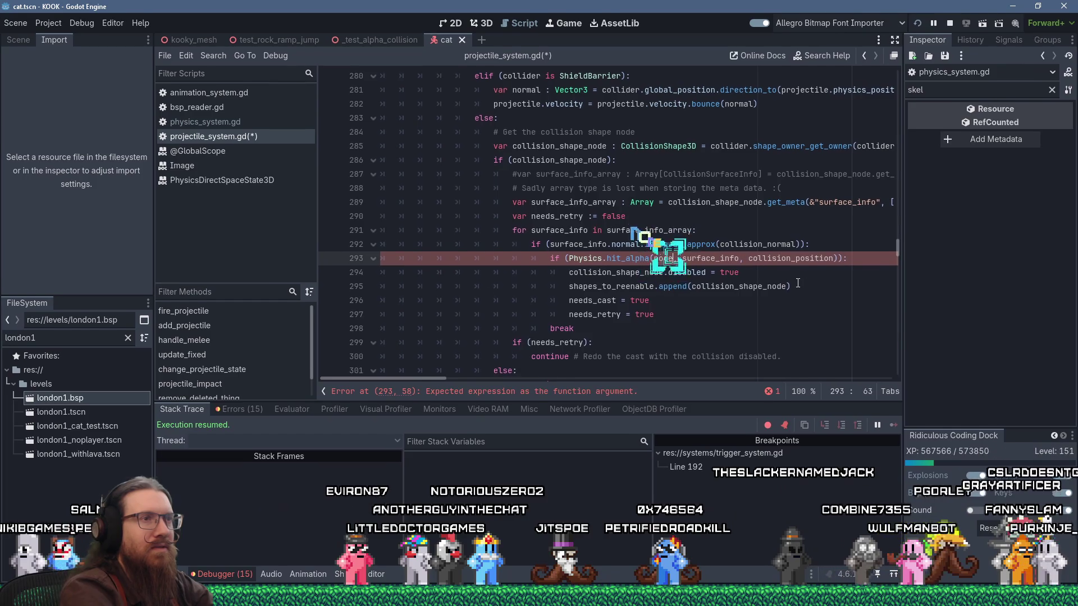
key(Escape)
key(Up)
key(Up)
key(Up)
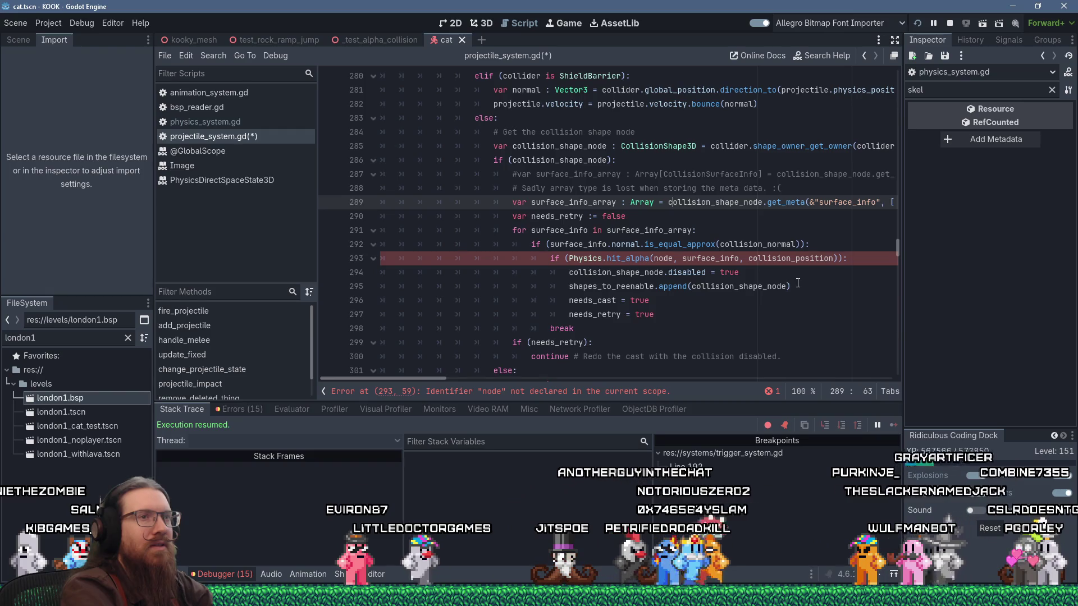
key(Down)
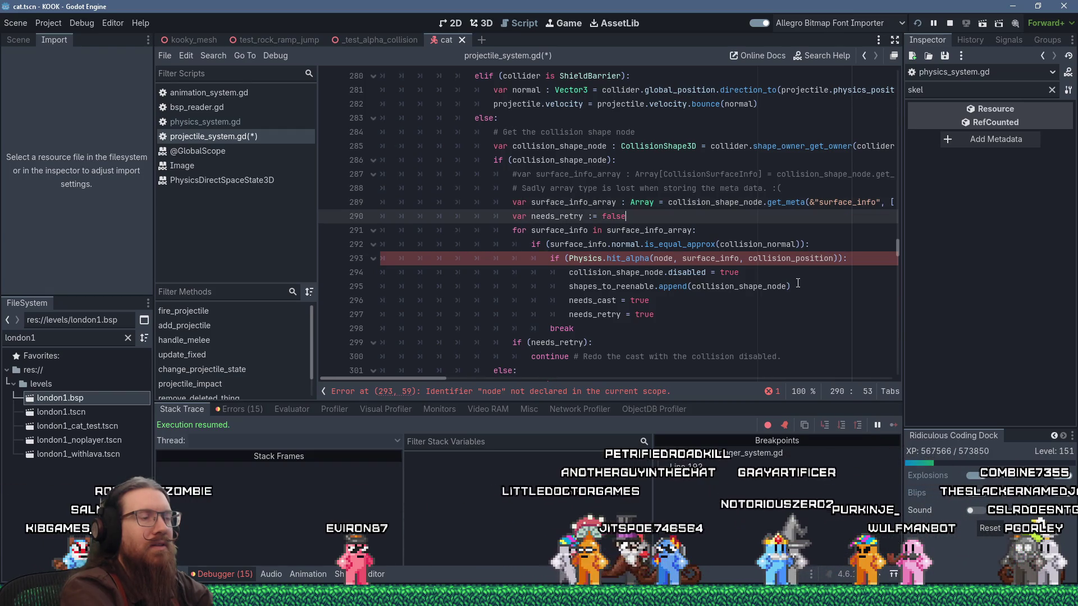
Declare 'var node := collision_shape_node.get_parent()' on a new line after needs_retry.
key(Return)
text(v)
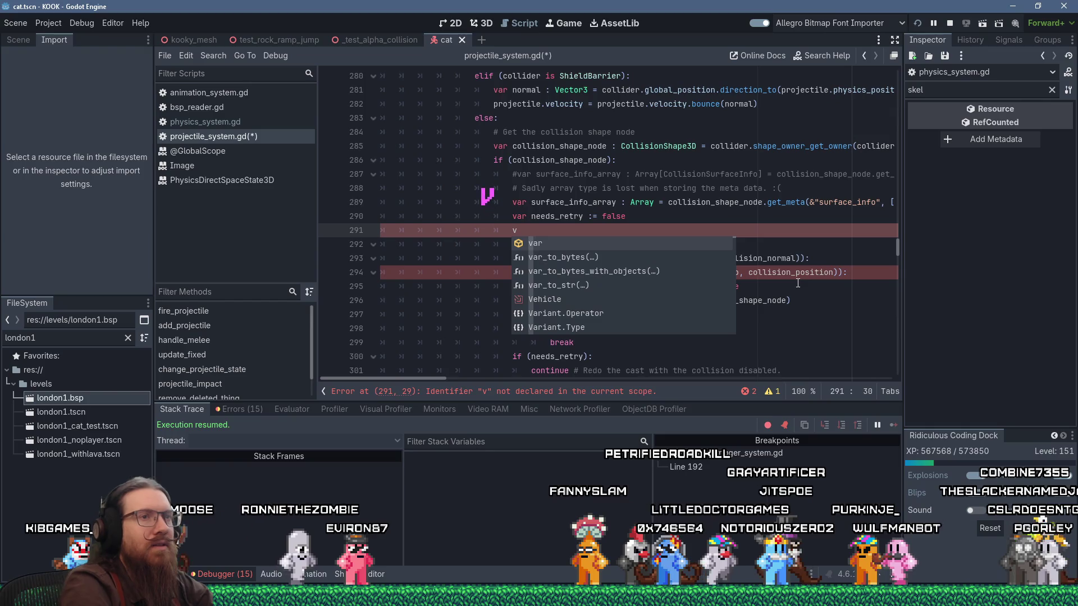
key(Escape)
text(ar node)
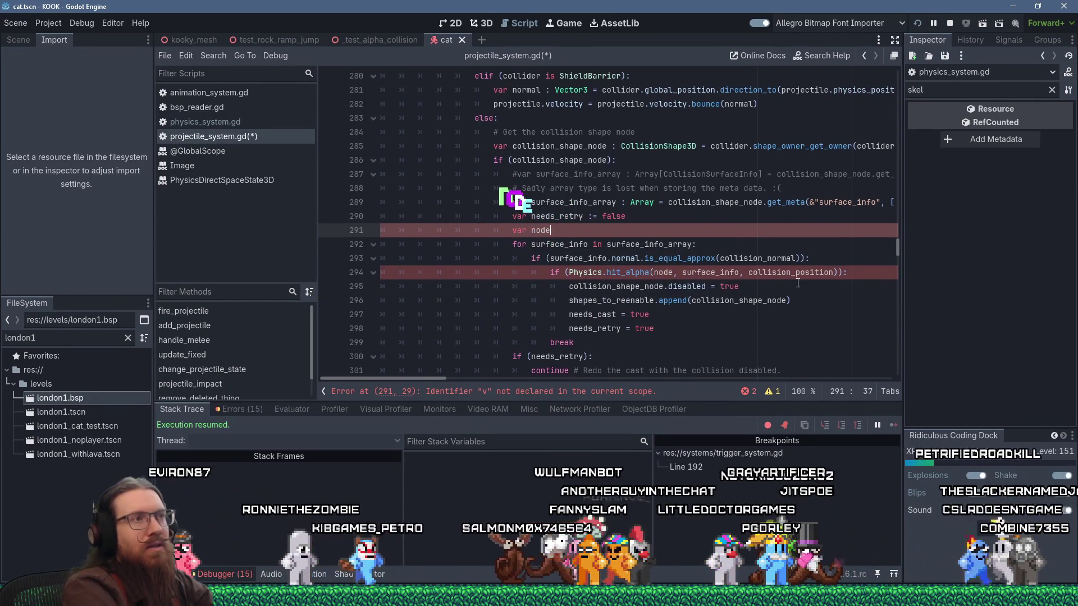
text( :)
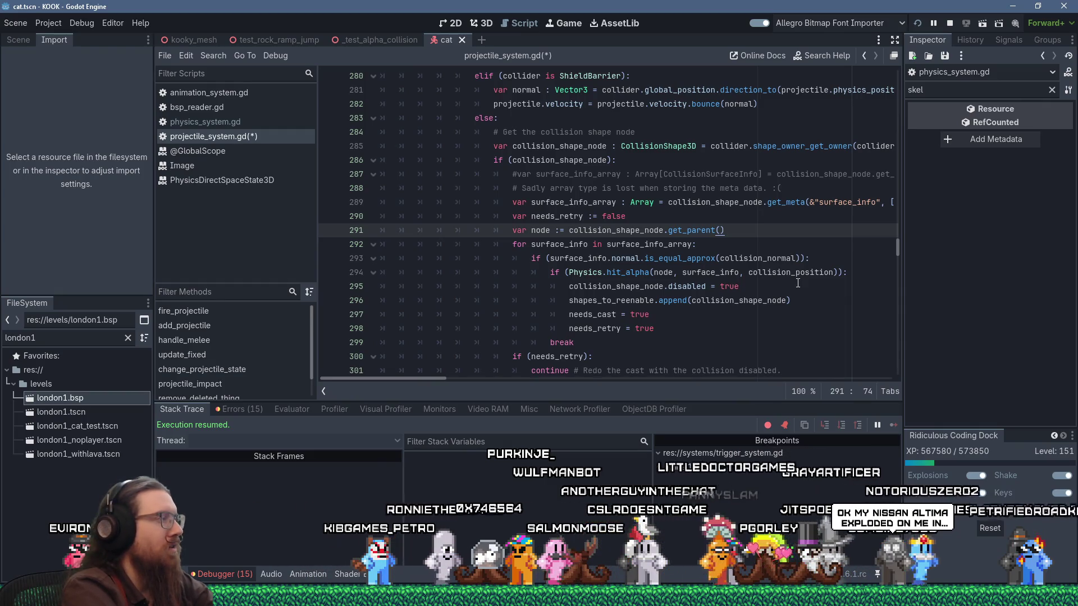
key(Down)
key(Down)
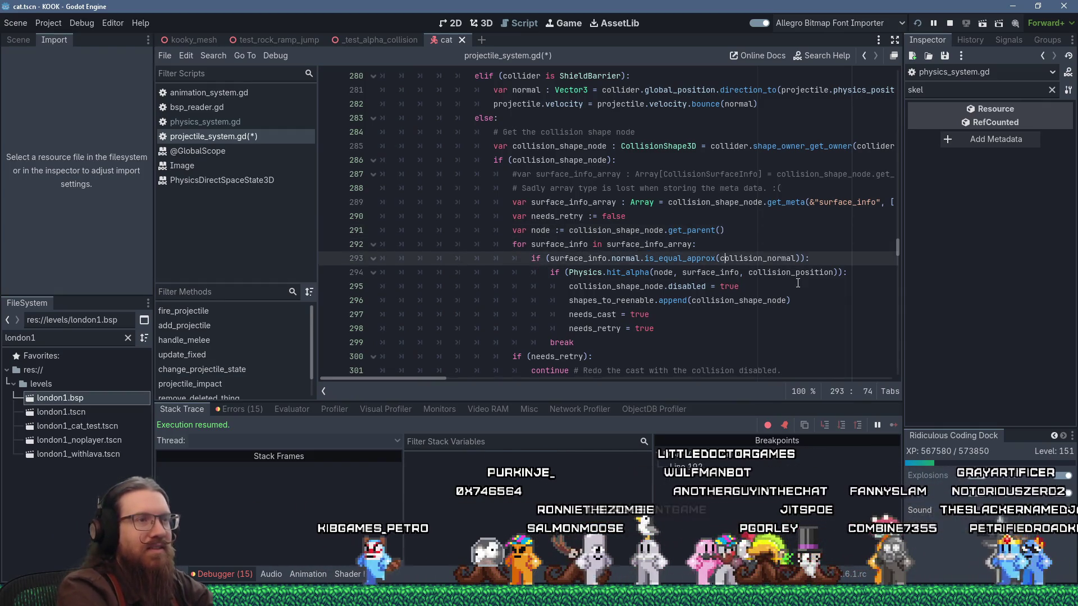
key(Down)
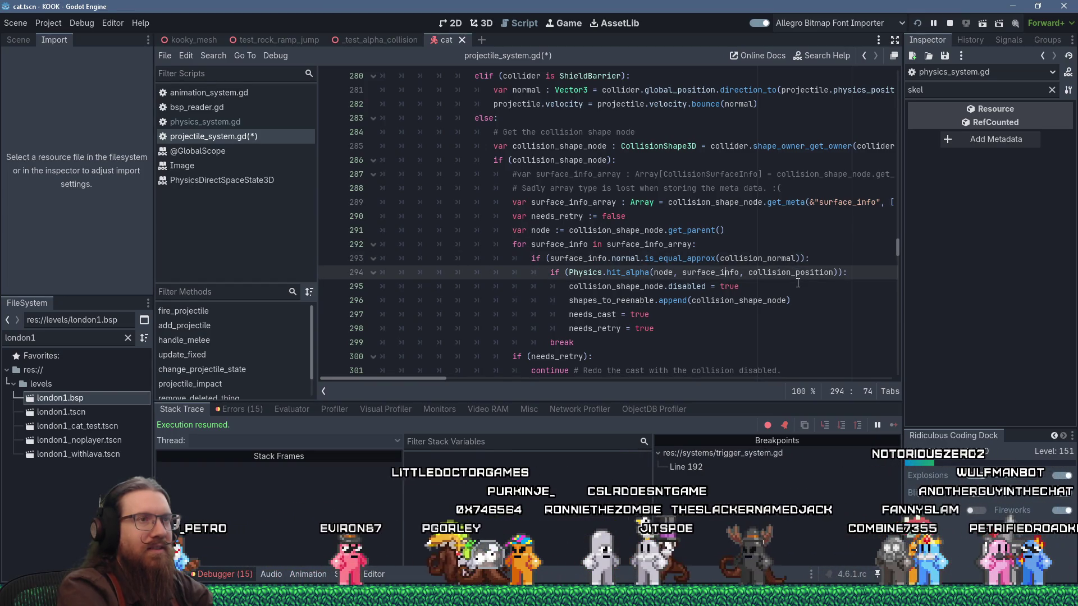
key(Up)
key(Up)
key(Up)
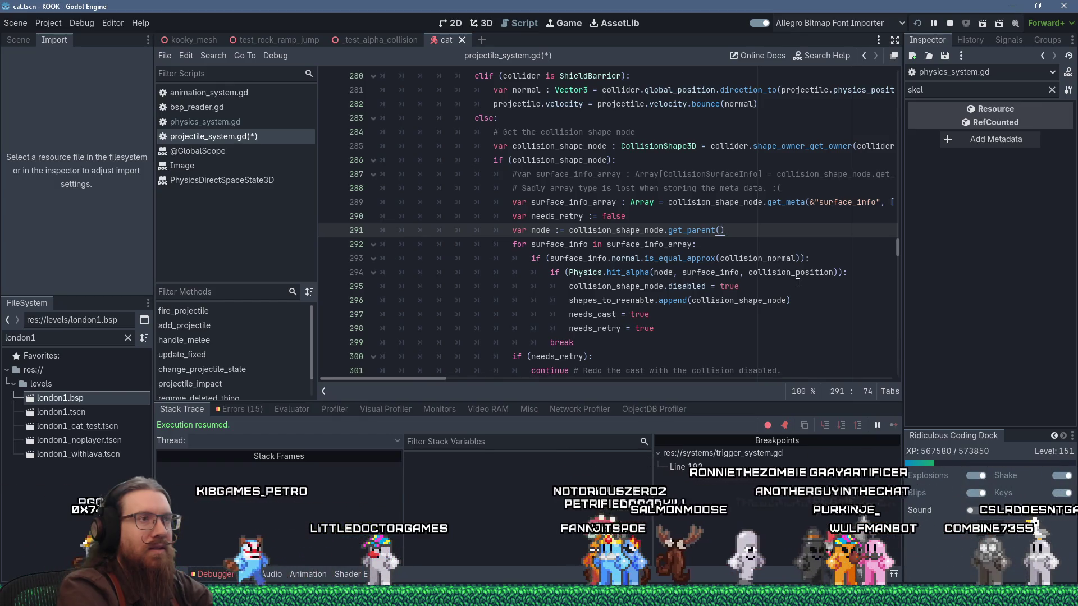
key(Return)
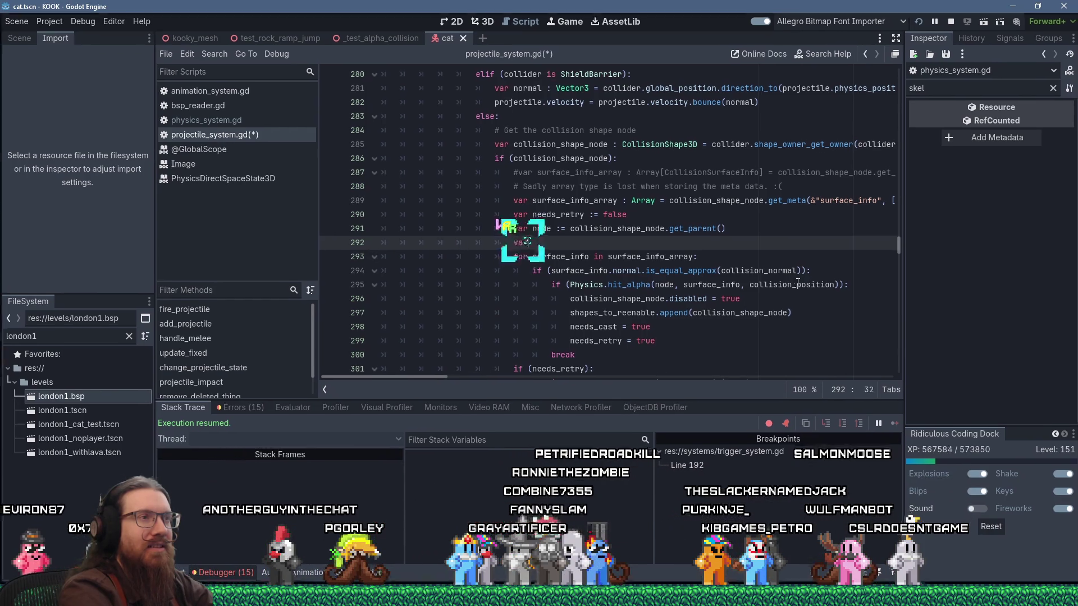
Try a 'var local_normal := collision_normal' line, then delete it.
text(r local)
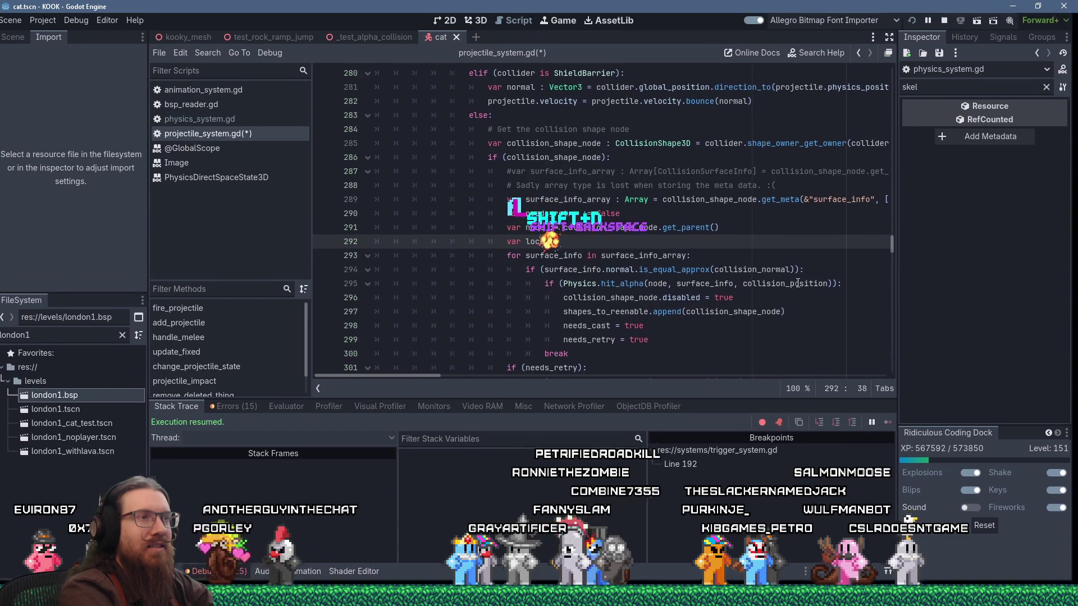
text(_normal)
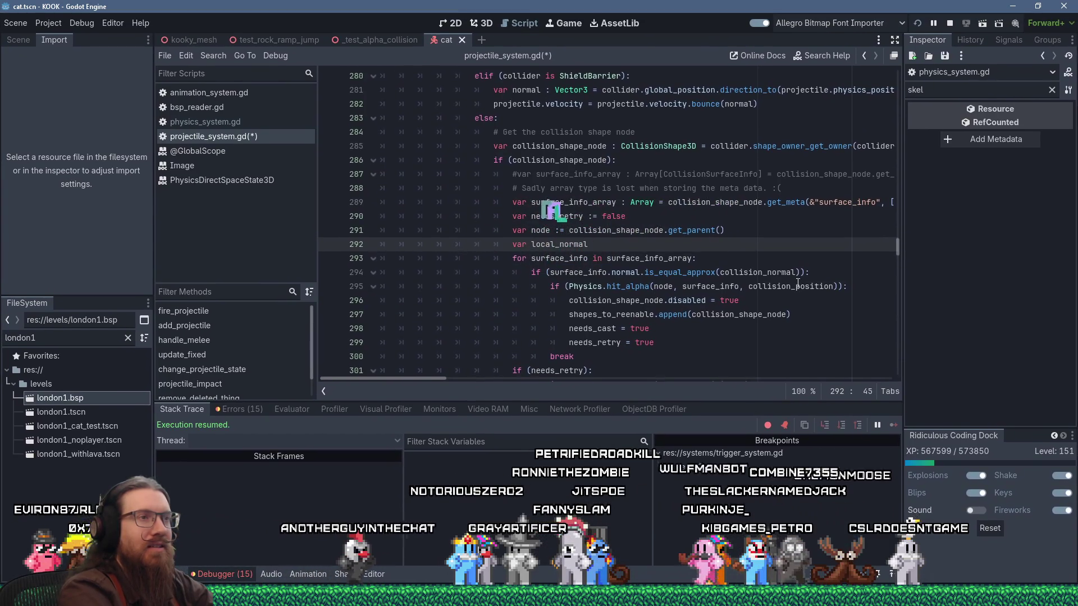
text( :=)
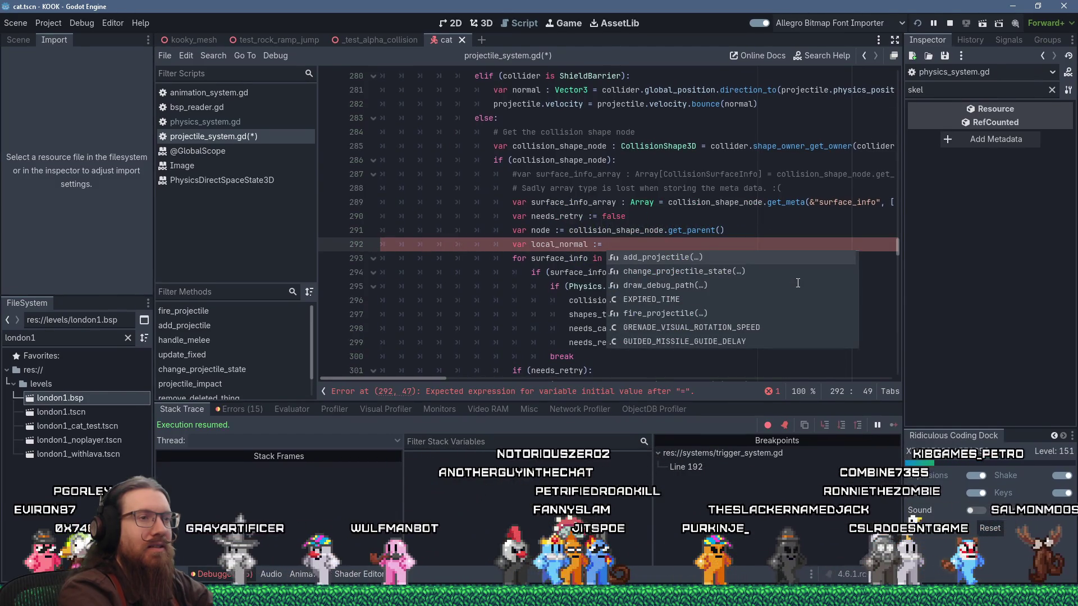
key(Escape)
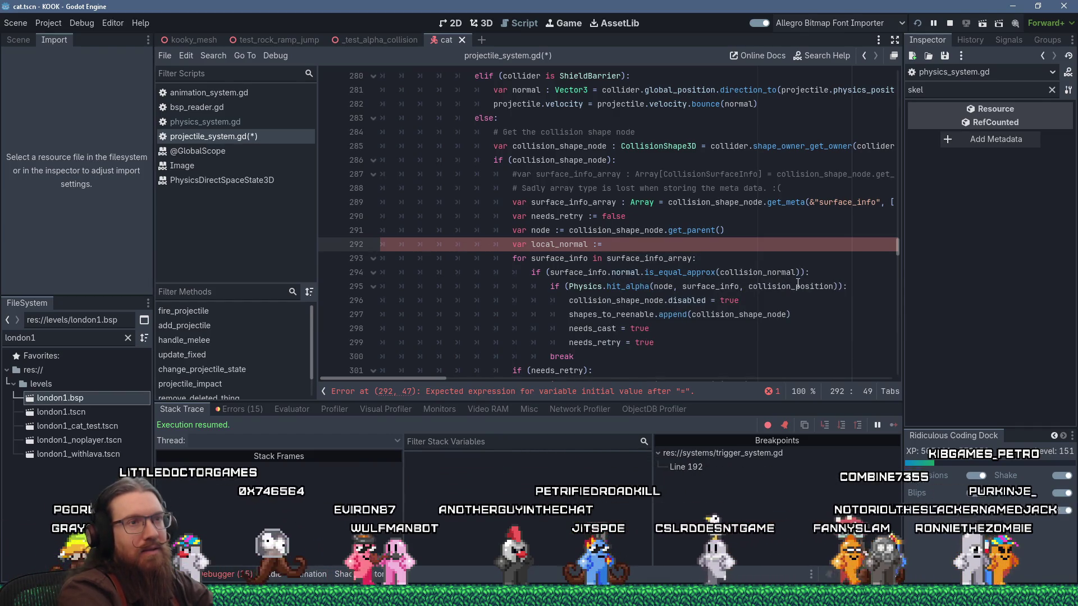
text(collision)
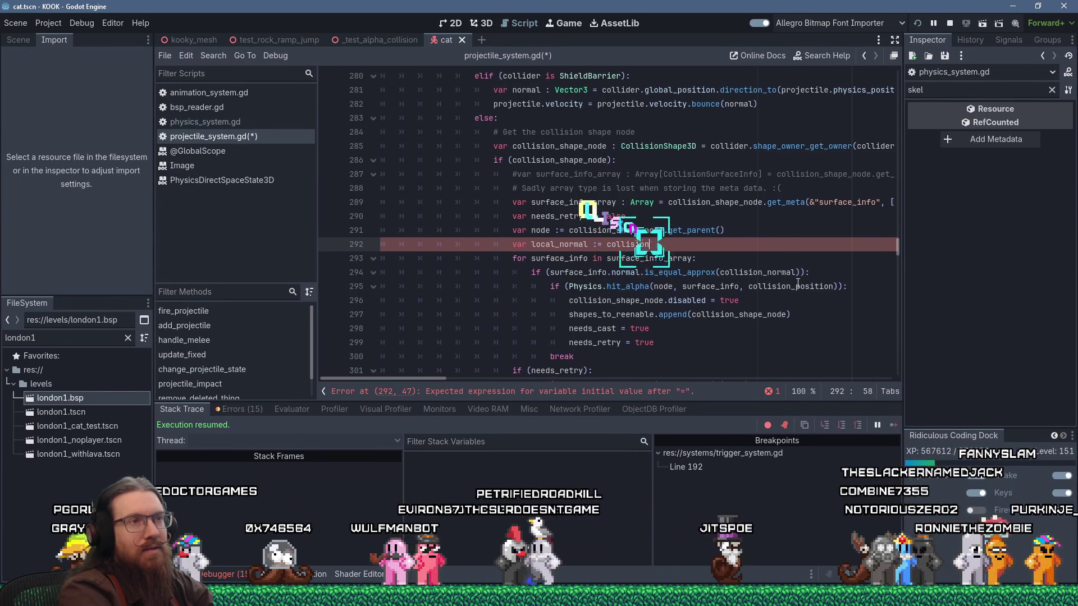
text(_normal)
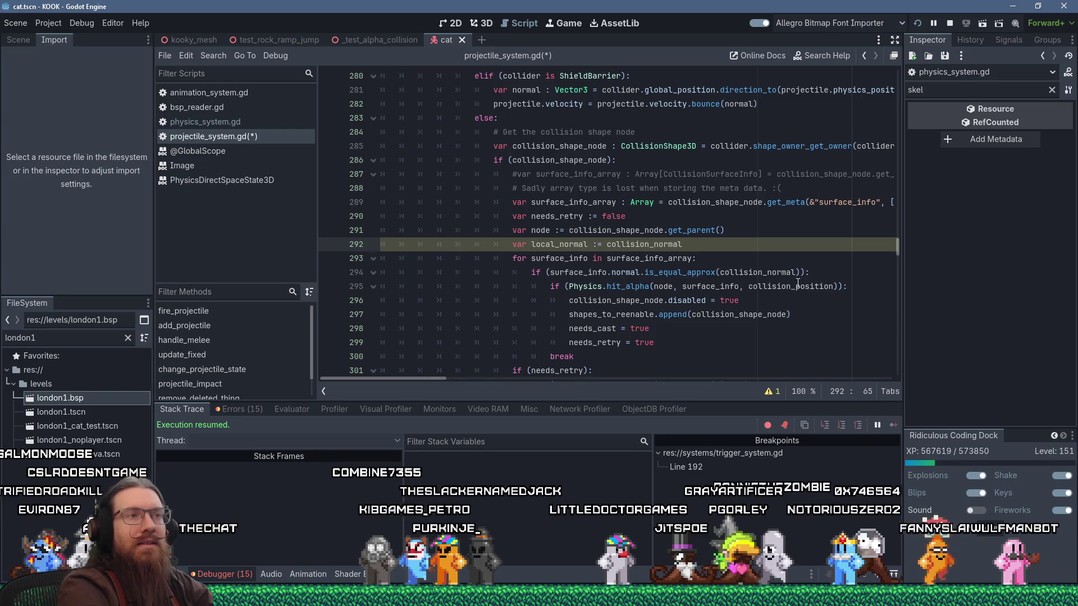
key(ctrl+shift+k)
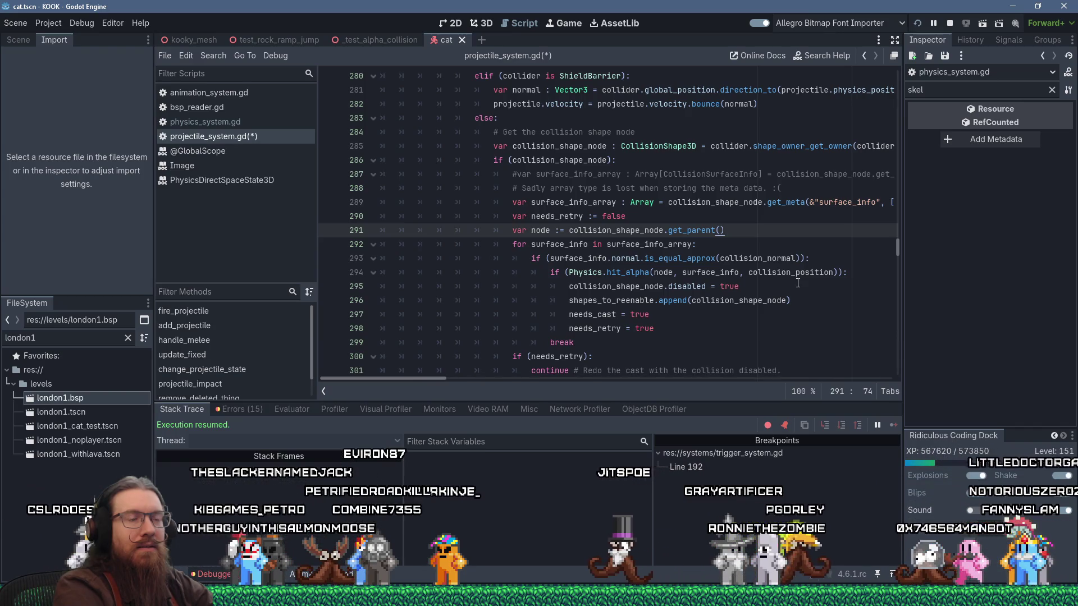
Start 'var normal_transformed := surface_info.normal * node.' inside the surface_info loop.
key(Down)
key(Down)
key(Down)
key(Left)
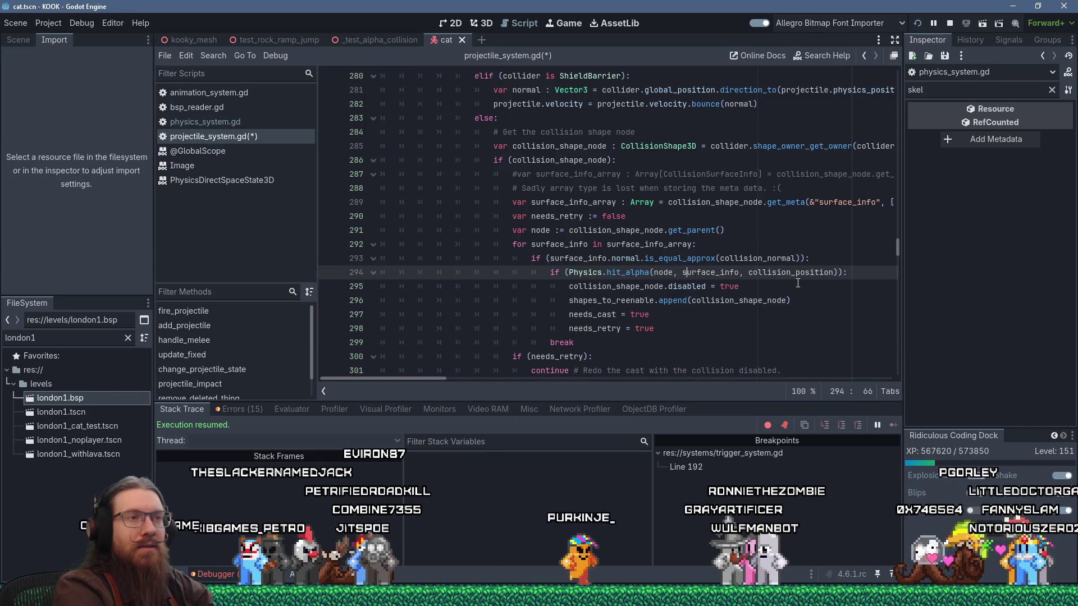
key(Up)
key(Up)
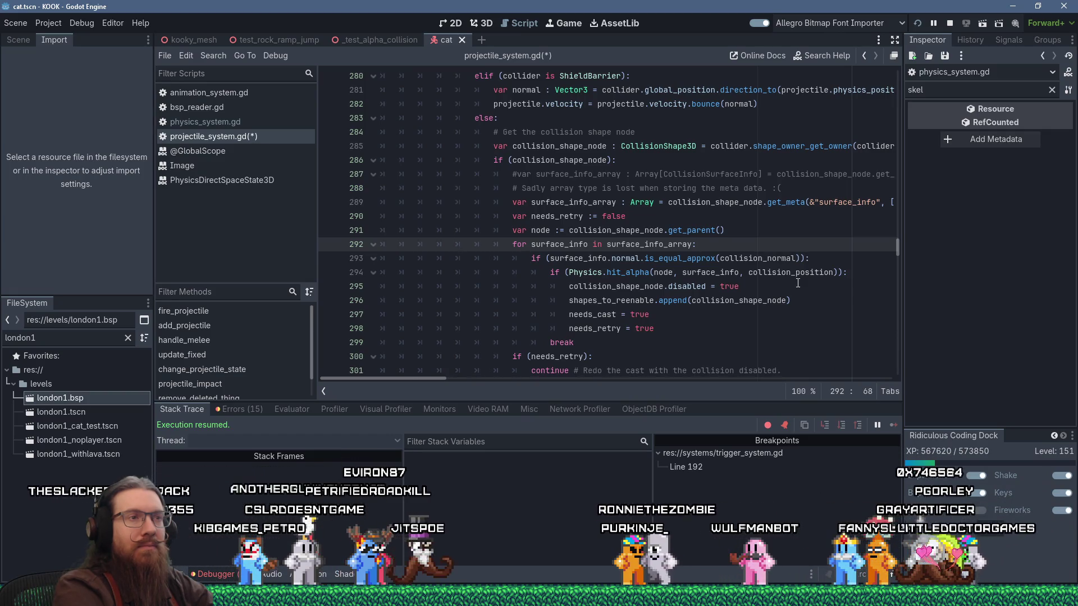
key(Return)
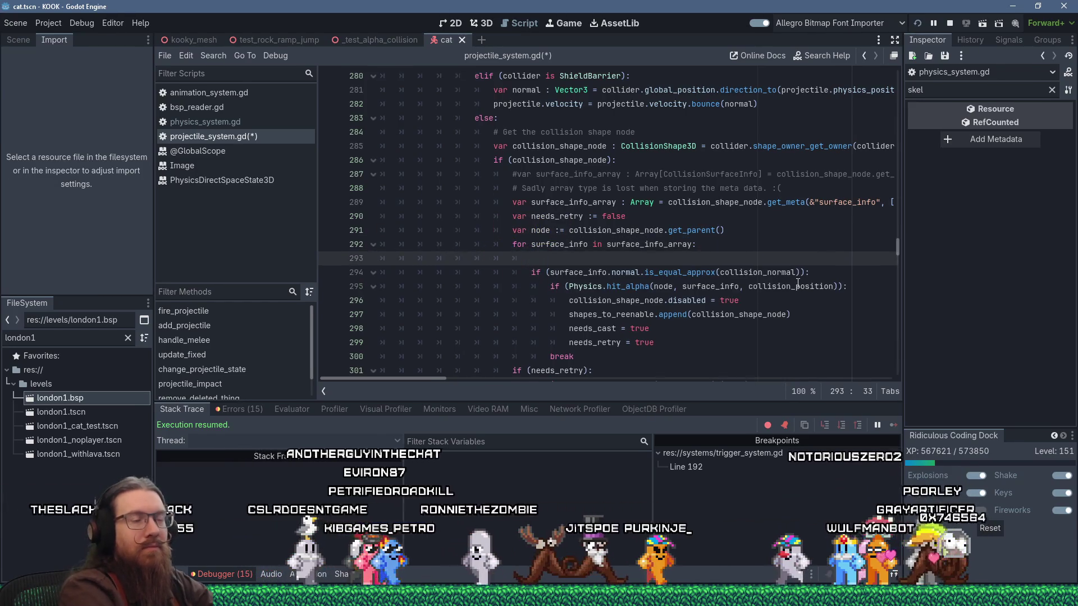
text(var)
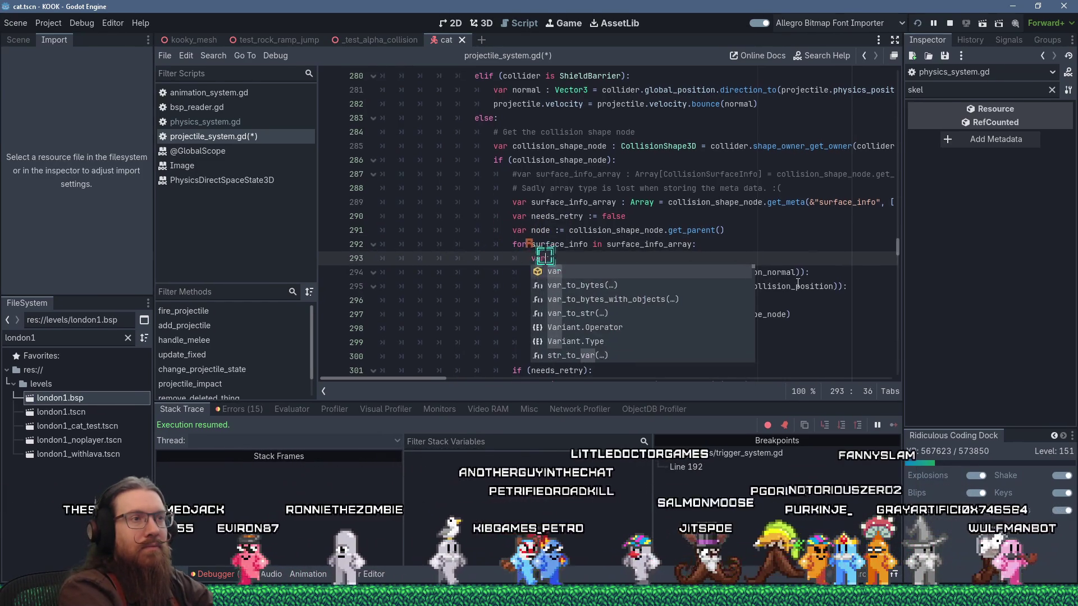
key(Escape)
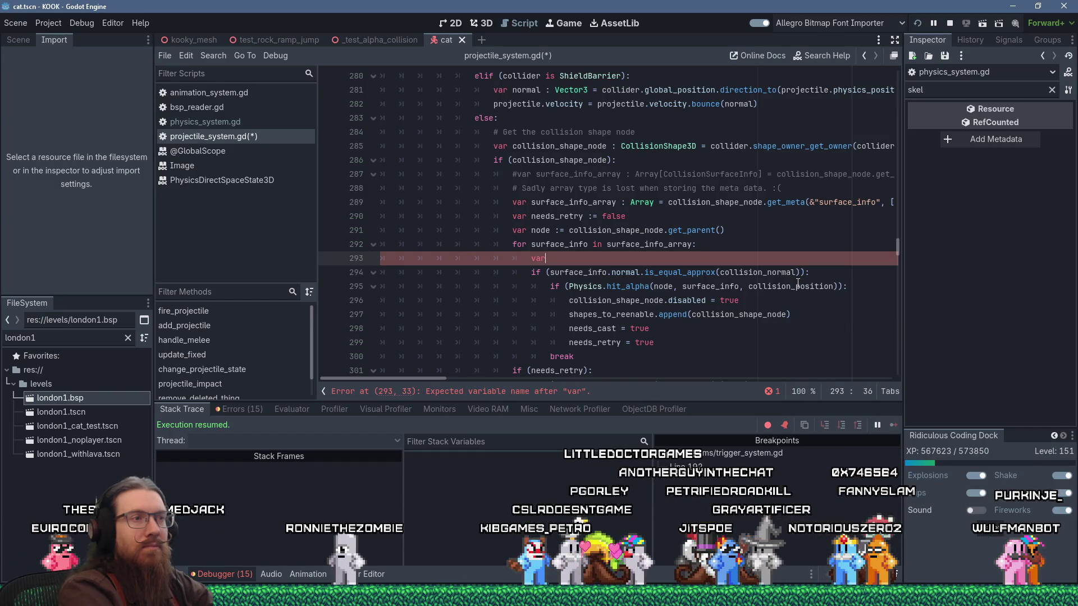
text(no)
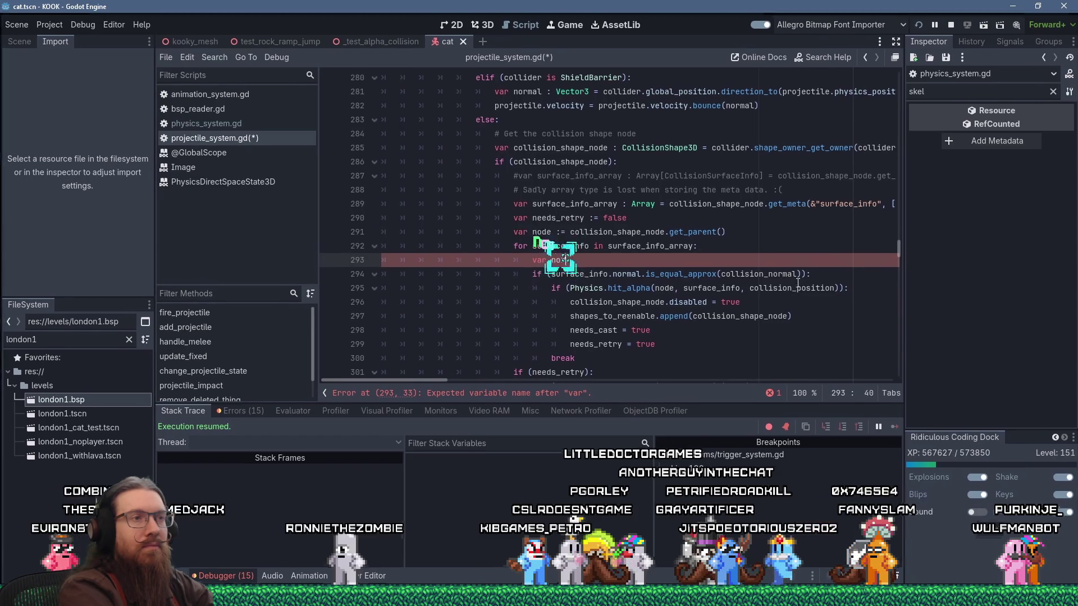
text(rmal_transformed)
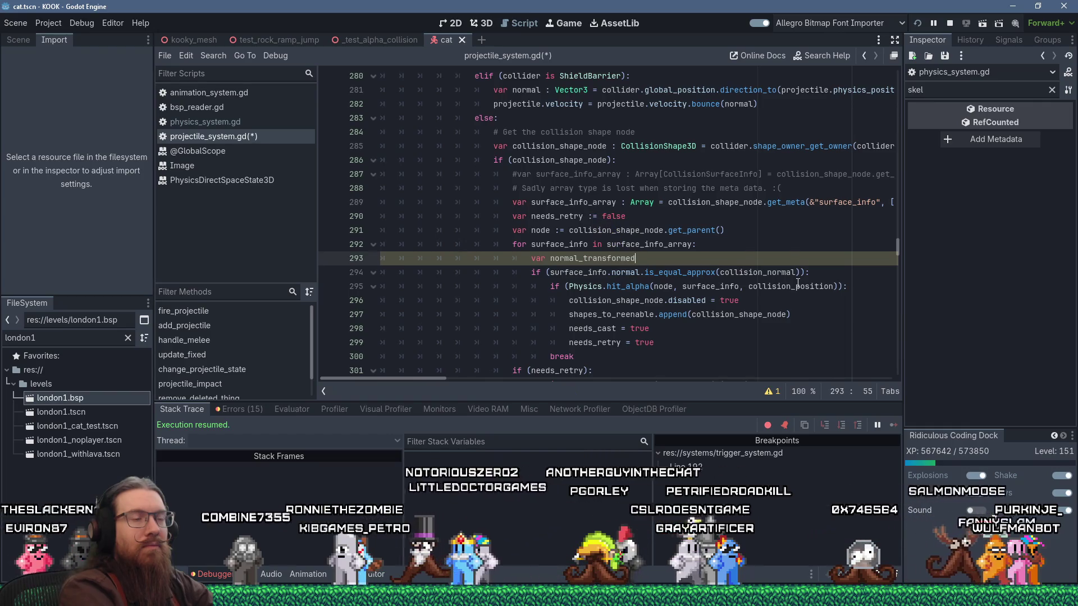
text( :=)
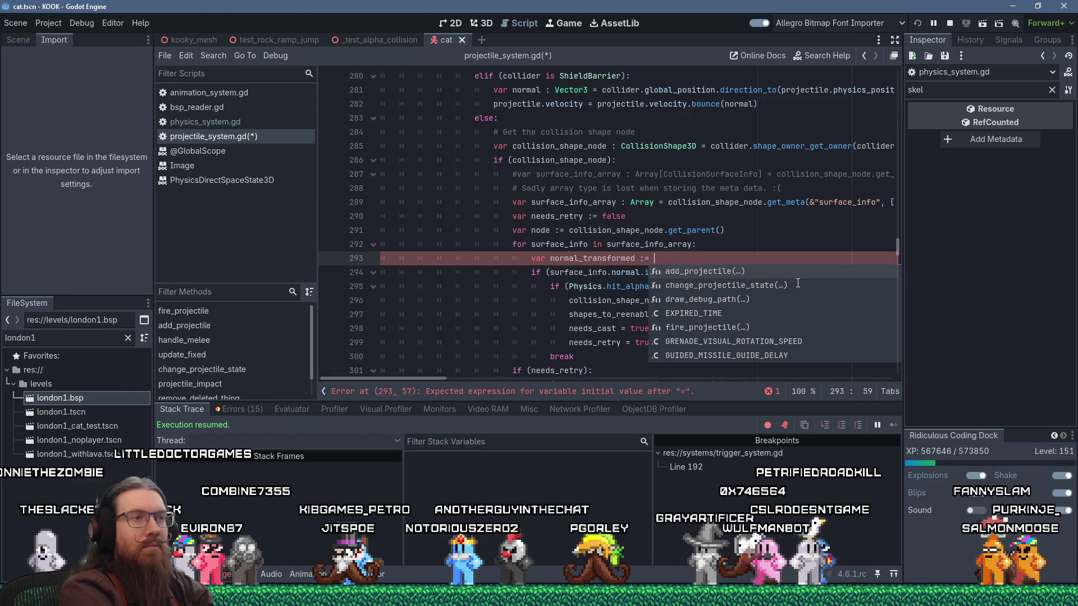
text( surface_info)
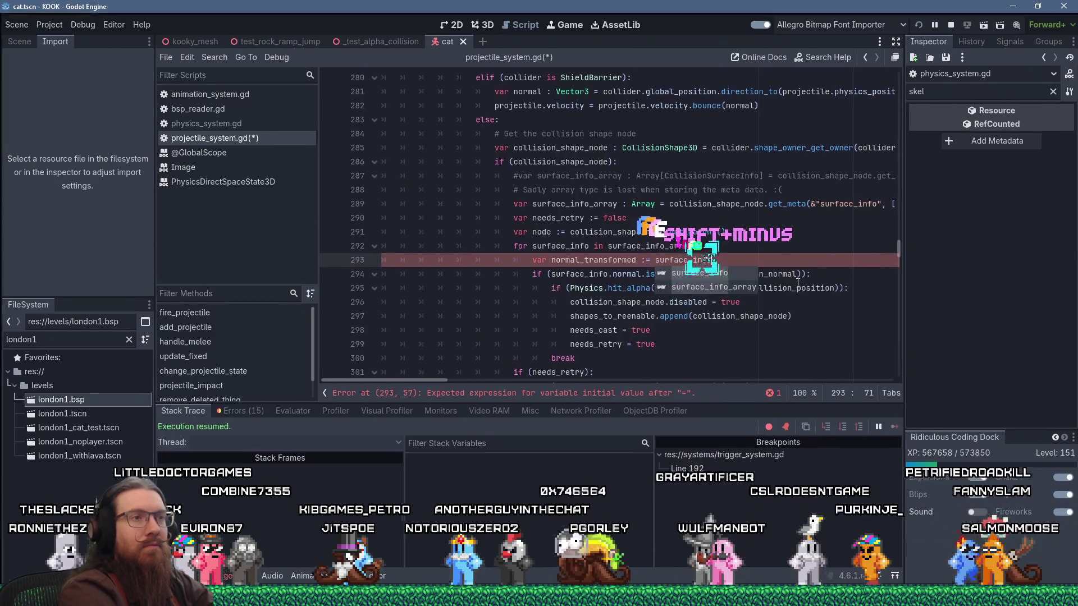
text(.normal * )
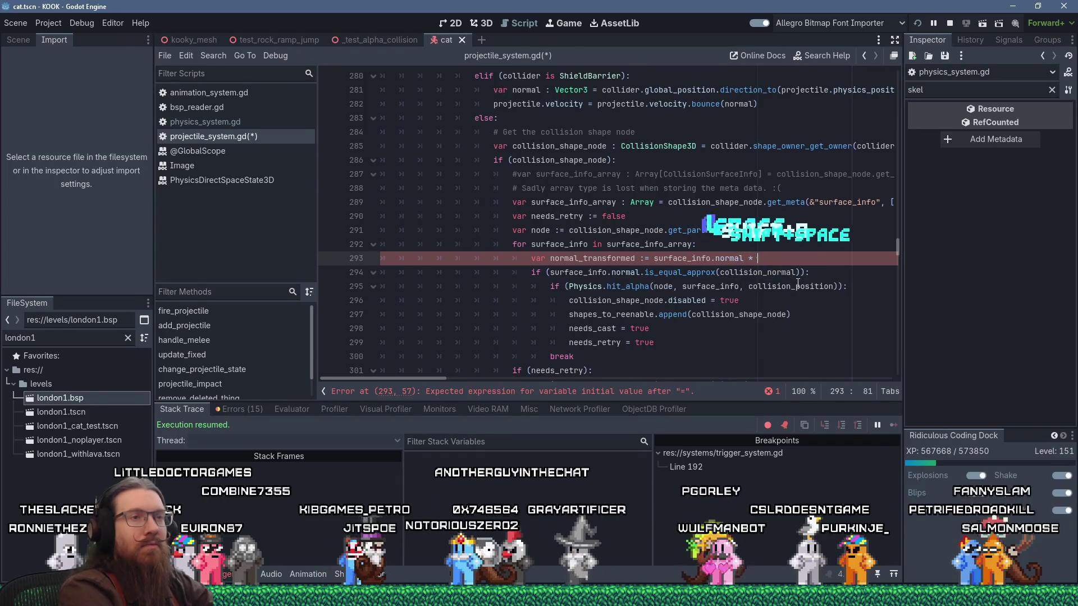
text(node)
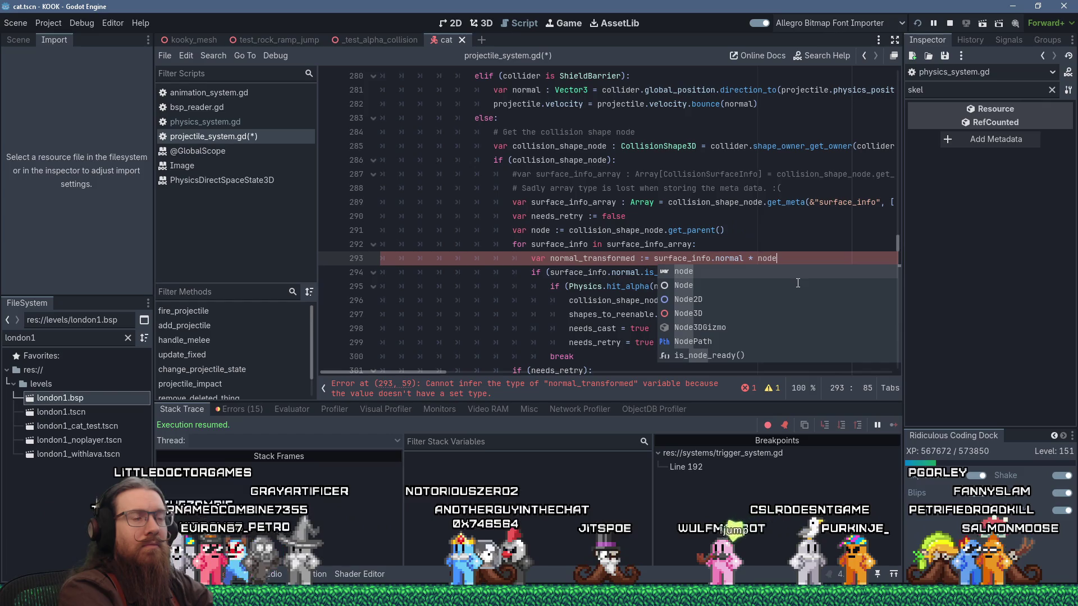
text(.)
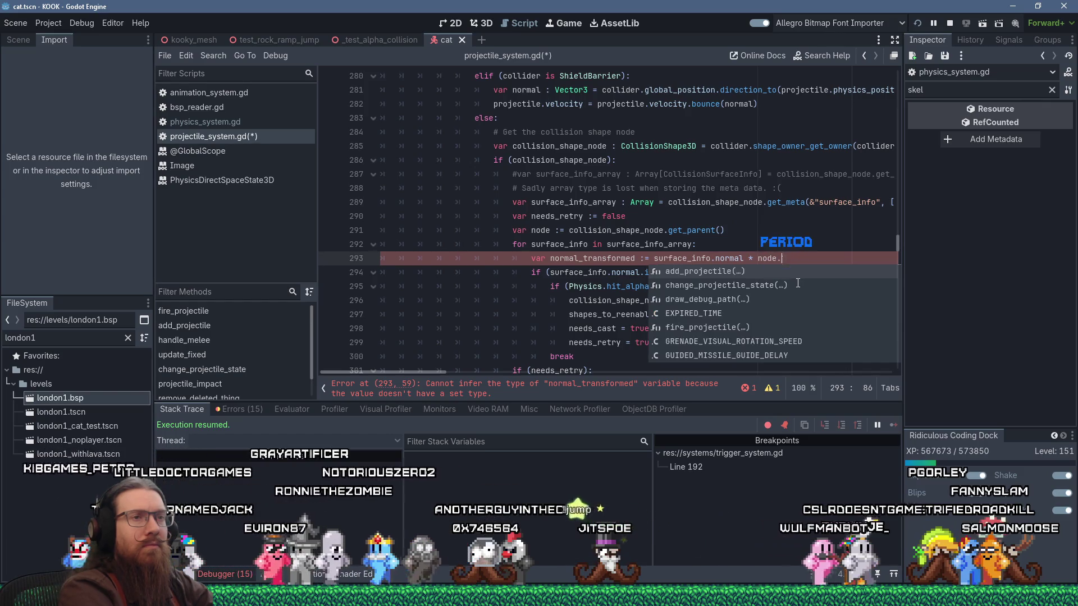
text(global)
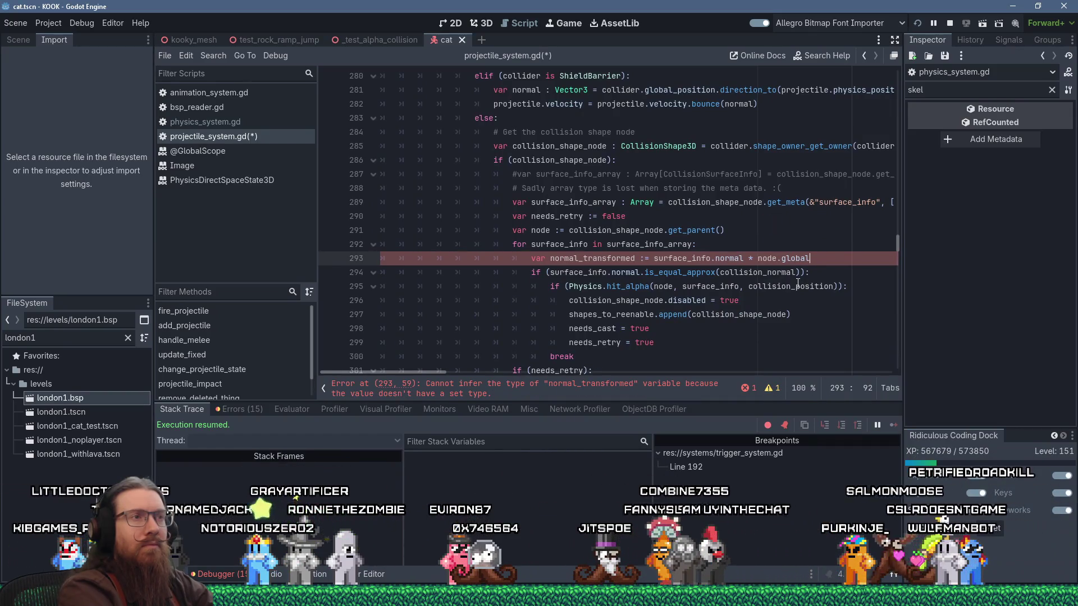
text(_ba)
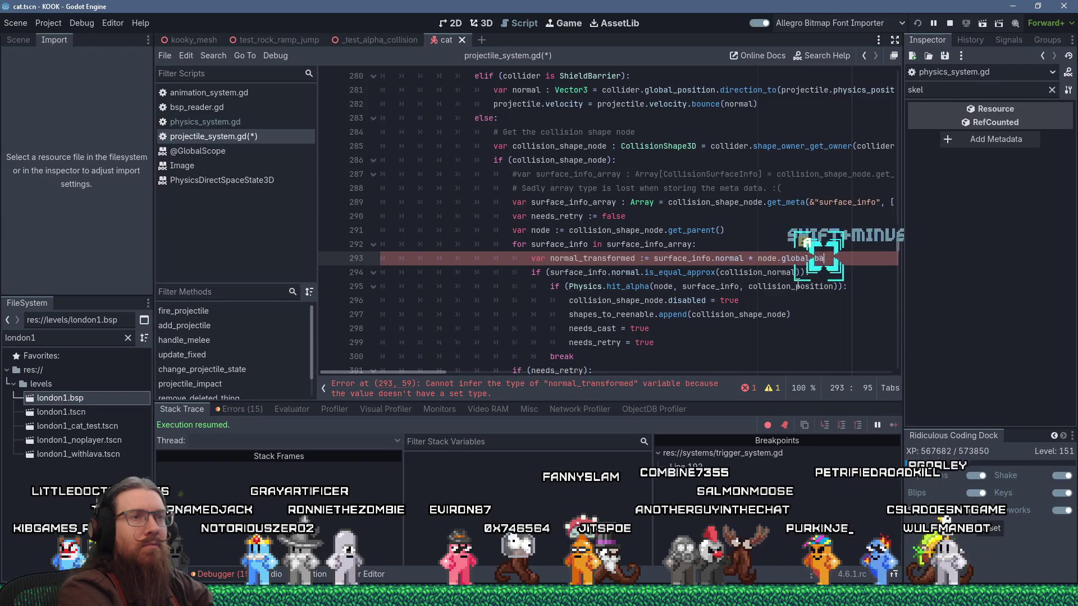
key(BackSpace)
key(BackSpace)
key(BackSpace)
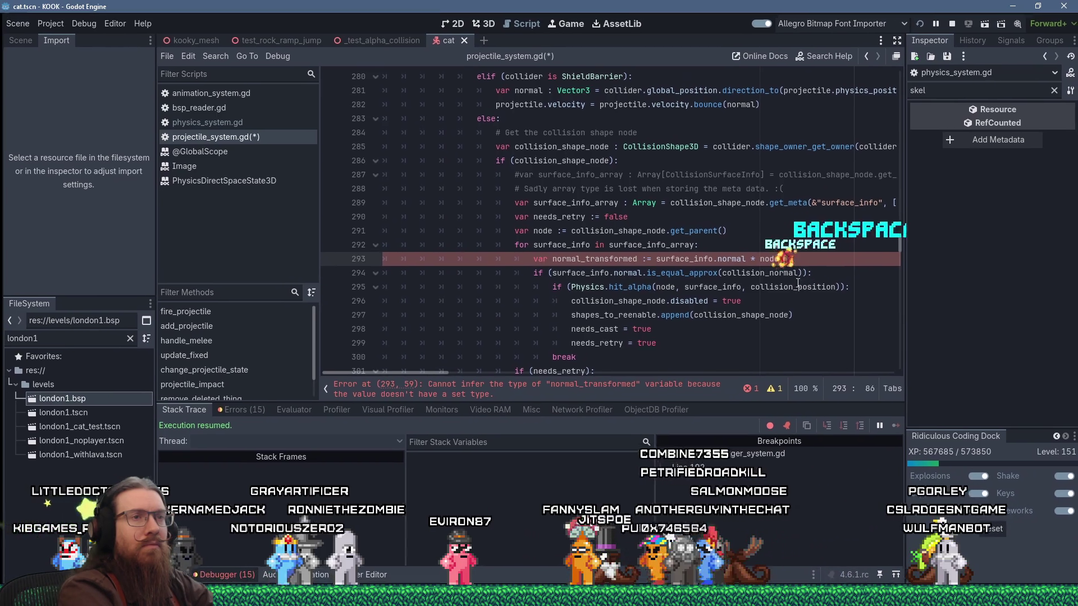
text(.)
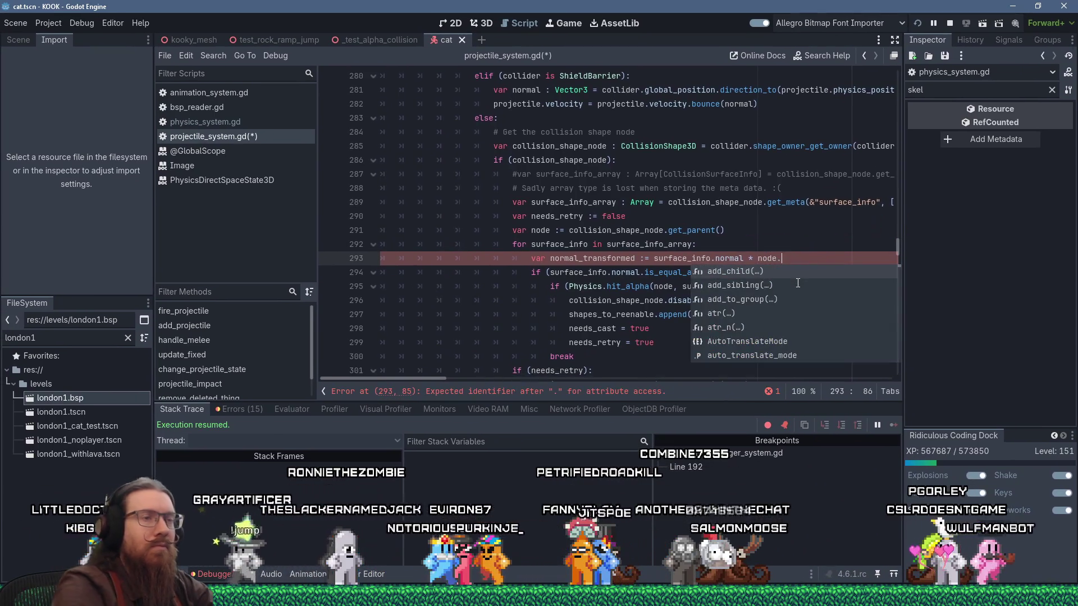
click(557, 230)
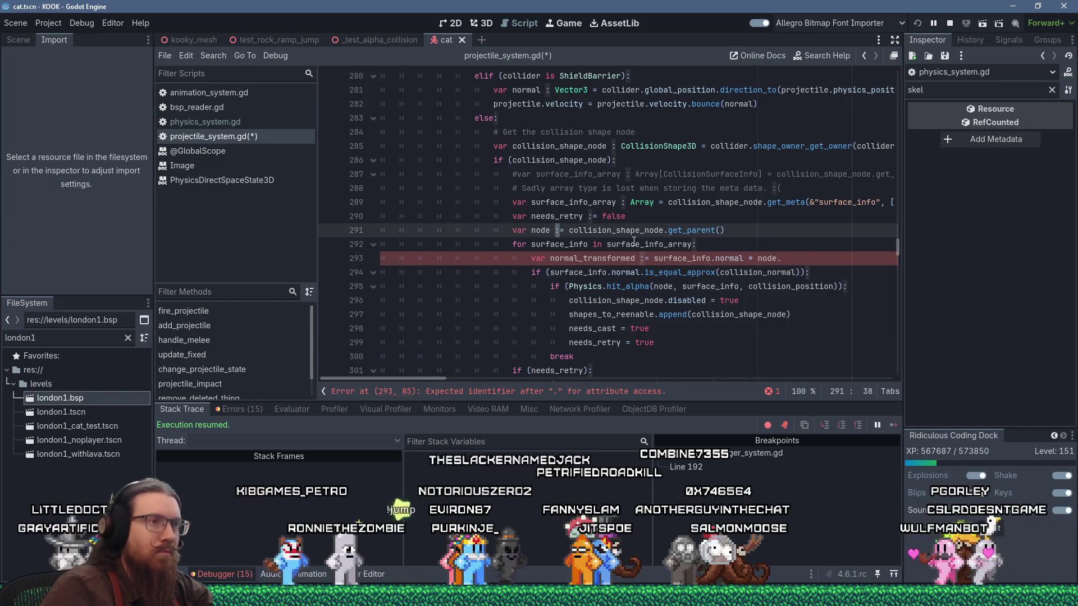
Type var node as Node3D and autocomplete node.global_basis in the normal_transformed line.
text(Node3D)
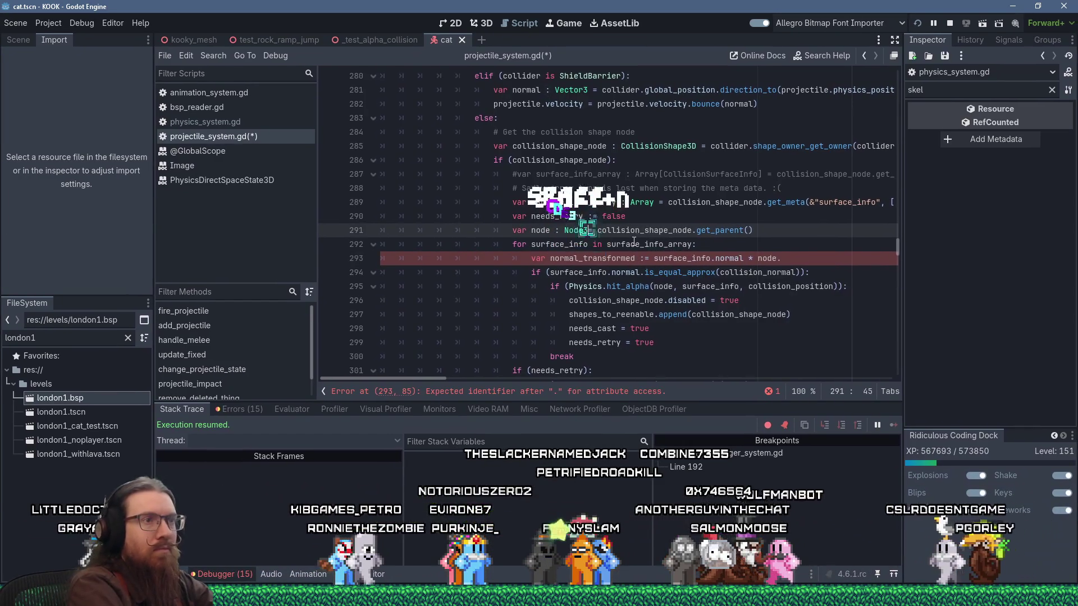
text(D)
key(Down)
key(Down)
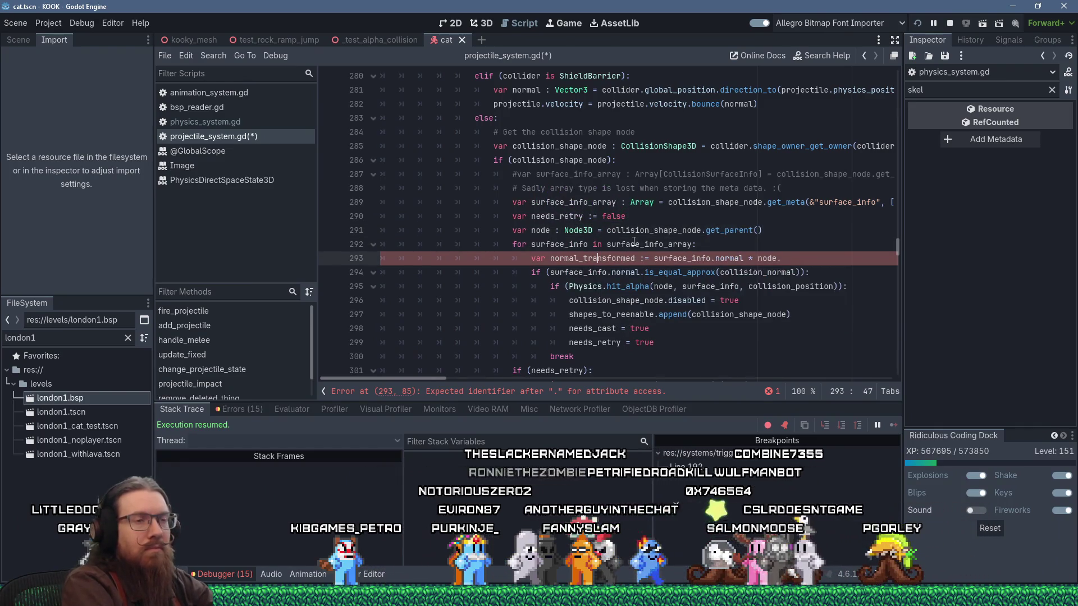
key(BackSpace)
text(.global)
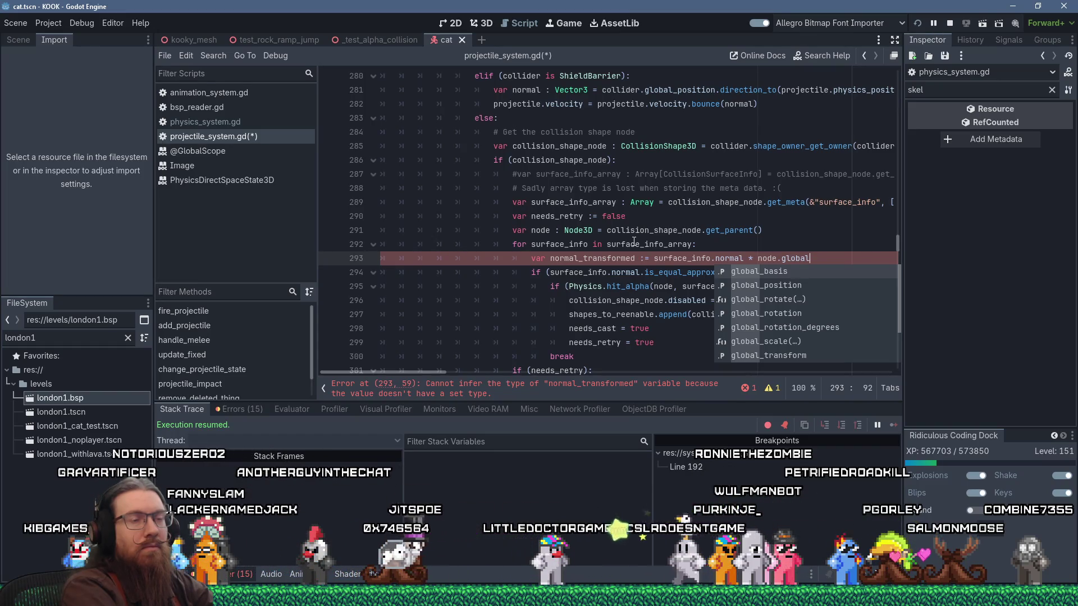
key(Return)
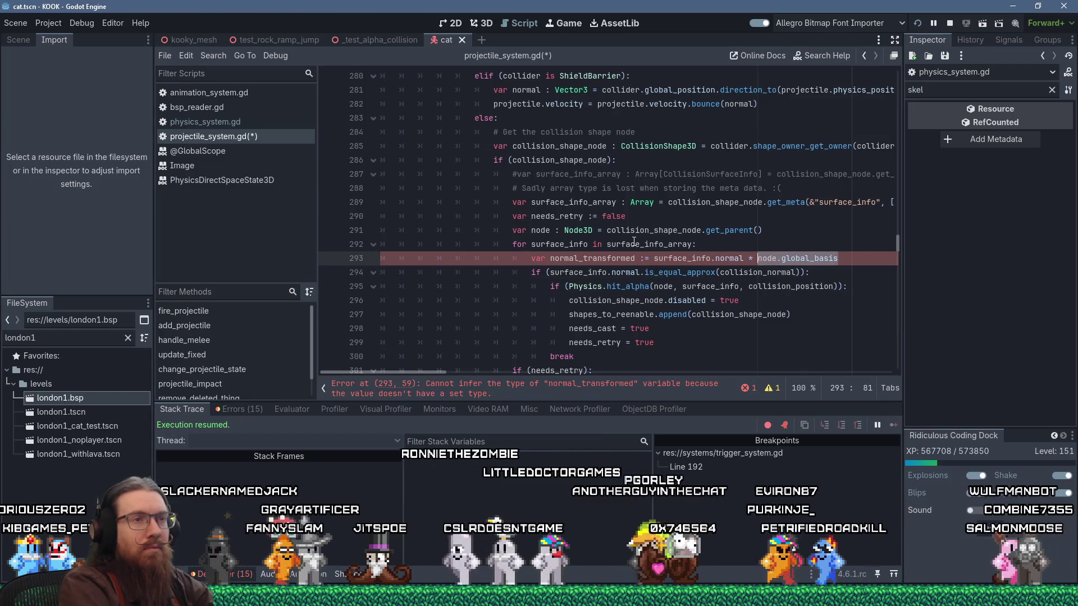
Reorder the expression to node.global_basis * surface_info.normal, then copy the normal_transformed name.
key(shift+Delete)
key(Left)
key(Left)
key(Left)
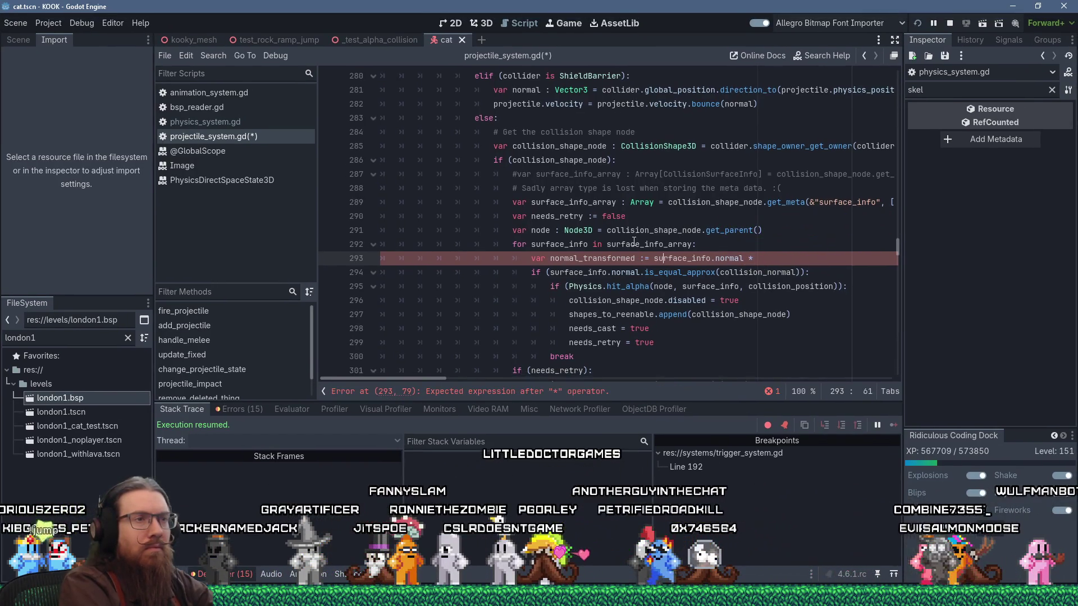
text(node.global_basis)
text(*)
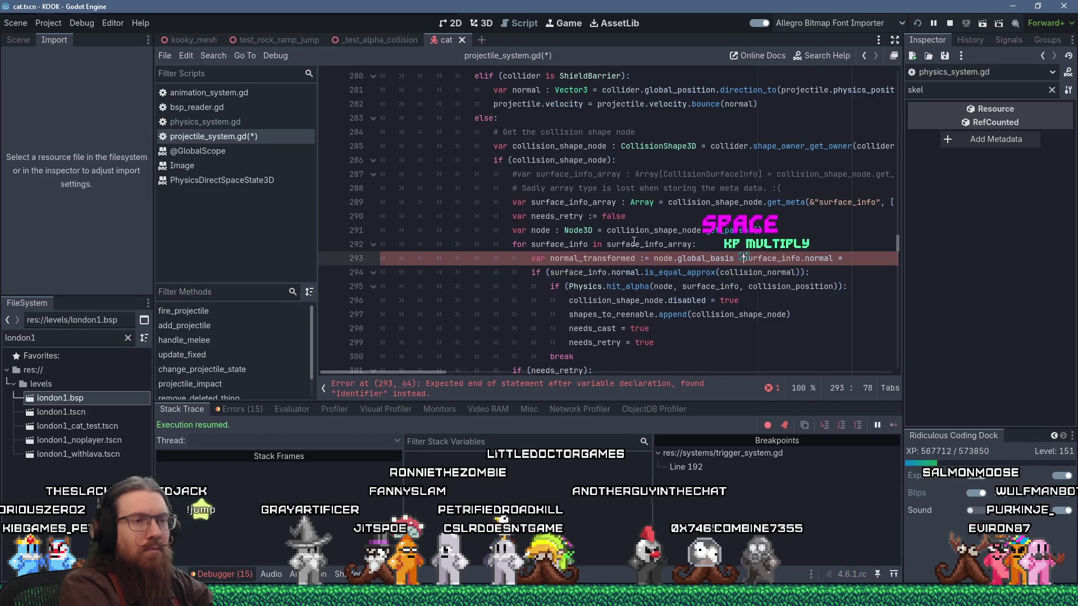
key(End)
key(BackSpace)
key(BackSpace)
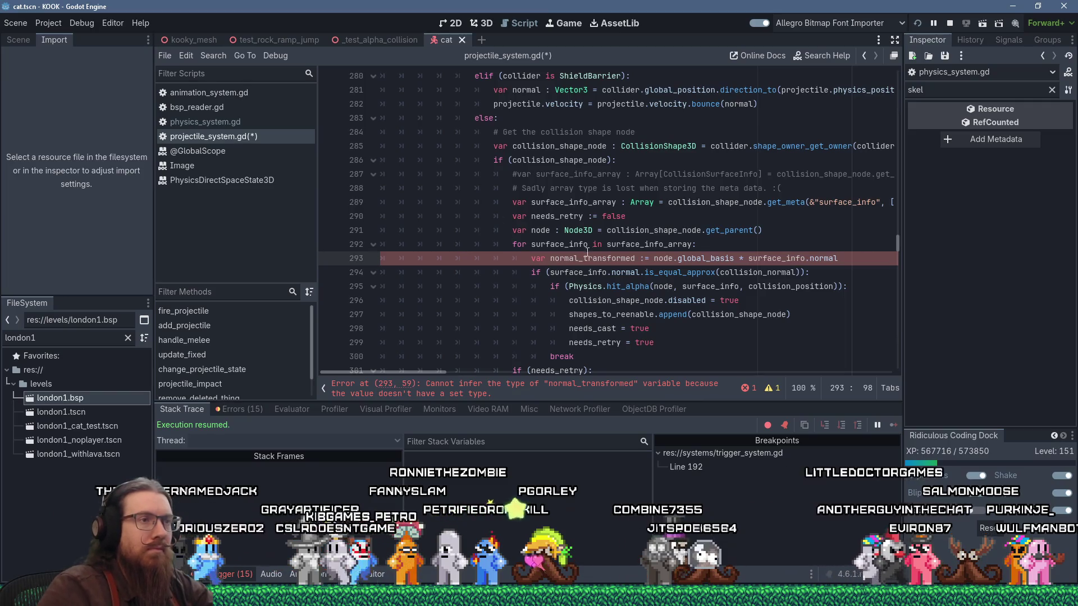
right_click(561, 259)
click(581, 337)
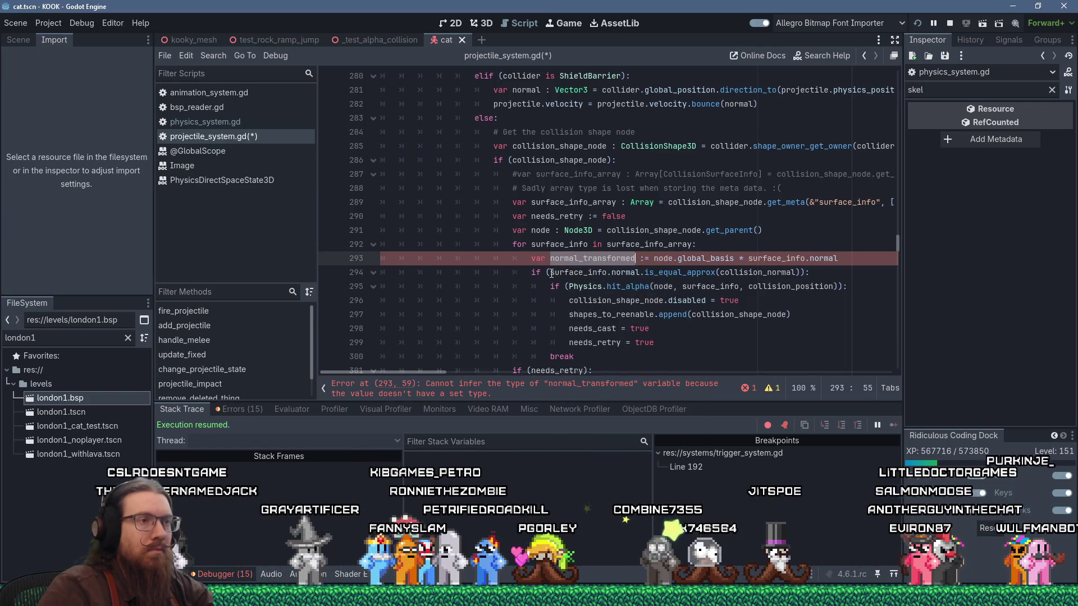
Use normal_transformed in line 294's is_equal_approx check and declare it as Vector3 on line 293.
click(550, 272)
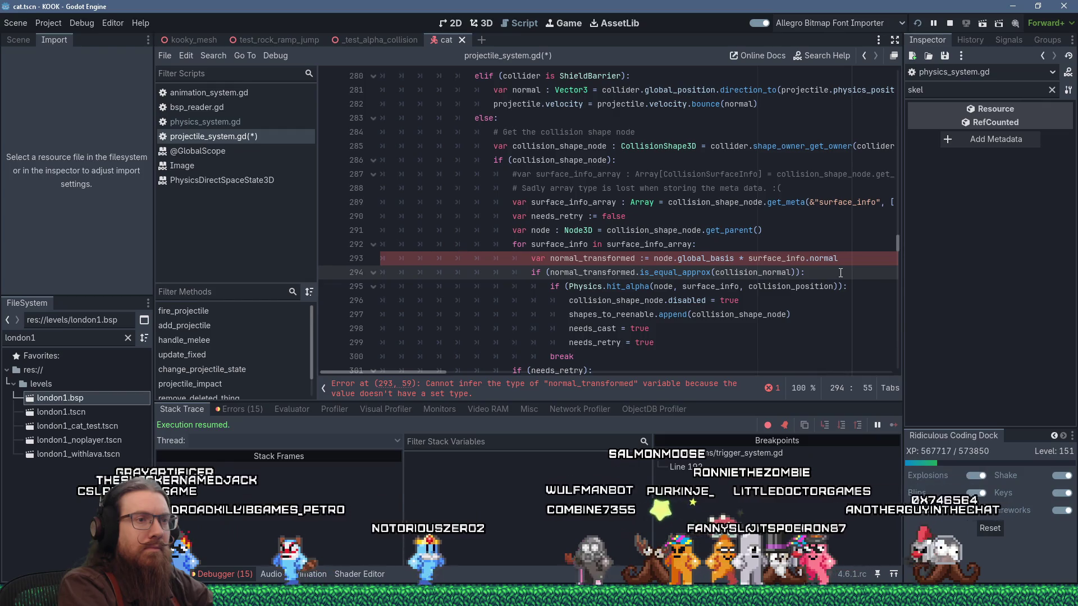
key(Up)
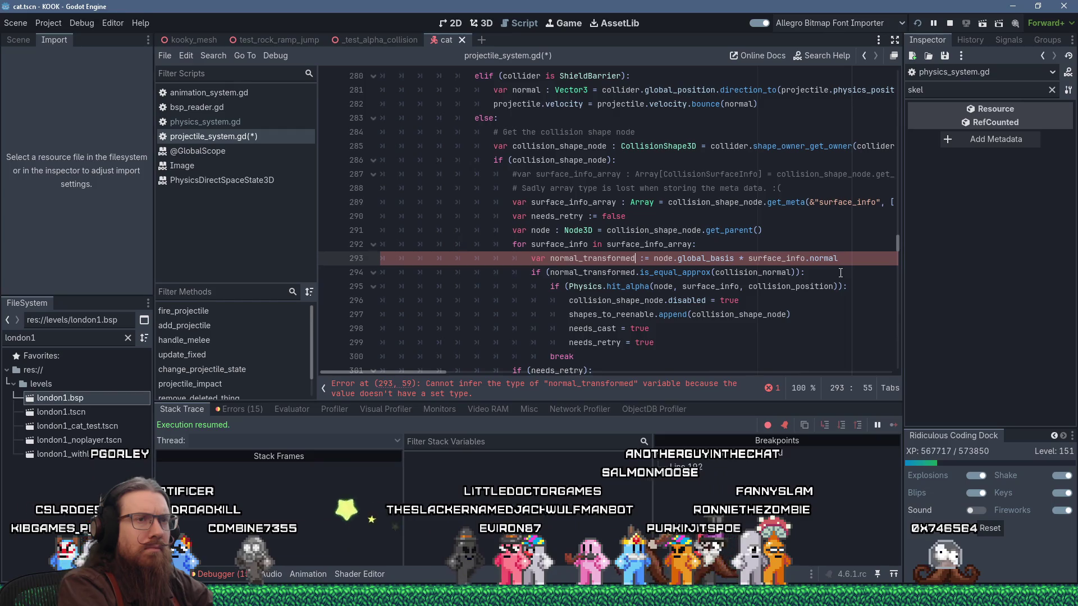
key(Right)
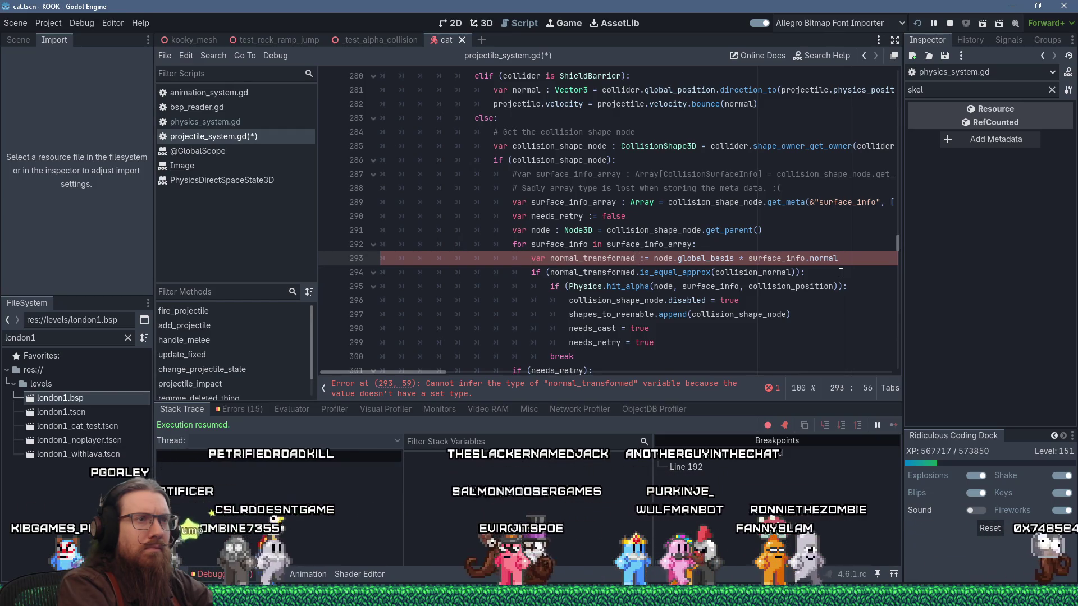
text(Vec)
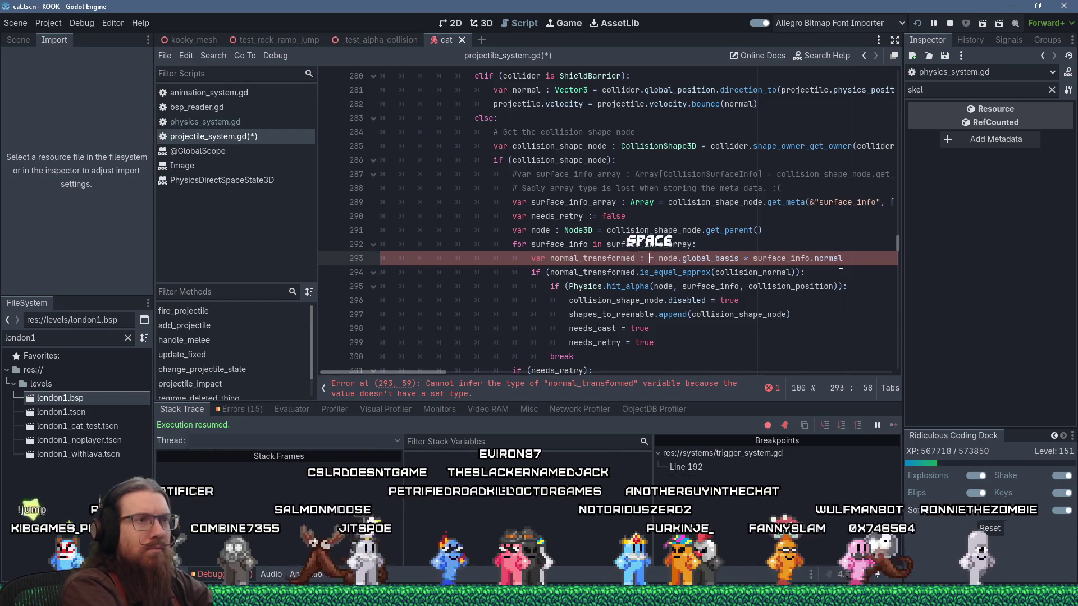
text(tor3)
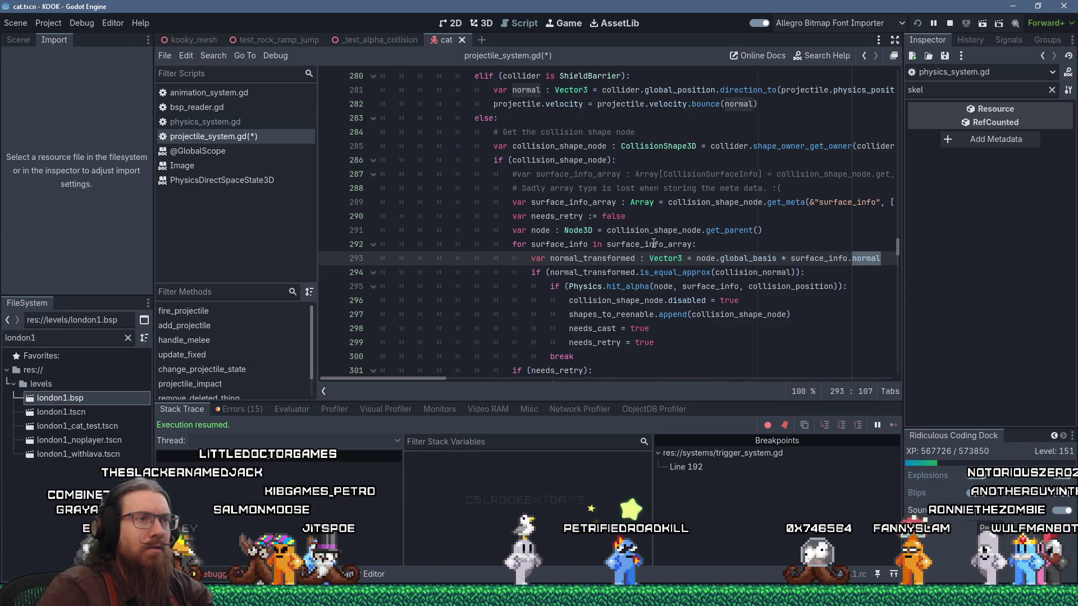
Save projectile_system.gd and relaunch the KOOK game to test the normal fix.
click(601, 314)
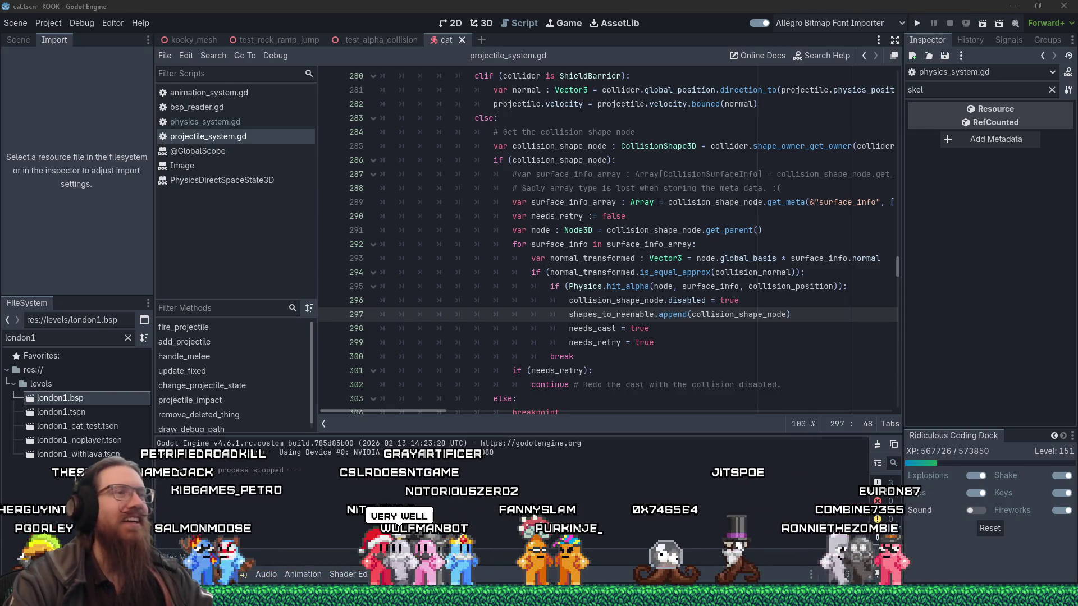
click(682, 341)
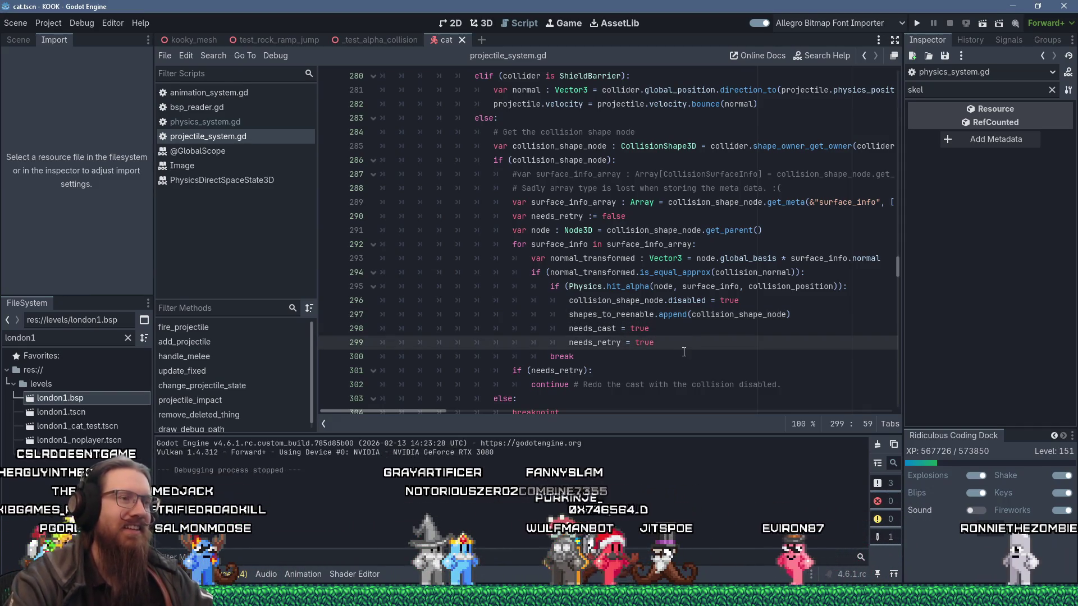
click(919, 23)
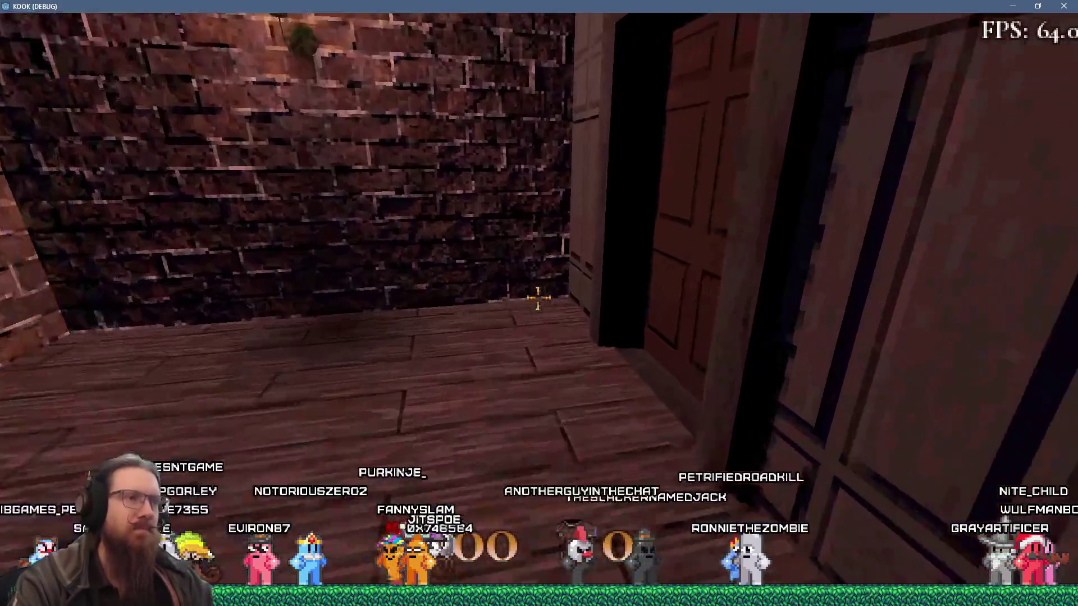
Walk out to the cobbled street and enable the notarget and infiniteammo console cheats.
key(w)
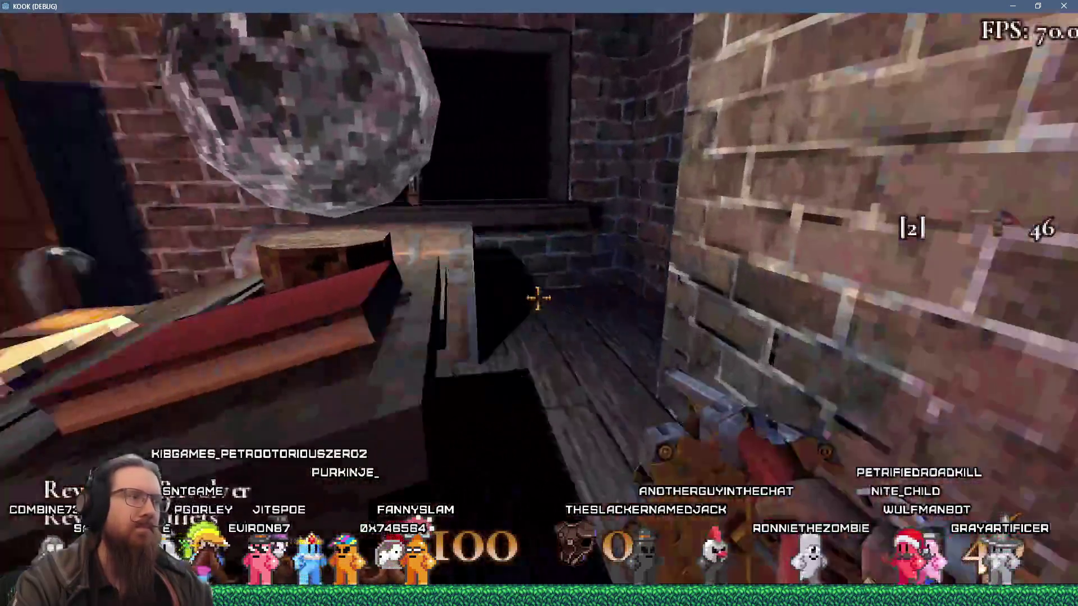
key(w)
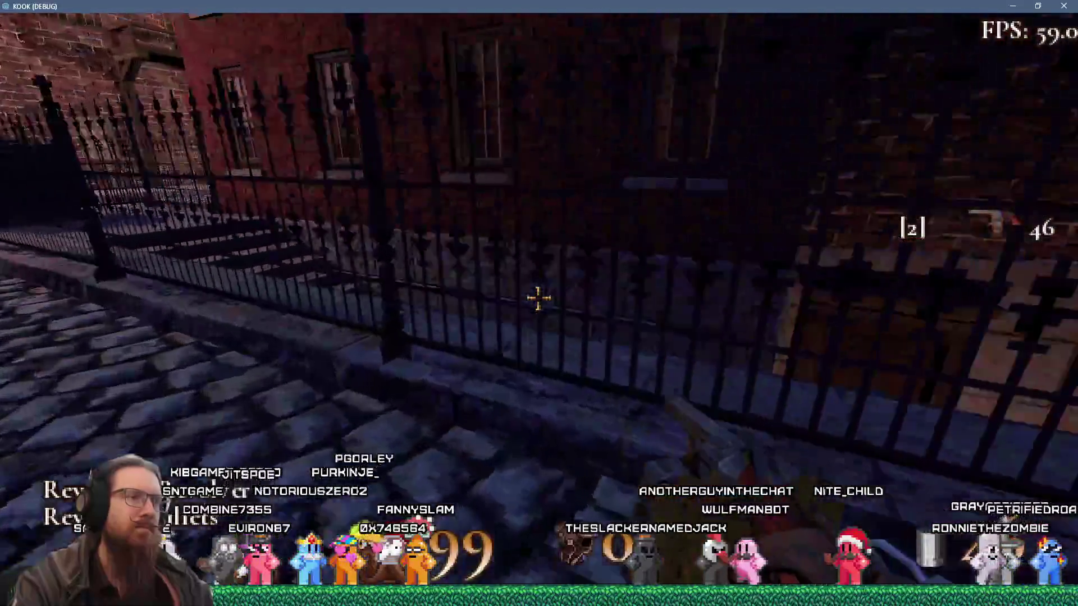
key(grave)
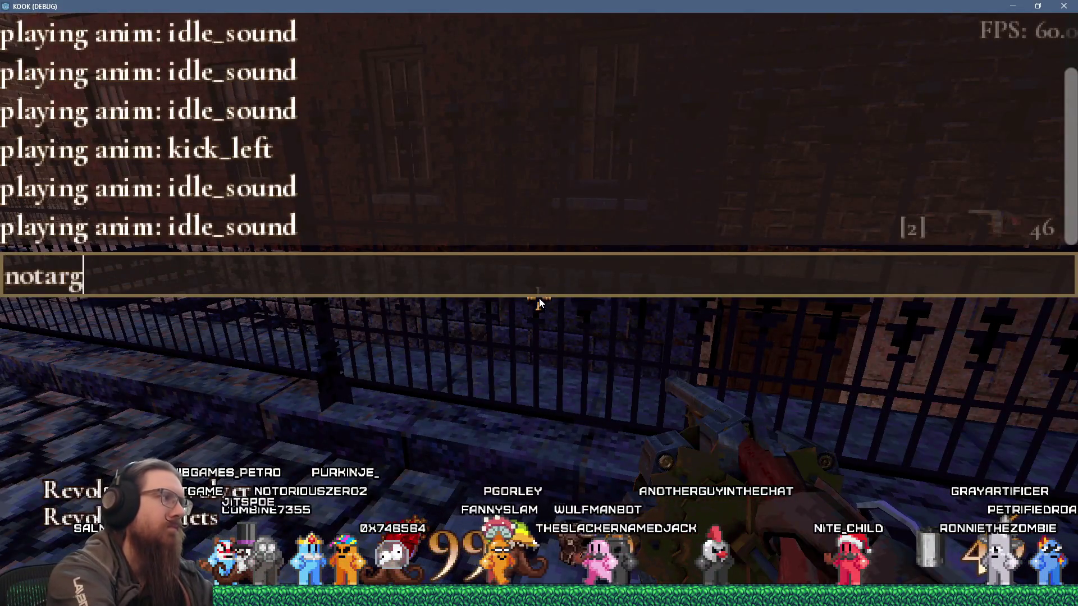
text(et)
key(Return)
key(grave)
key(grave)
text(infiniteammo)
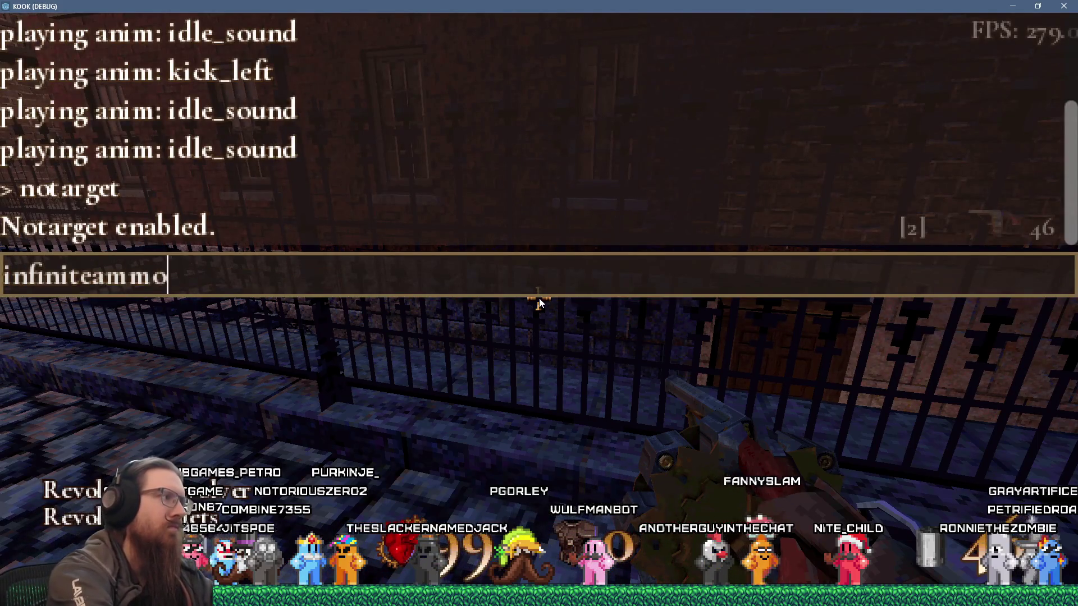
key(Return)
key(grave)
key(w)
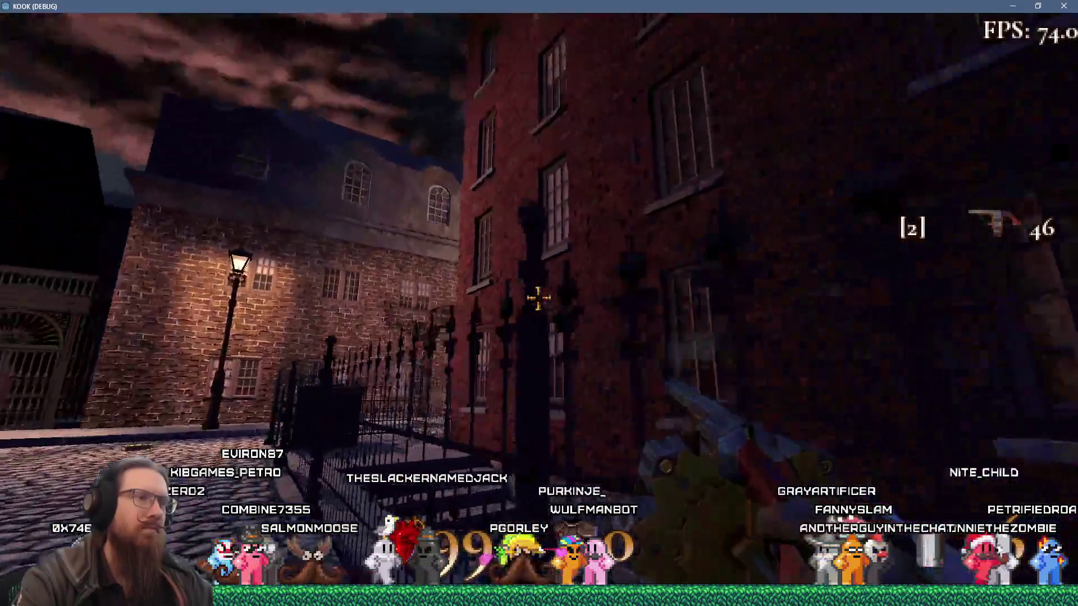
Fire six revolver shots at the building wall and the iron gate.
click(539, 298)
click(539, 298)
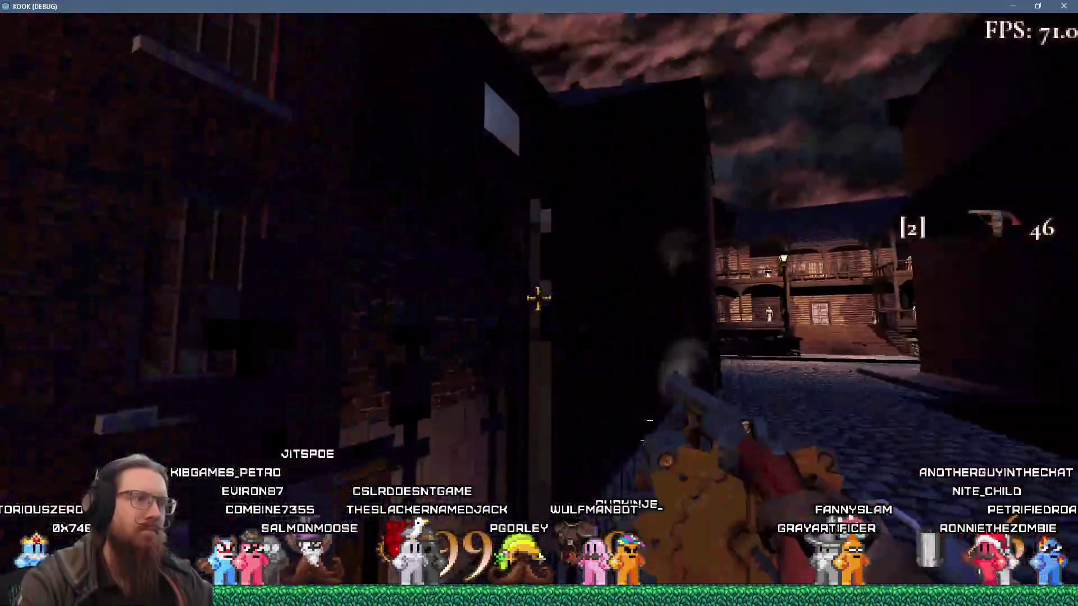
click(538, 298)
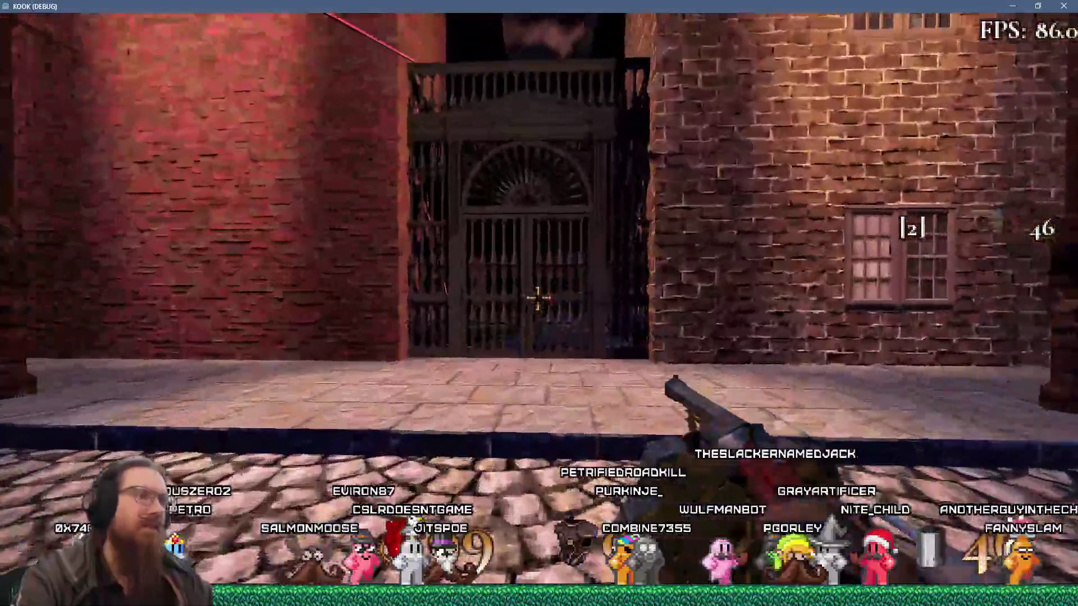
click(537, 299)
click(537, 299)
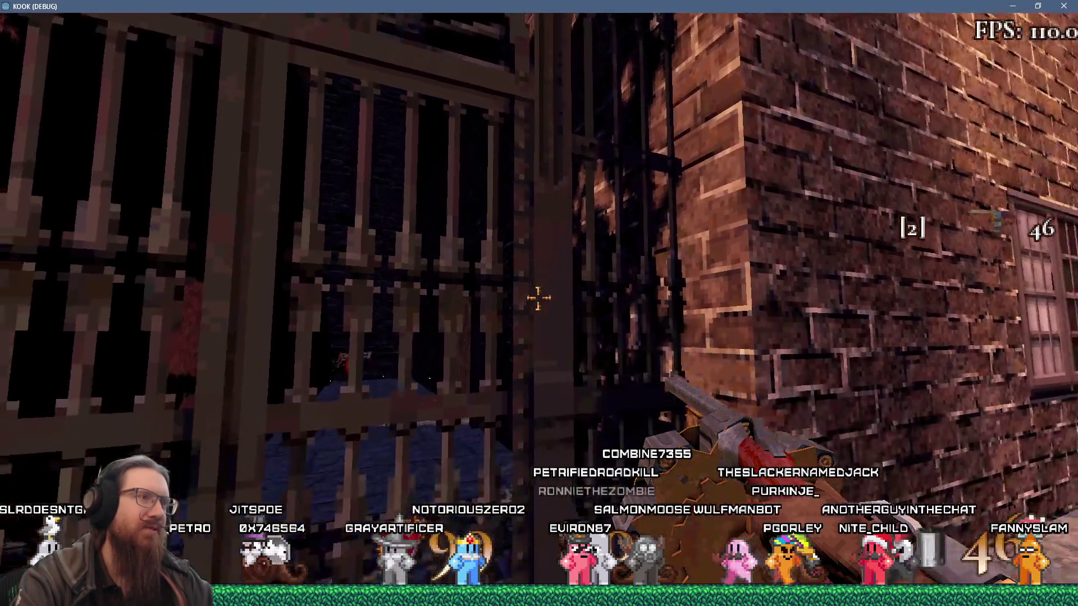
click(537, 300)
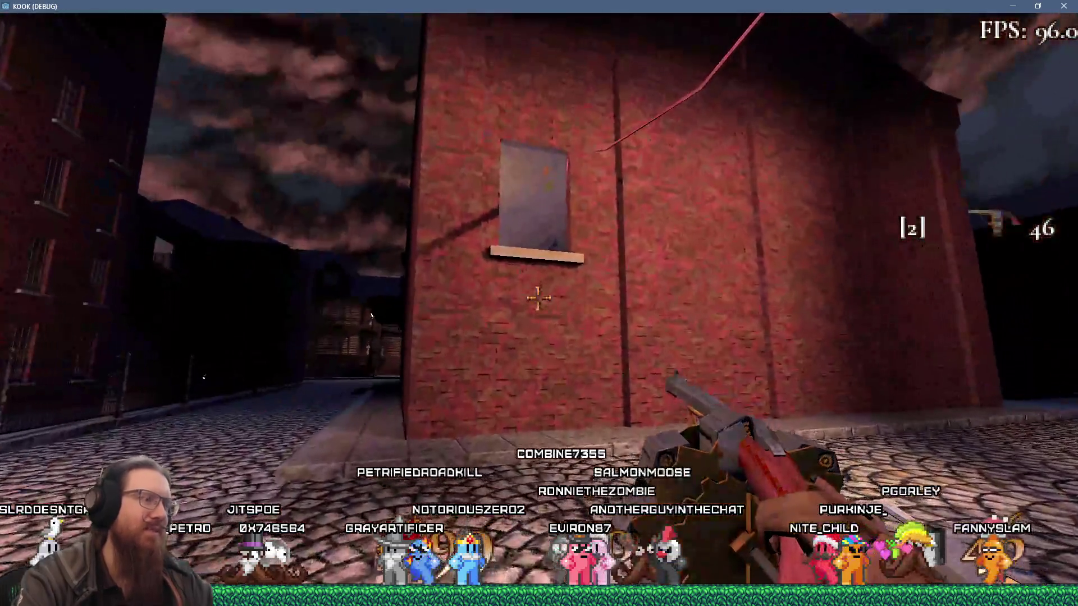
Enable noclip and fly through the brick wall, then back out to the gate.
key(grave)
text(noclip)
key(Return)
key(grave)
key(w)
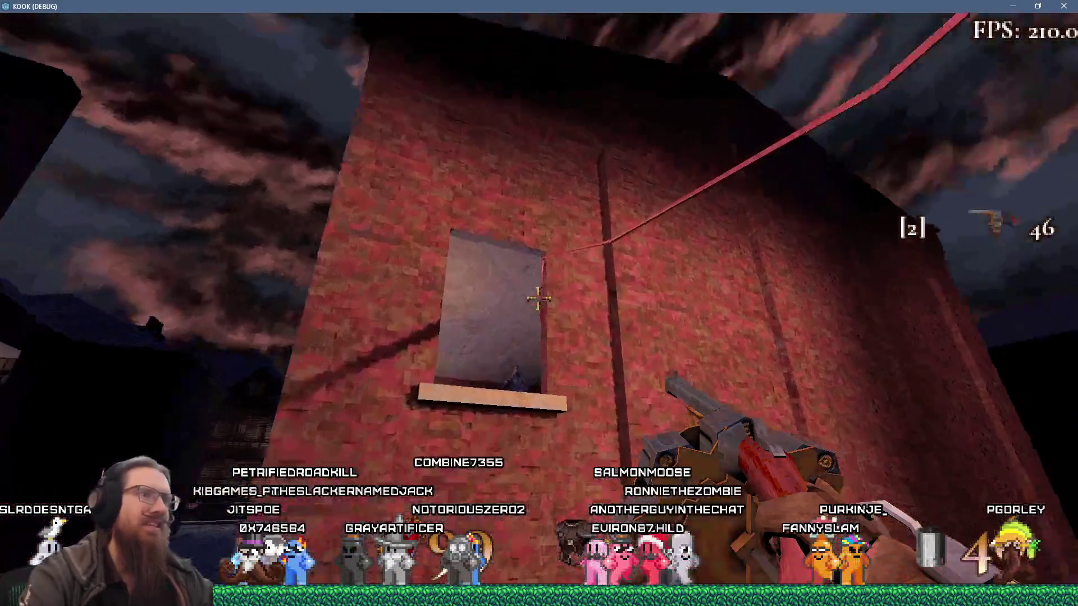
key(s)
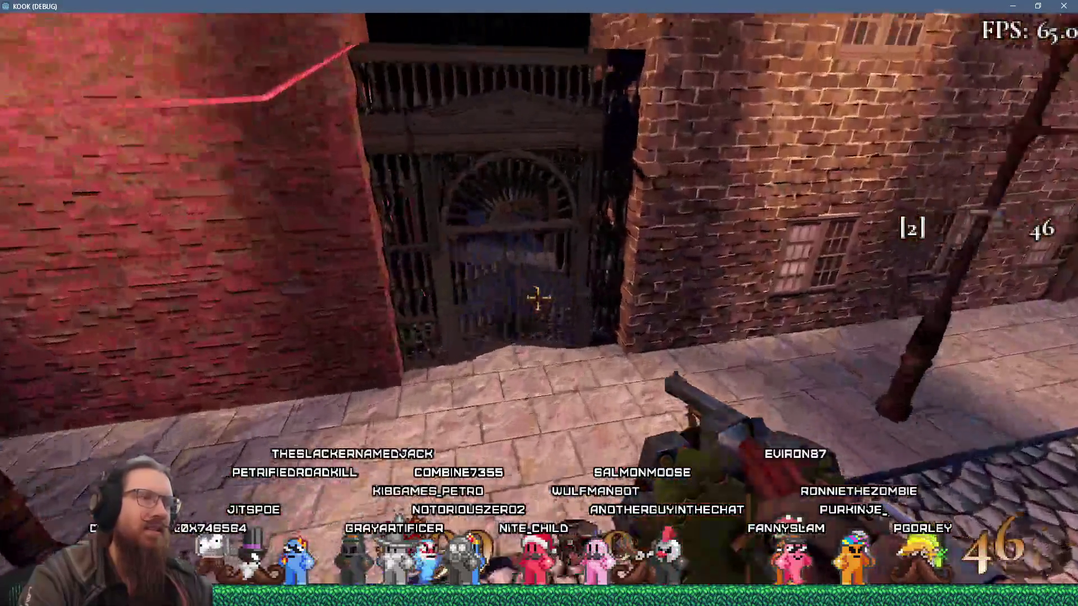
Move down the cobbled street and lamp-lit alley up to the iron gate.
key(grave)
key(grave)
key(w)
key(w)
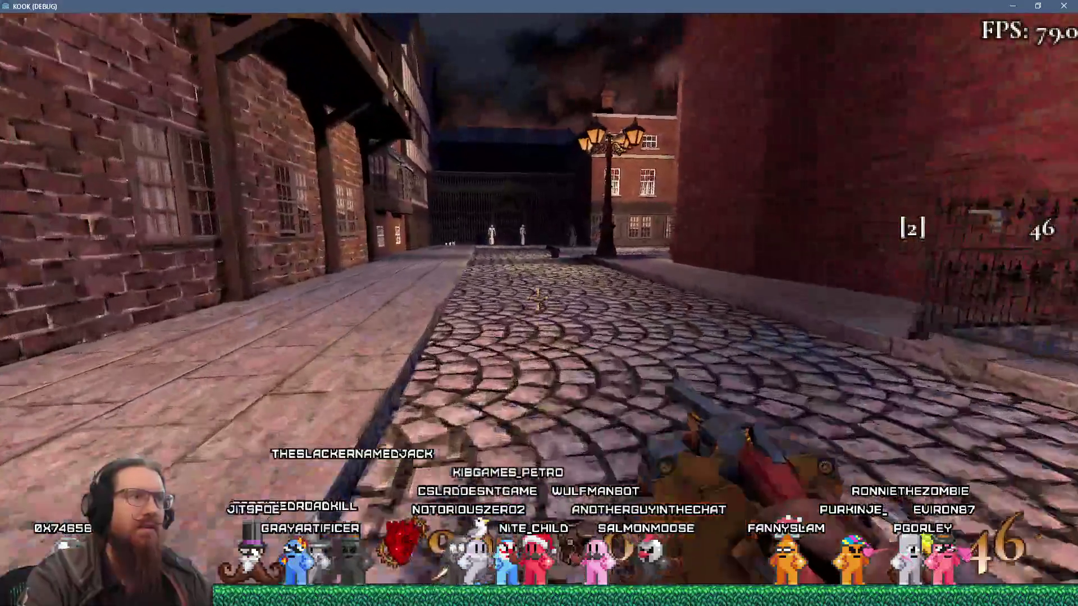
key(w)
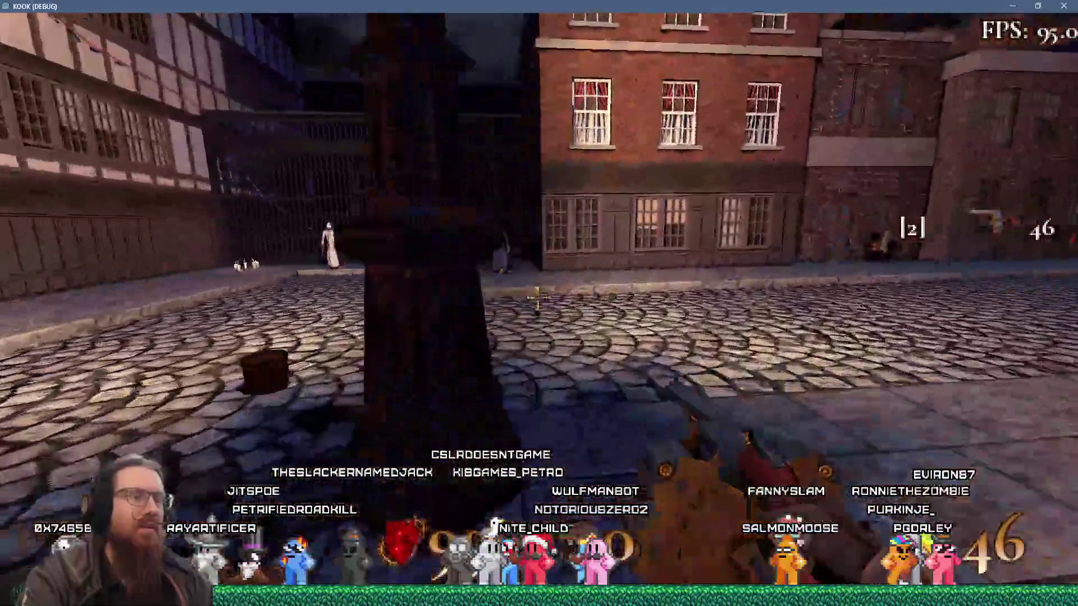
key(w)
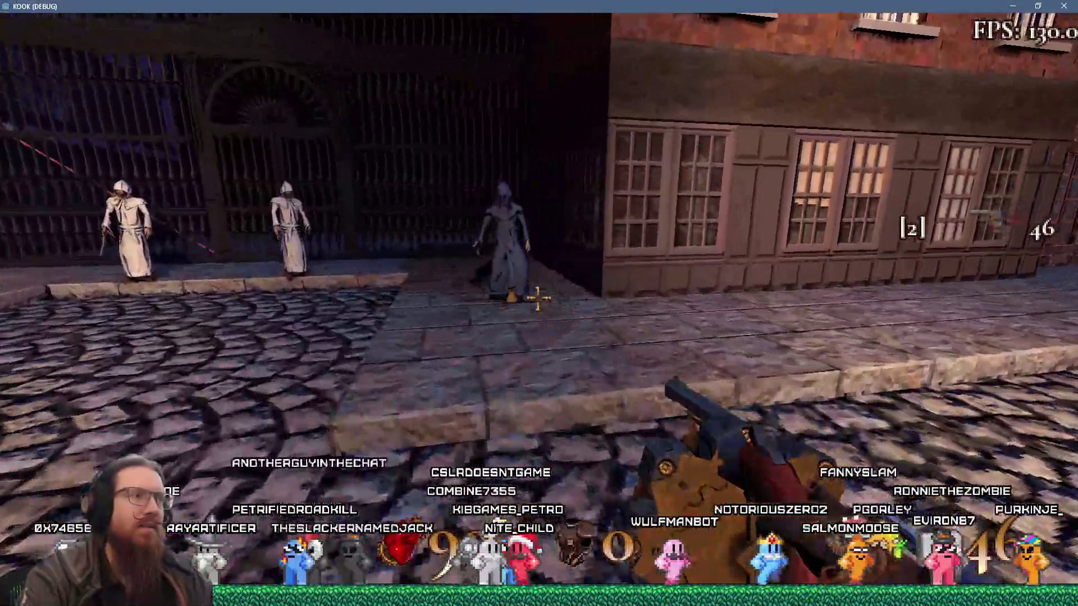
key(s)
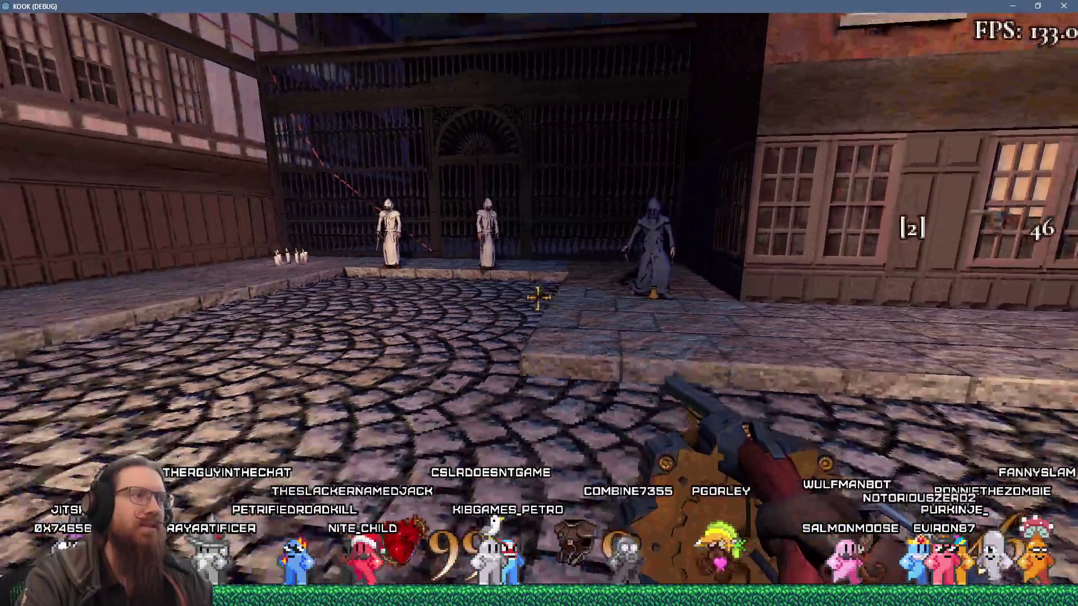
key(w)
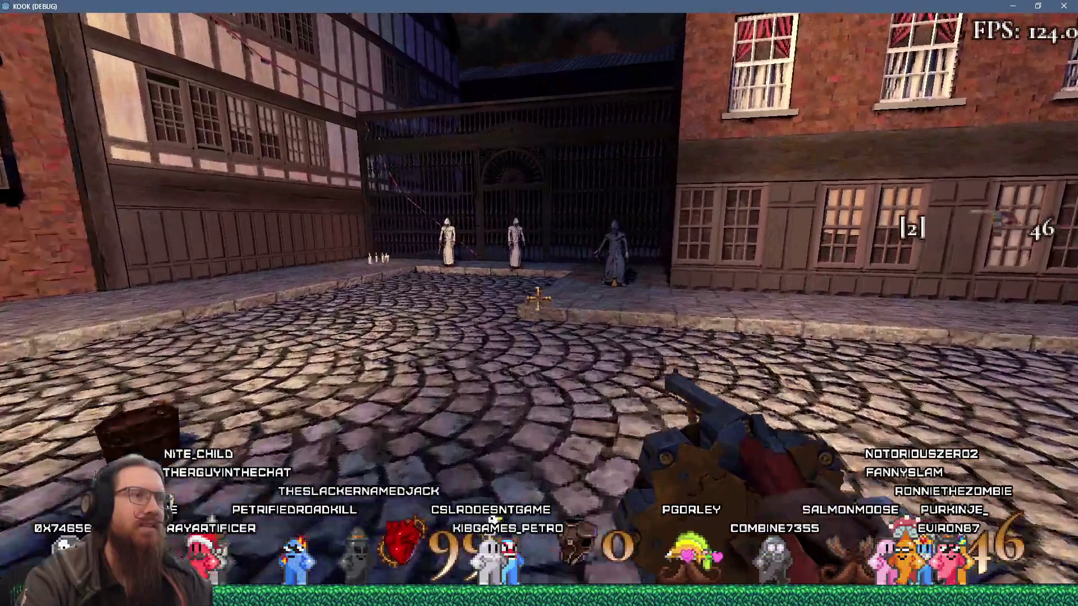
key(w)
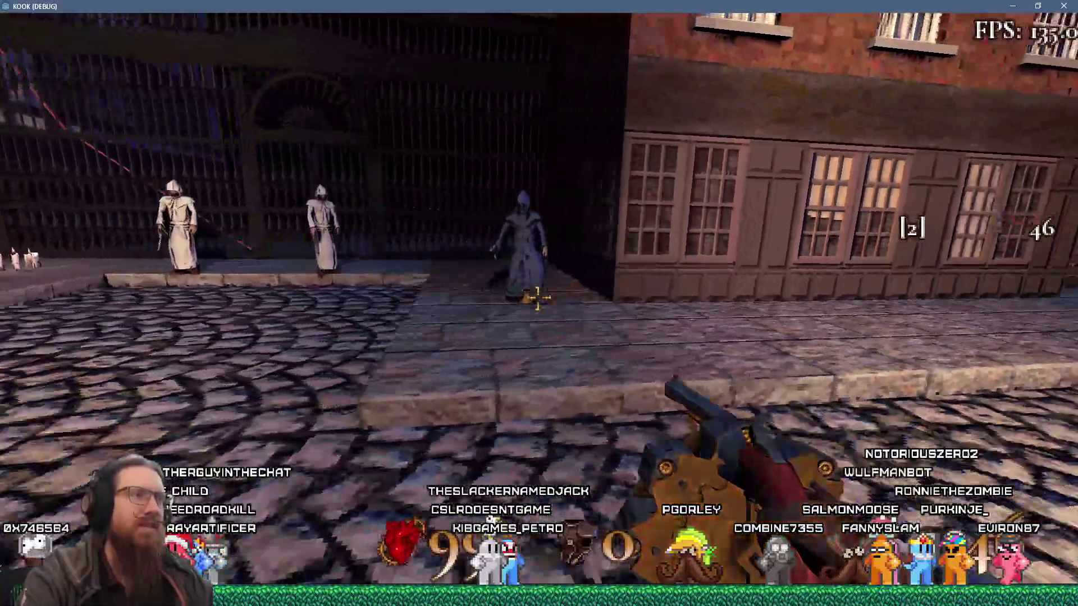
key(s)
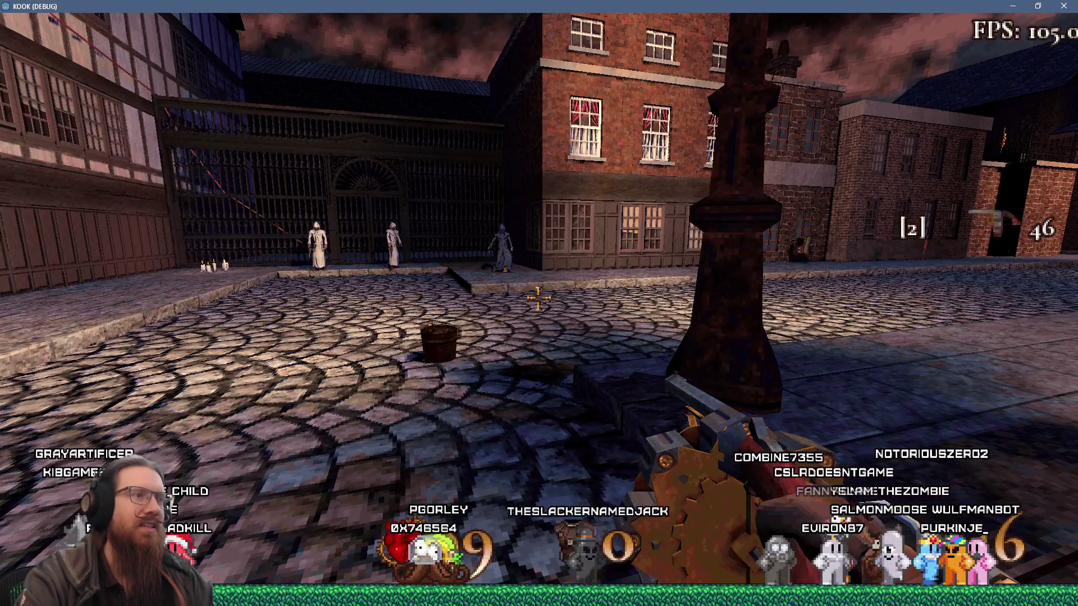
key(w)
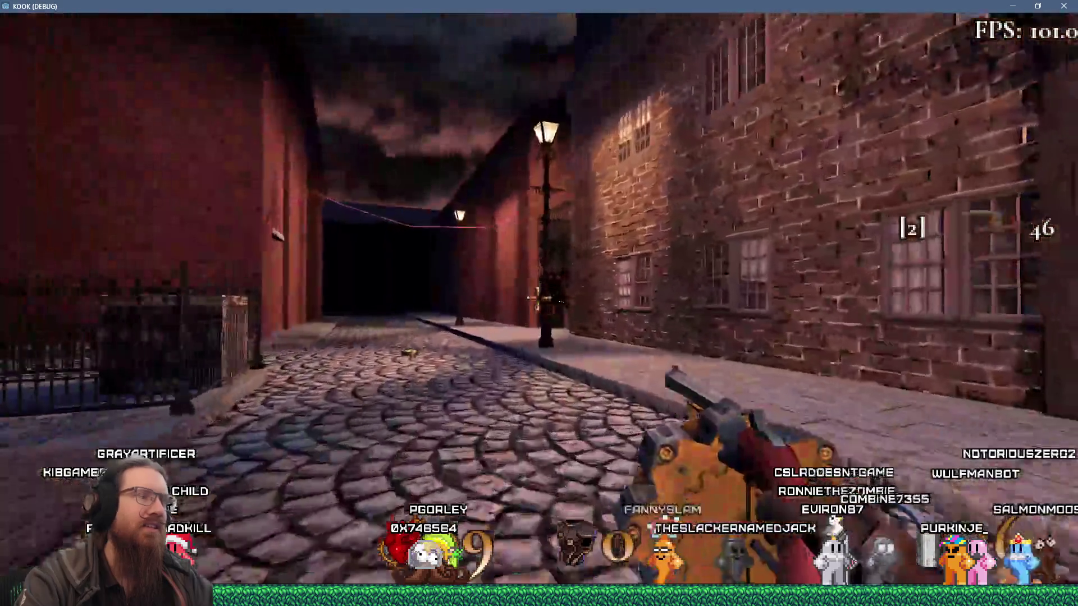
key(w)
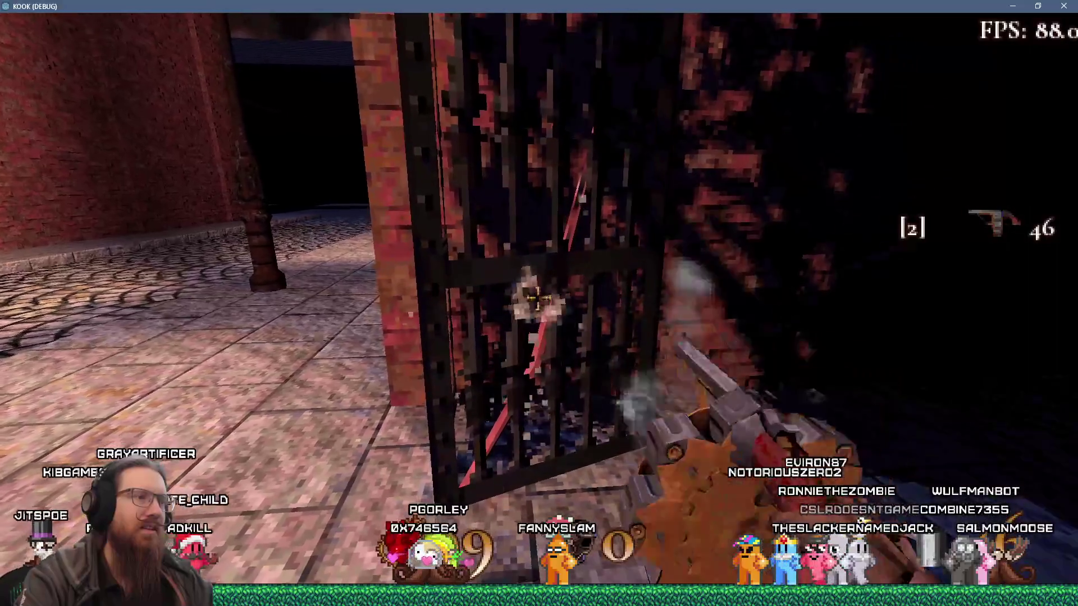
Shoot the iron gate up close and return to the Godot editor.
click(537, 298)
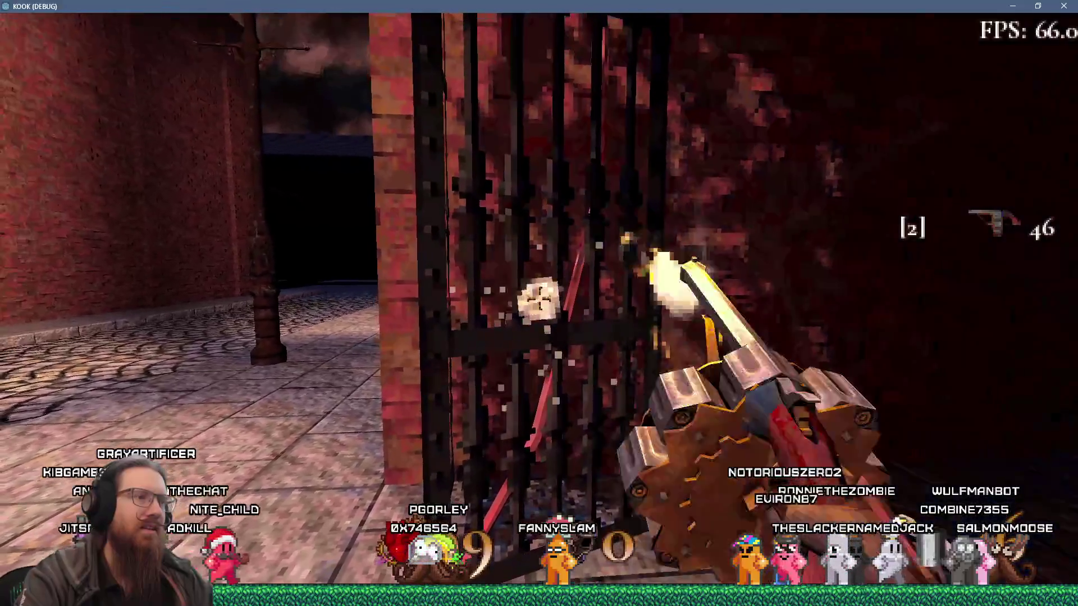
key(a)
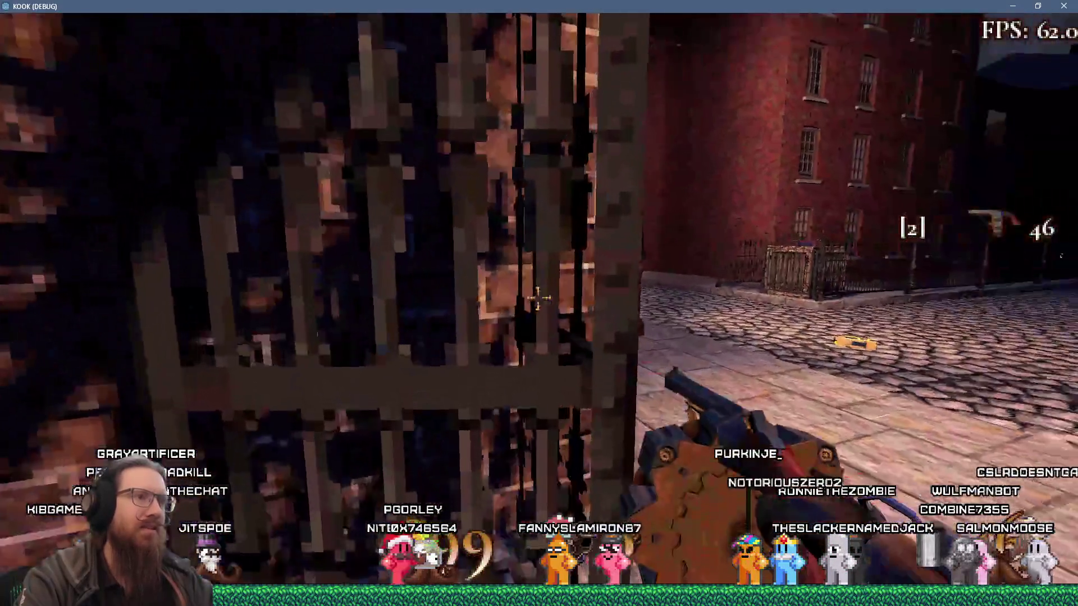
key(grave)
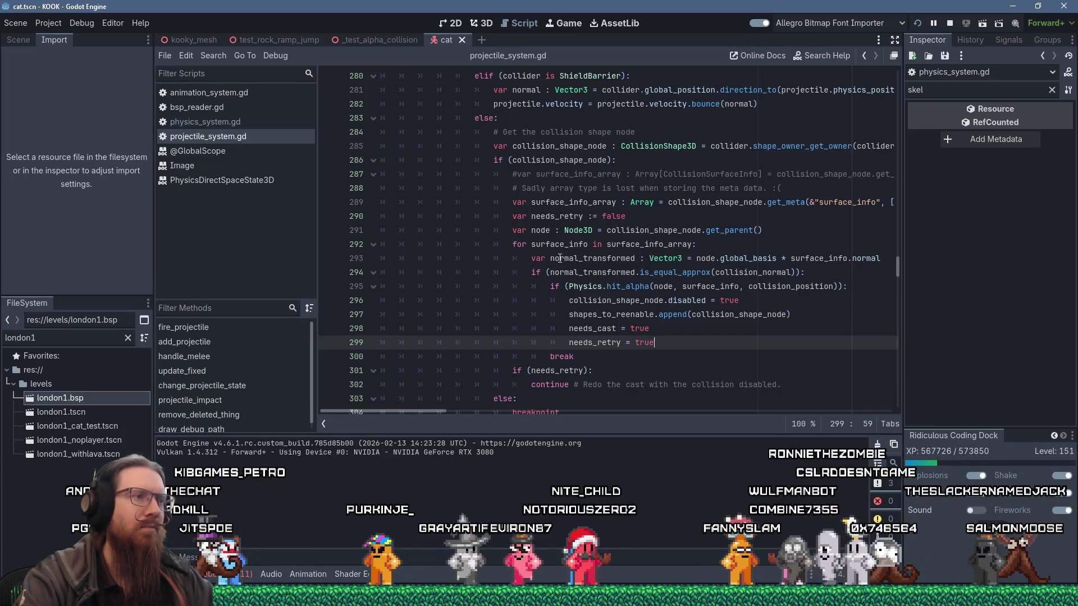
Set a breakpoint on line 294 and run the game until it halts there.
click(559, 258)
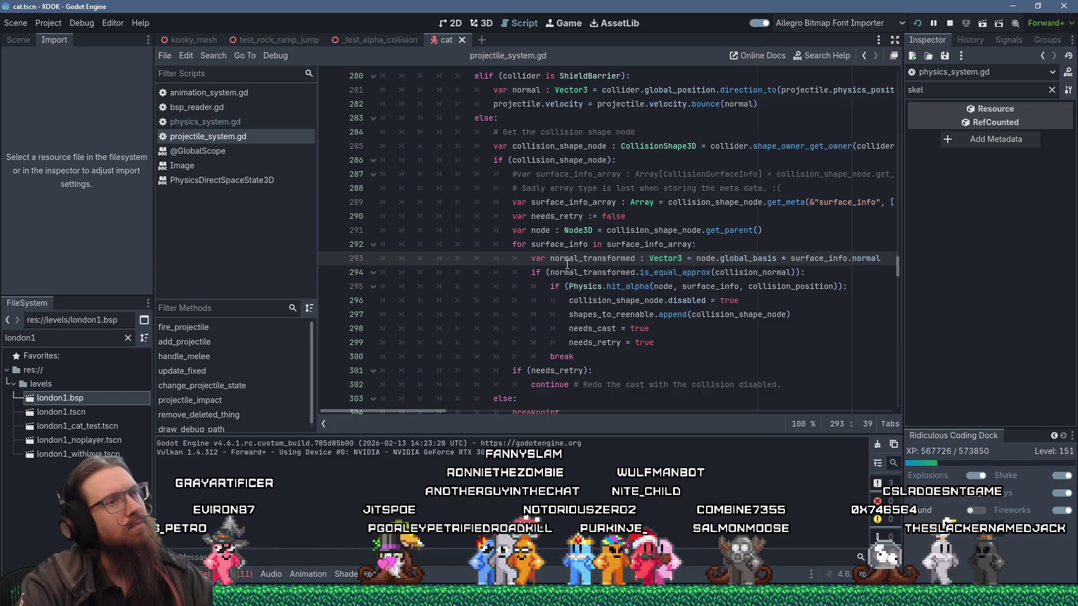
click(545, 258)
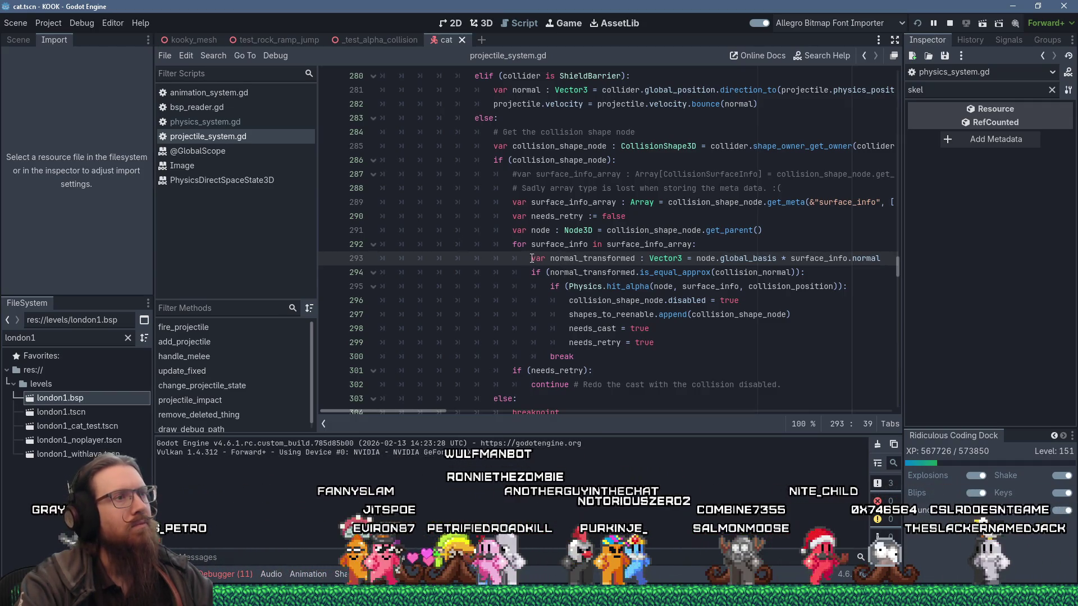
click(540, 272)
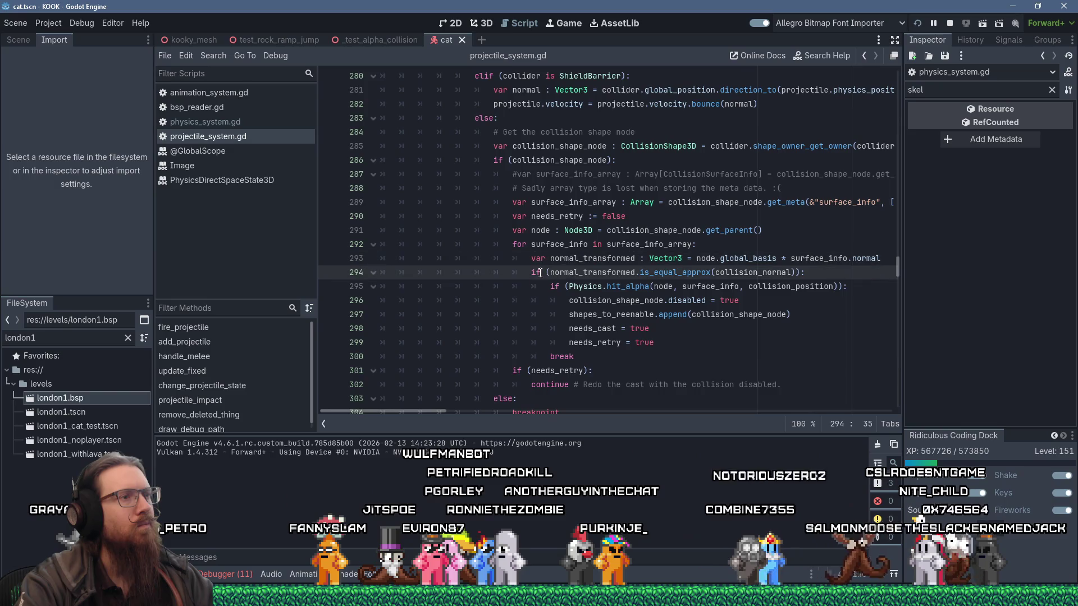
click(328, 272)
key(alt+Tab)
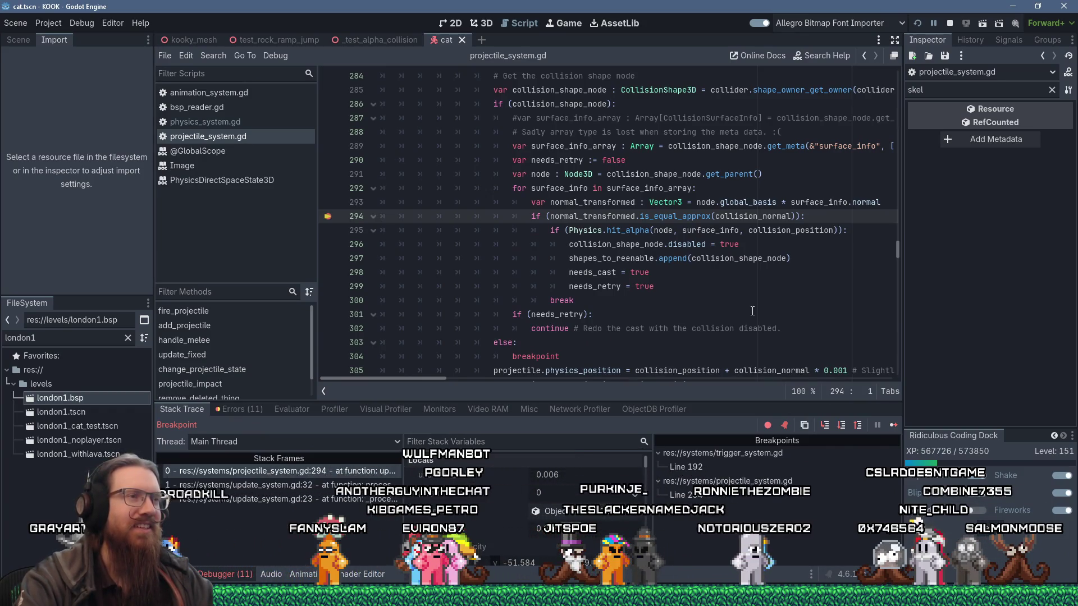
Inspect the surface_info_array element and compare collision_normal (-0.939711, 0, -0.341969) with normal_transformed.
mouse_move(620, 202)
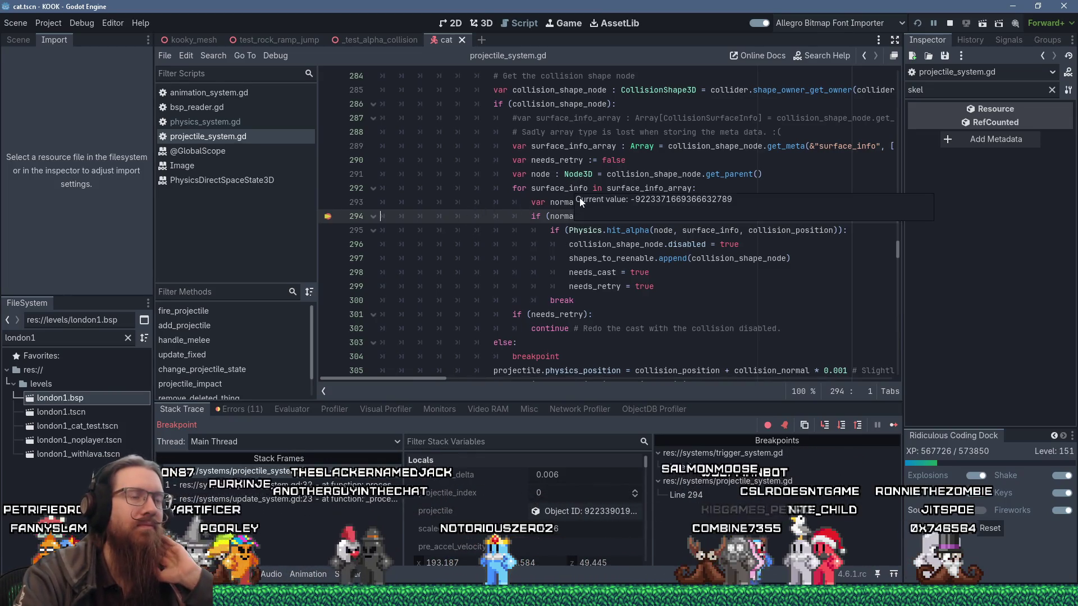
click(550, 216)
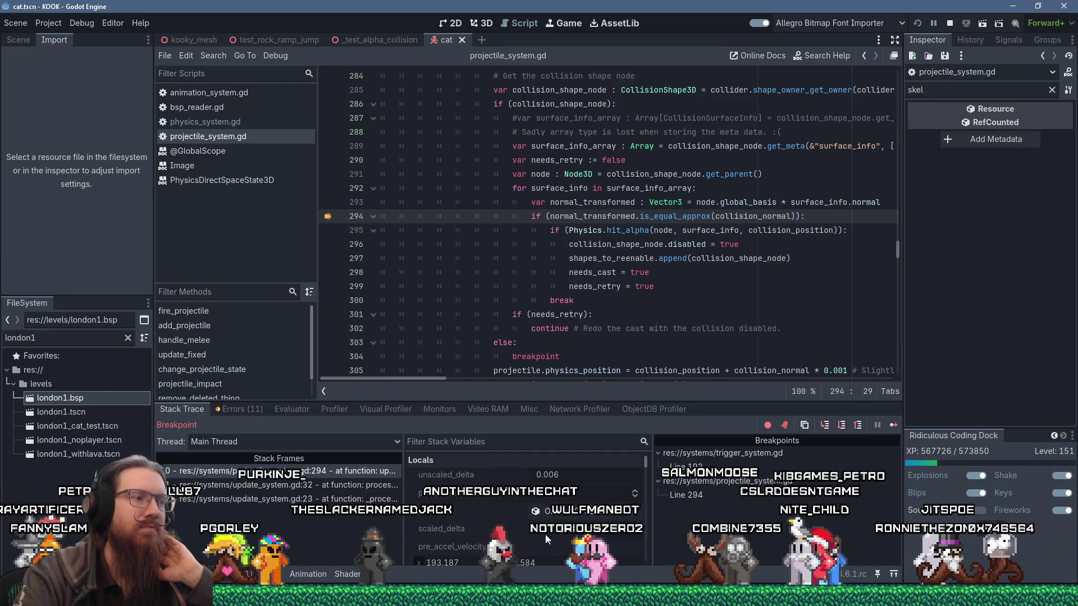
scroll(544, 530, down, 2)
scroll(545, 525, down, 3)
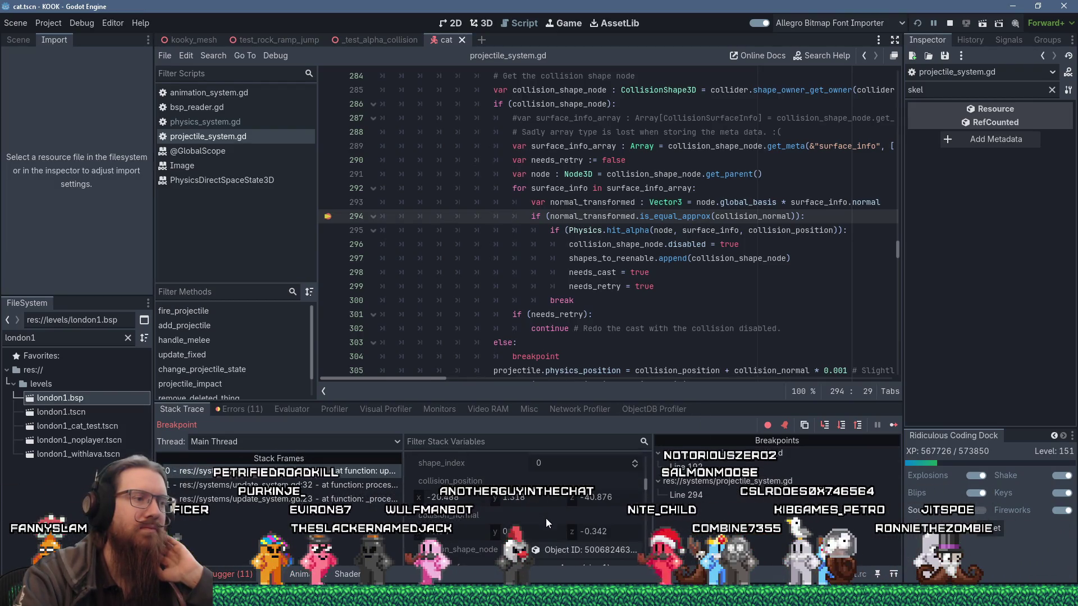
scroll(546, 517, down, 4)
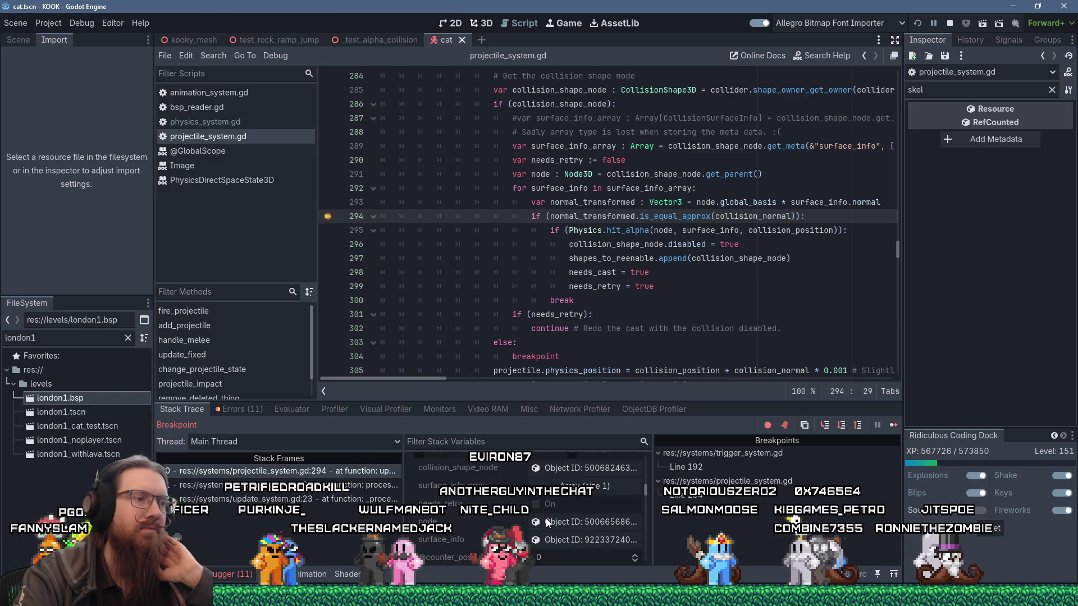
click(583, 486)
click(581, 522)
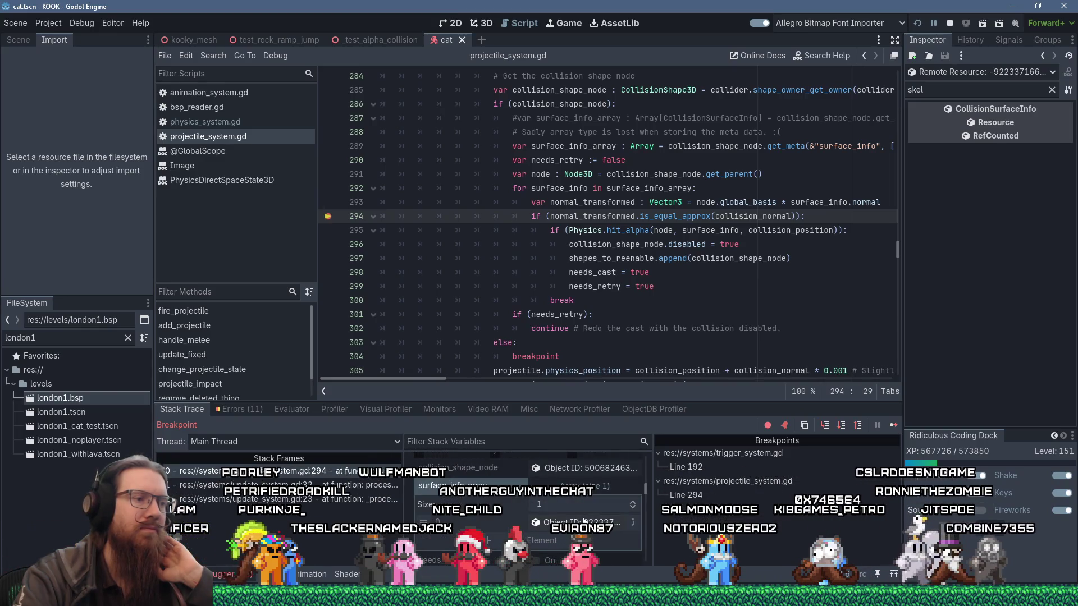
click(1052, 90)
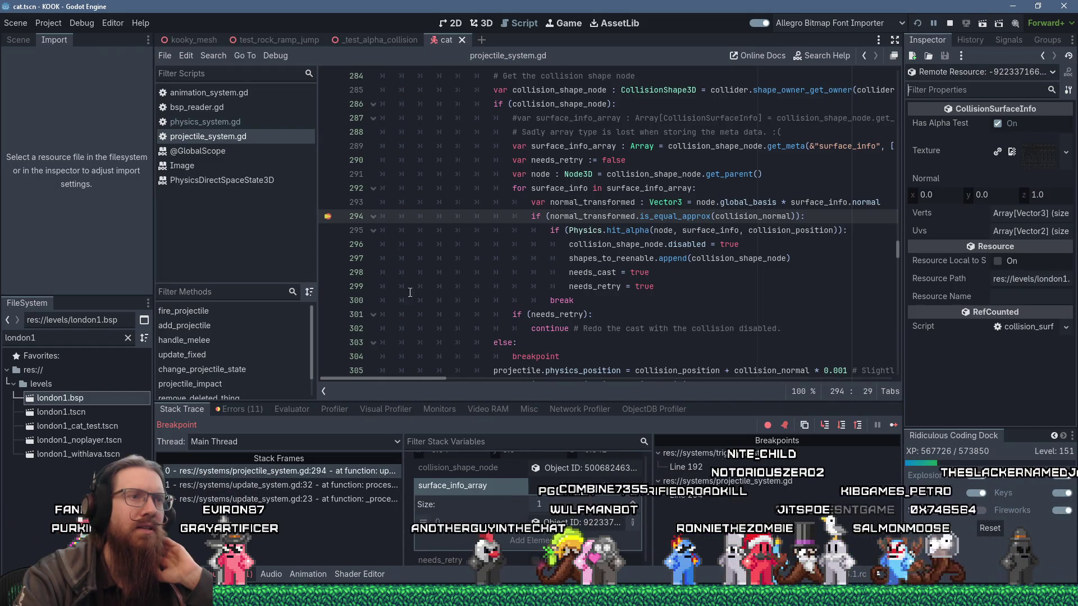
mouse_move(739, 218)
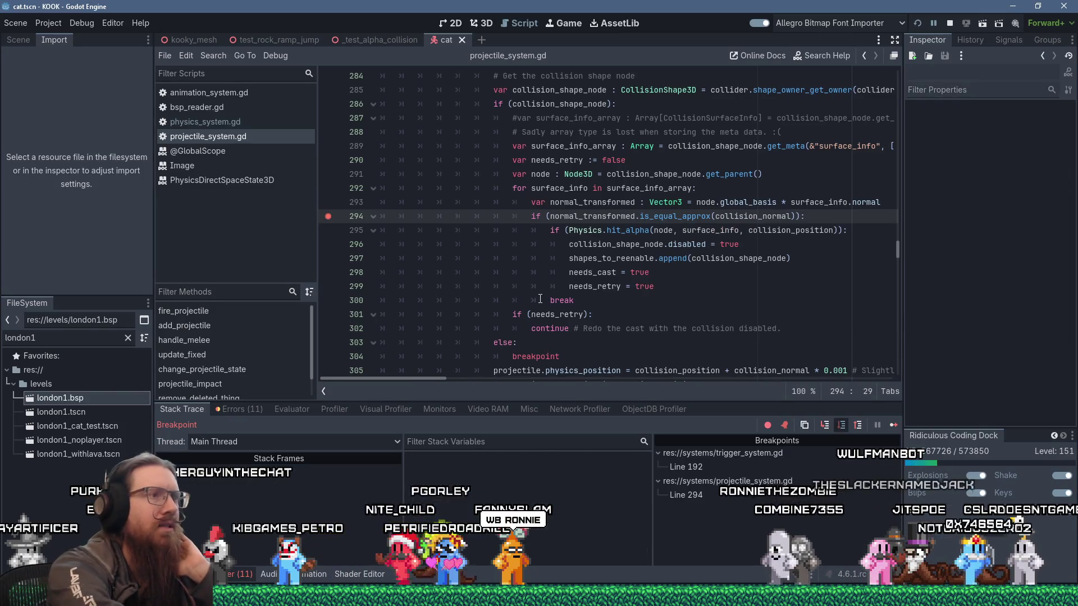
key(F10)
scroll(540, 299, up, 1)
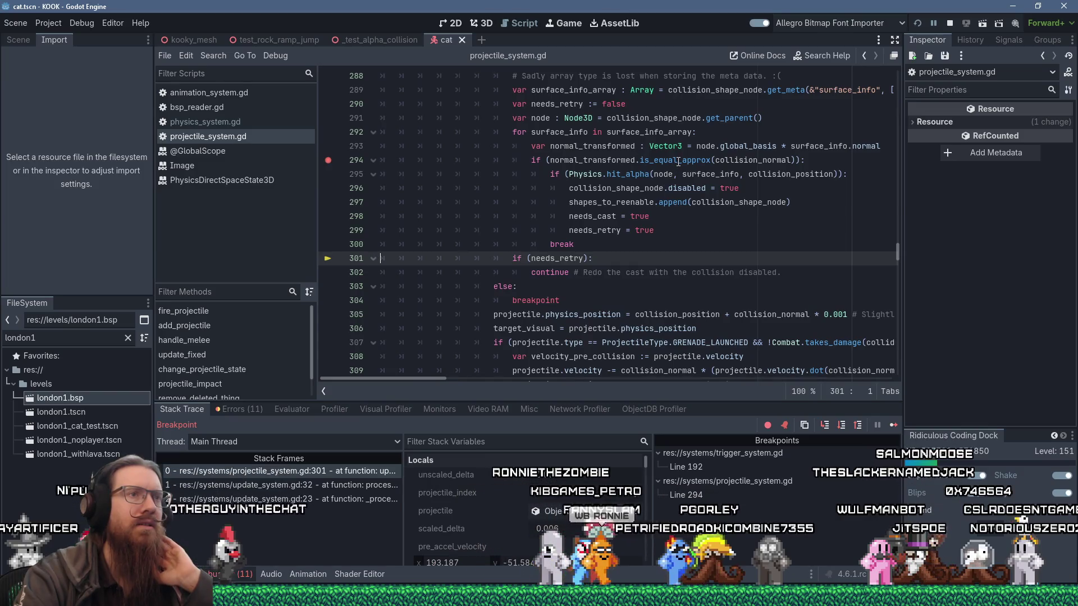
mouse_move(678, 161)
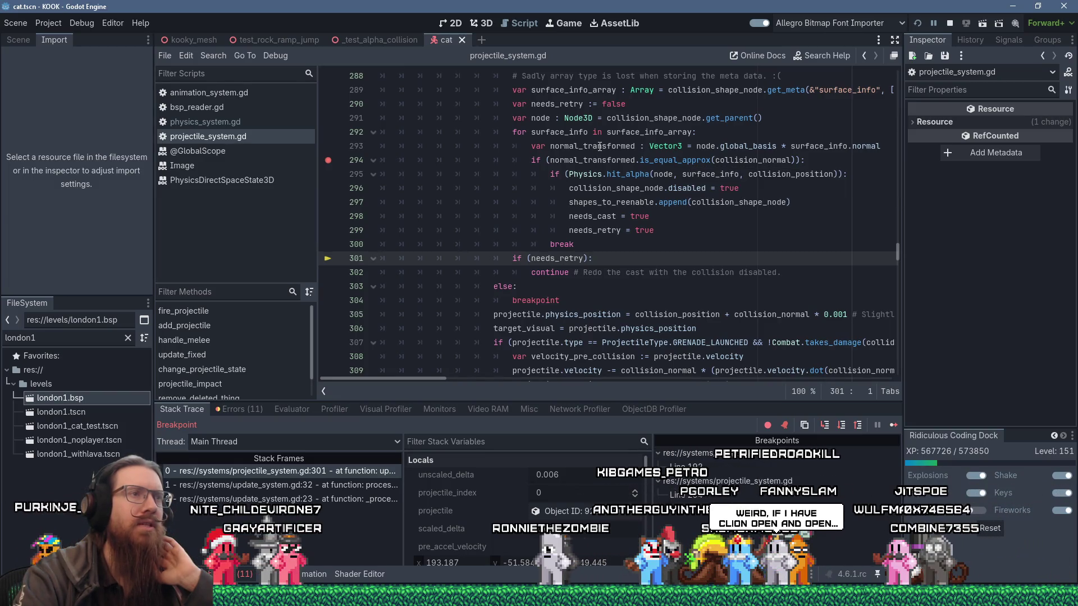
click(669, 161)
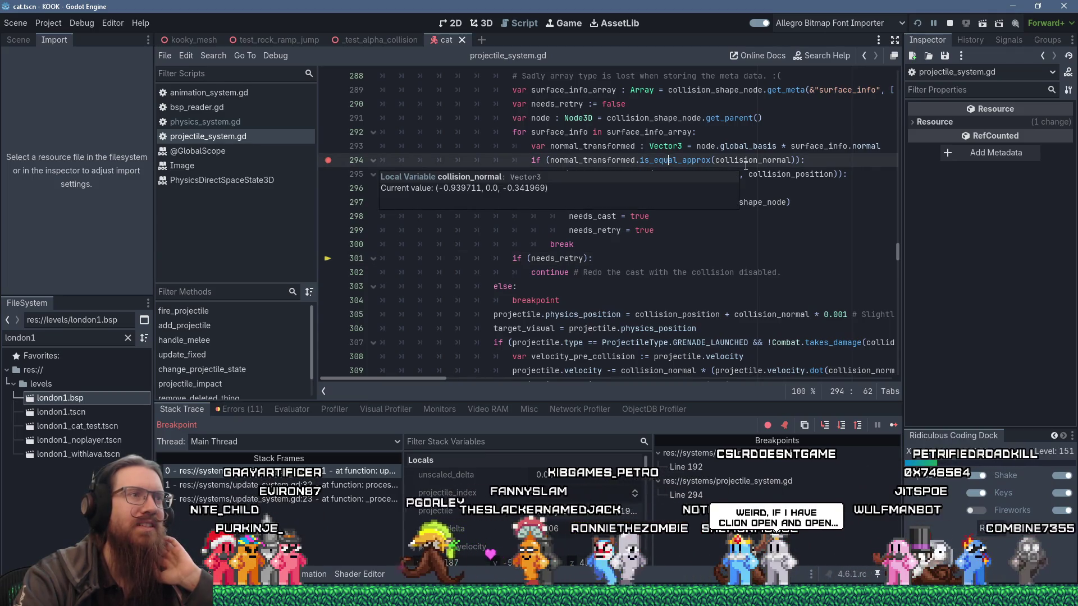
click(737, 163)
click(680, 161)
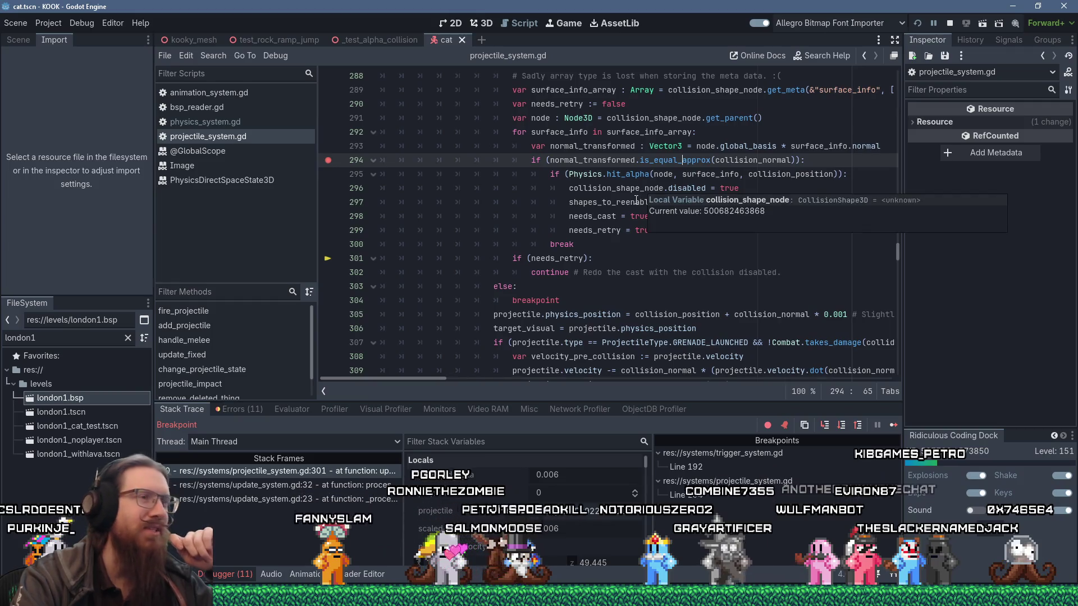
click(601, 230)
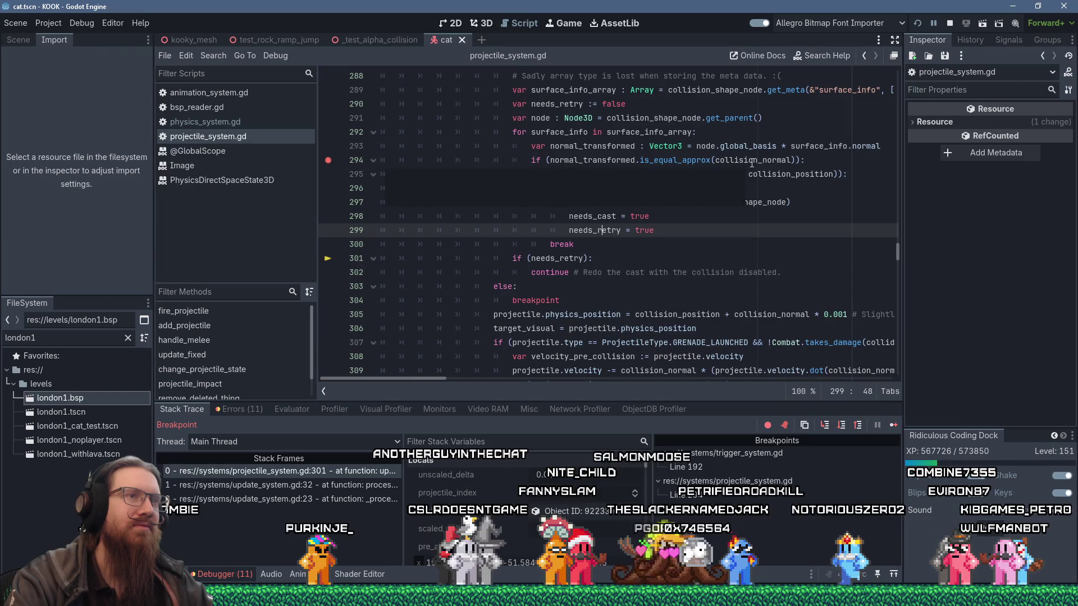
mouse_move(753, 161)
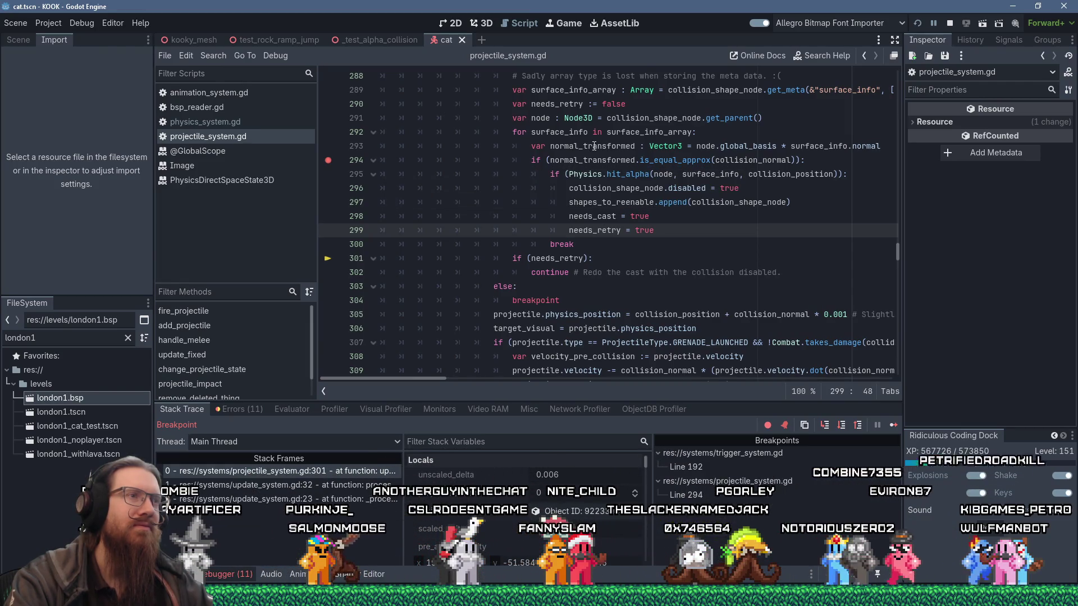
click(604, 161)
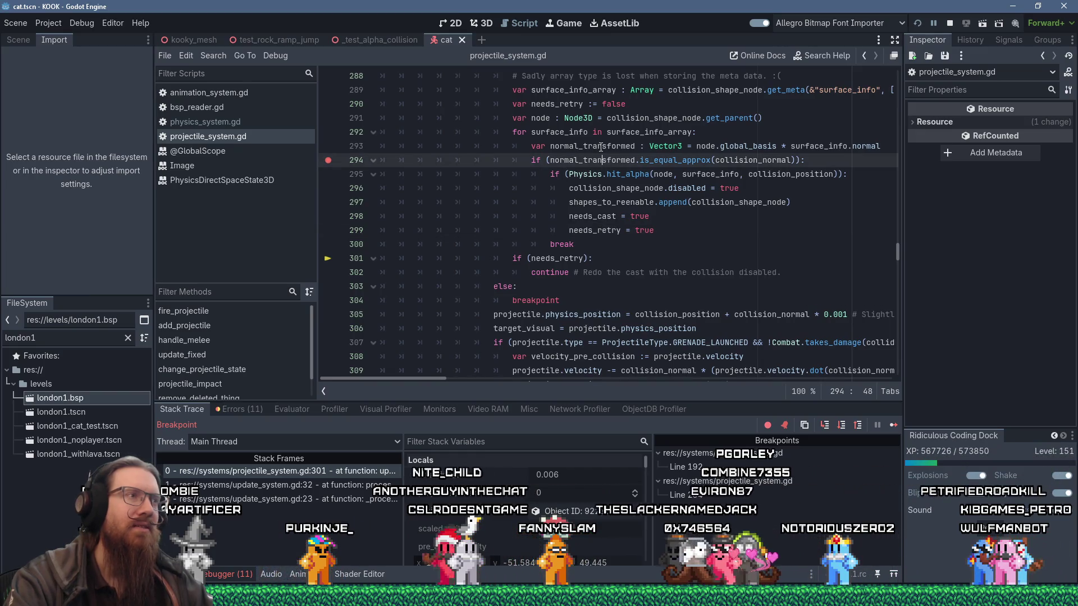
Continue to the next line-294 hit, compare normal_transformed with the Physics values, then stop debugging.
click(893, 424)
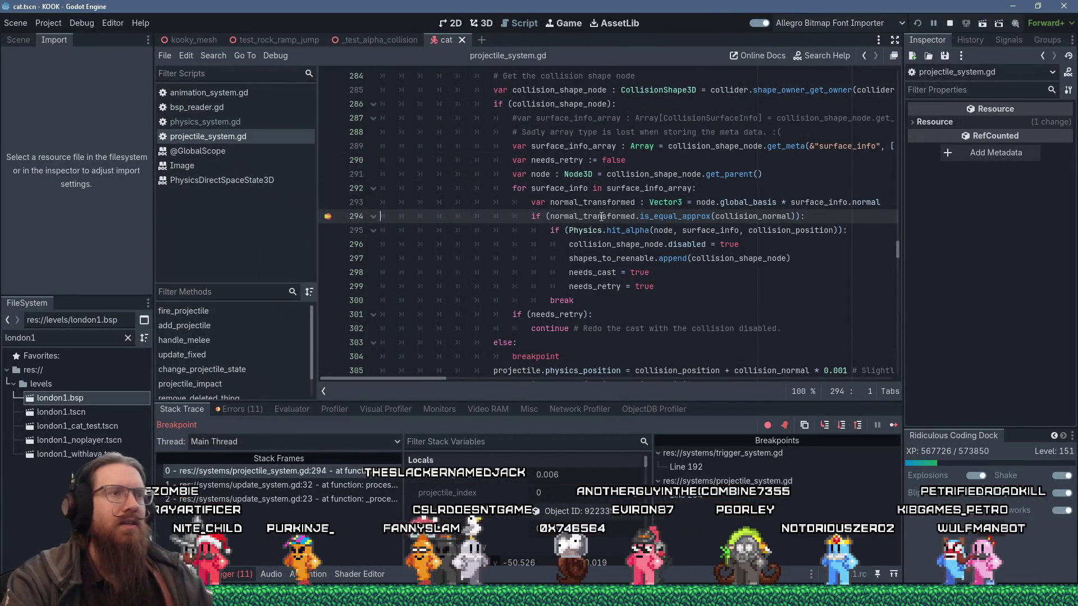
mouse_move(615, 216)
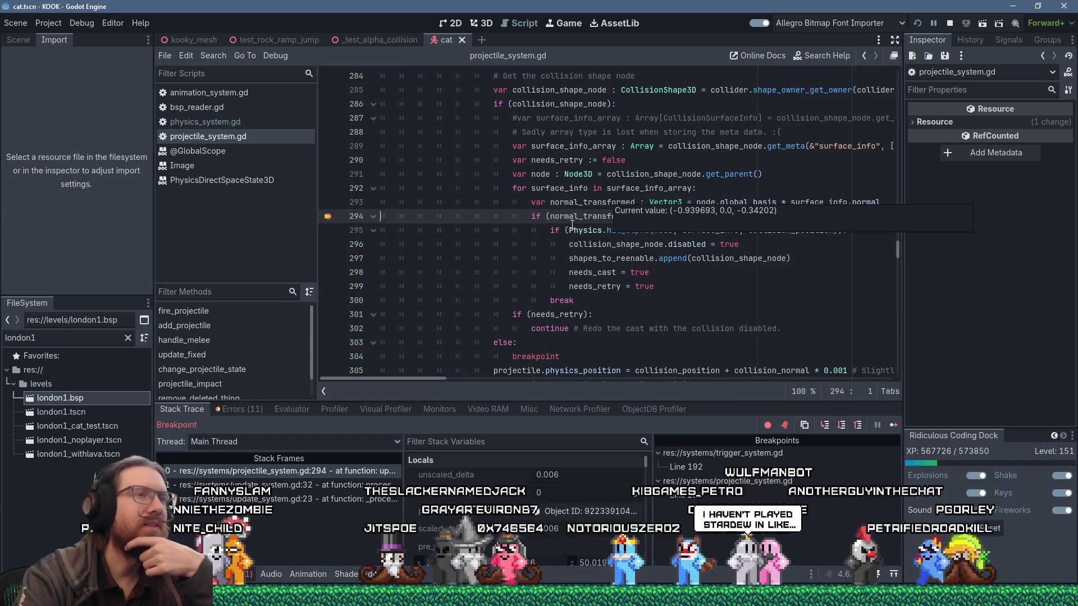
mouse_move(572, 224)
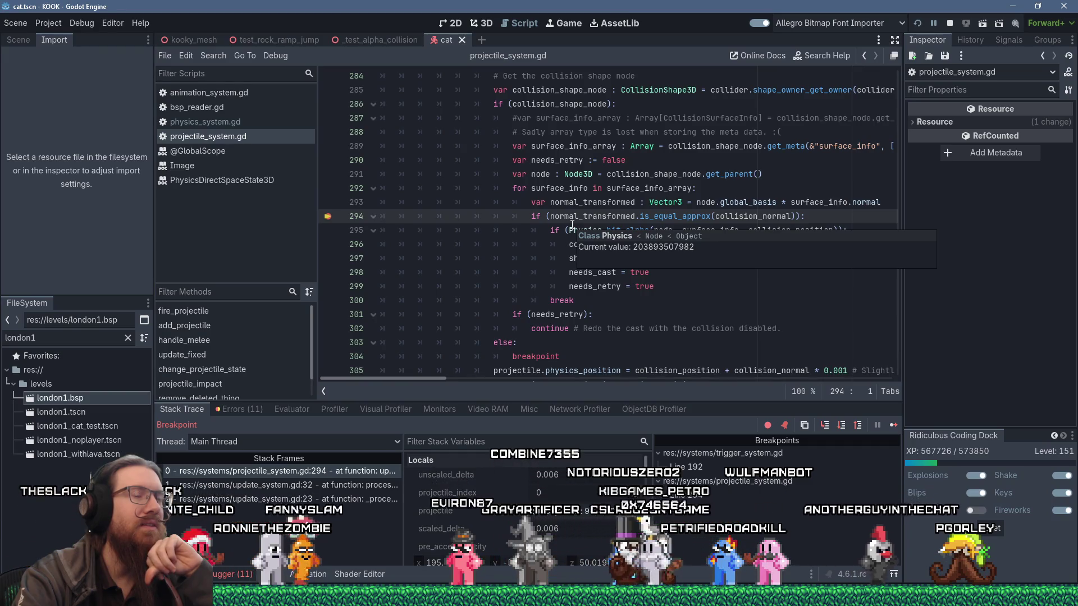
mouse_move(669, 228)
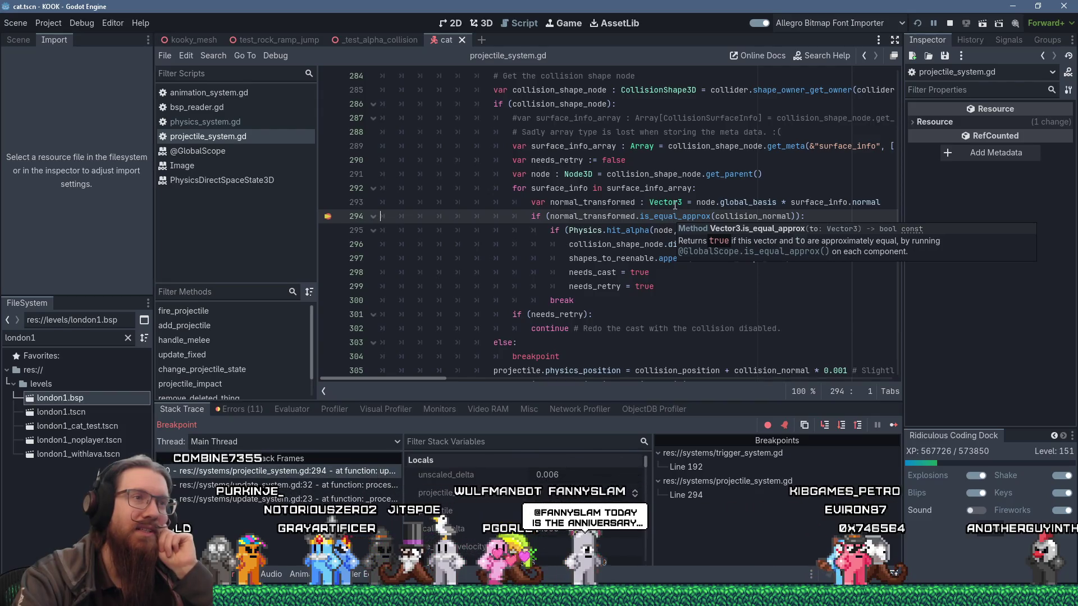
click(675, 205)
mouse_move(675, 205)
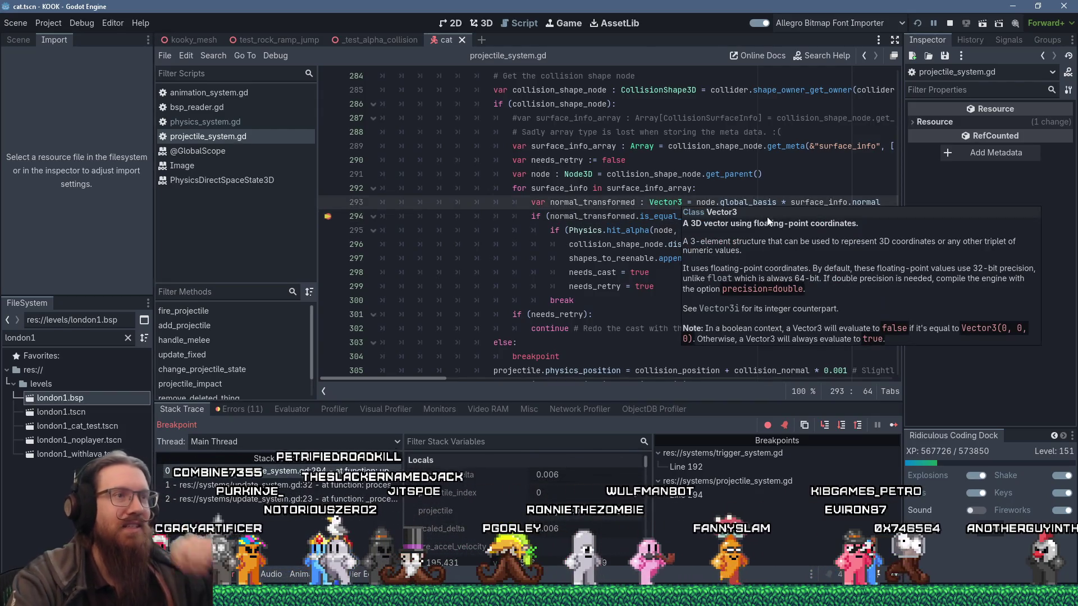
click(948, 23)
Add line 294 declaring 'var dot := normal_transformed.dot()' below line 293.
key(End)
key(Return)
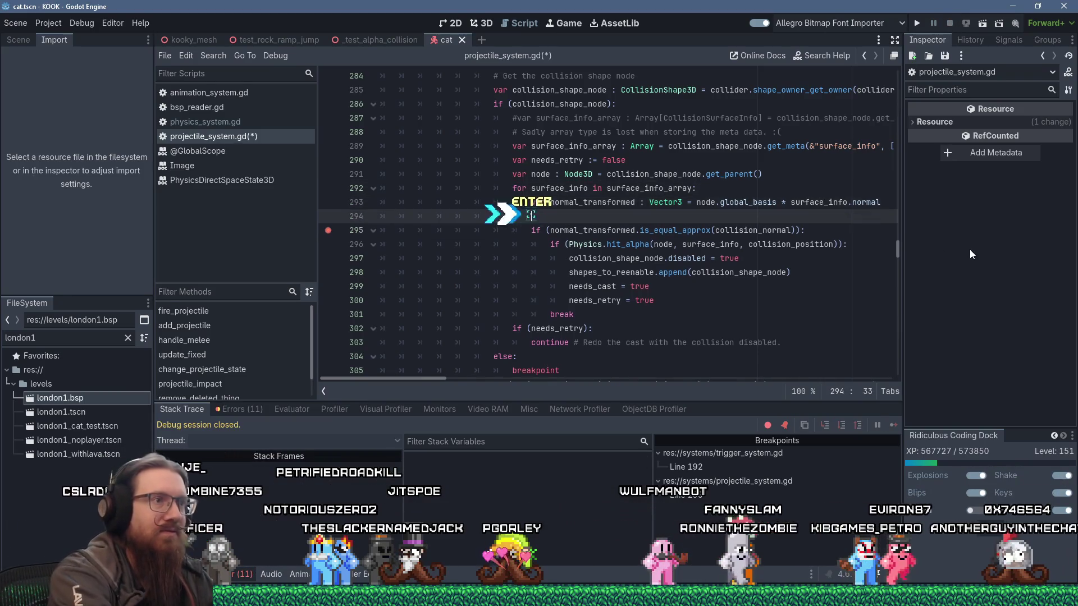
text(var dot := normal)
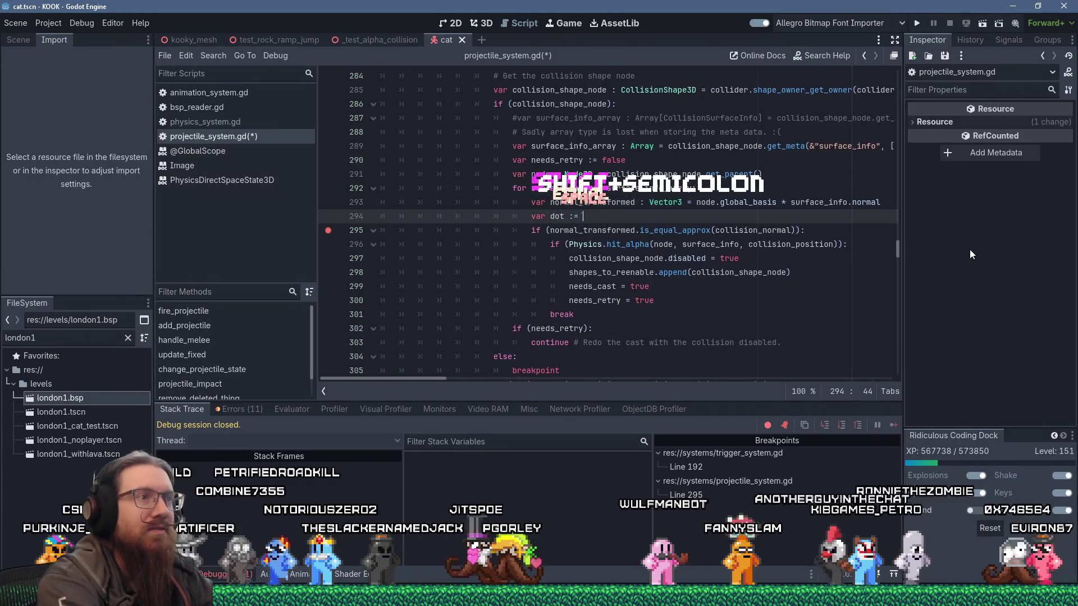
key(Return)
text(.dot)
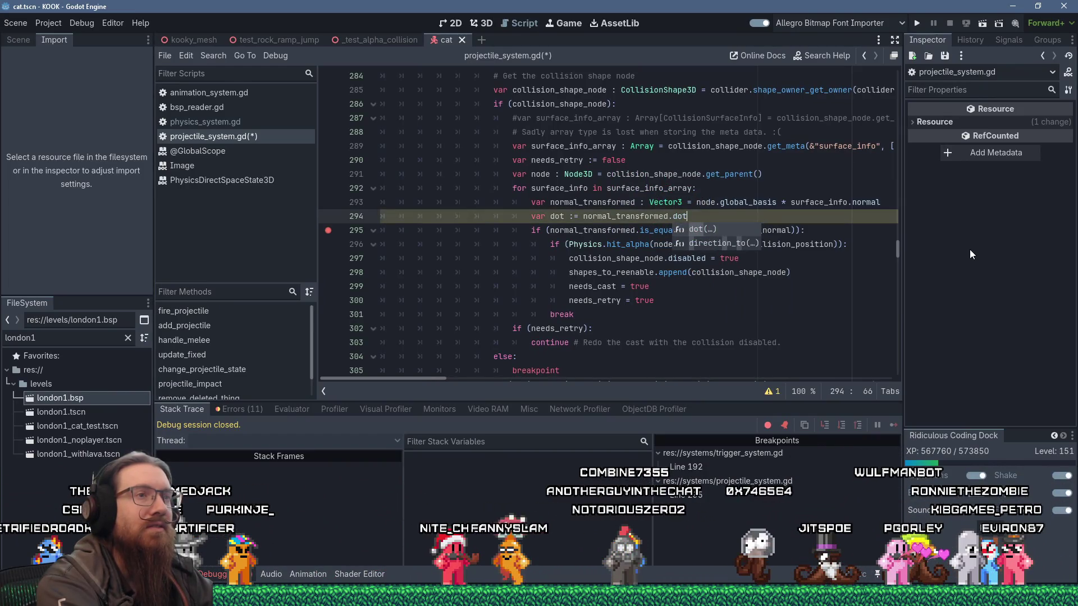
text(()
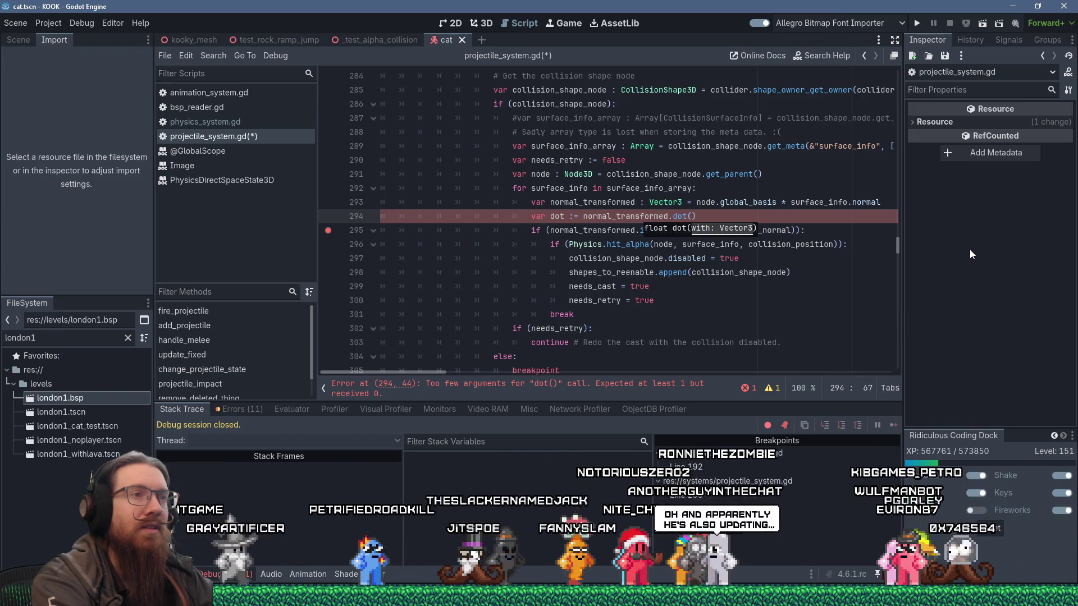
Append the comment '# If there's any scaling/skewing, we'll need to do a normalize' to line 293.
key(Up)
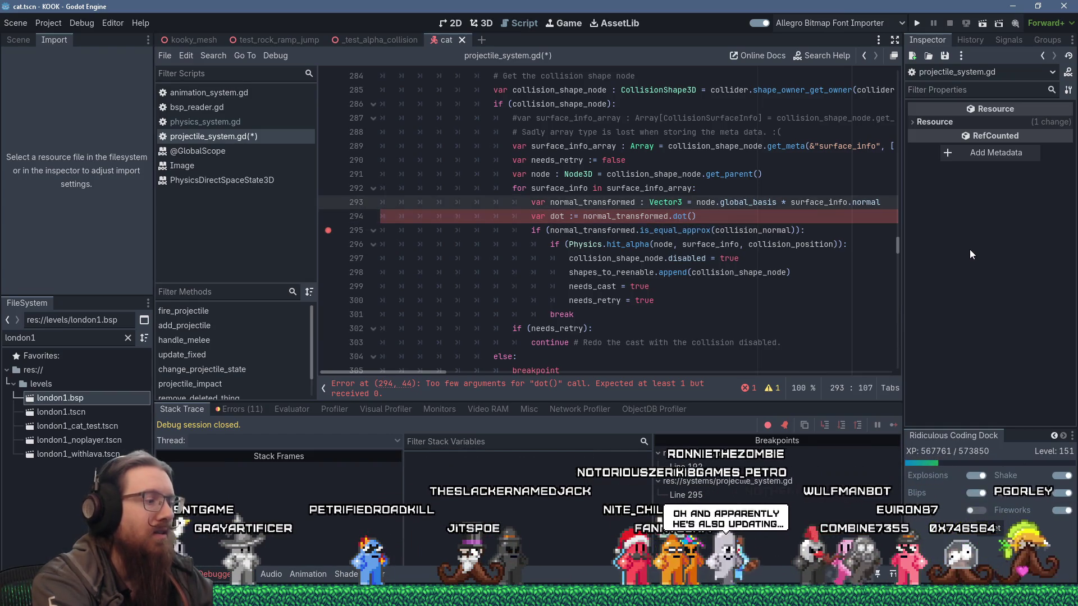
text( # If there)
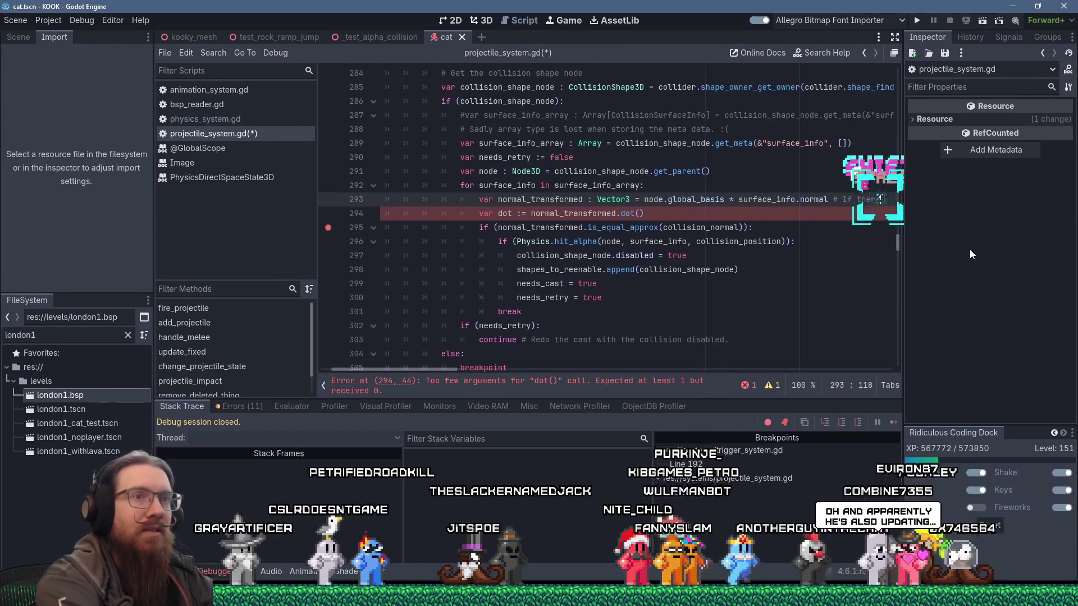
text('s a ny scaling)
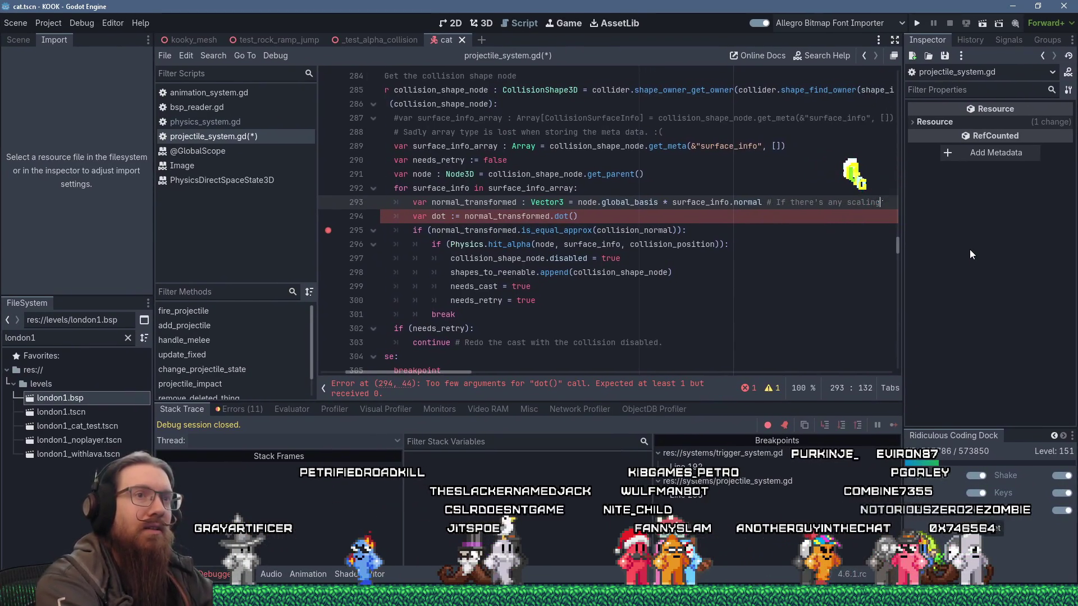
text(/s)
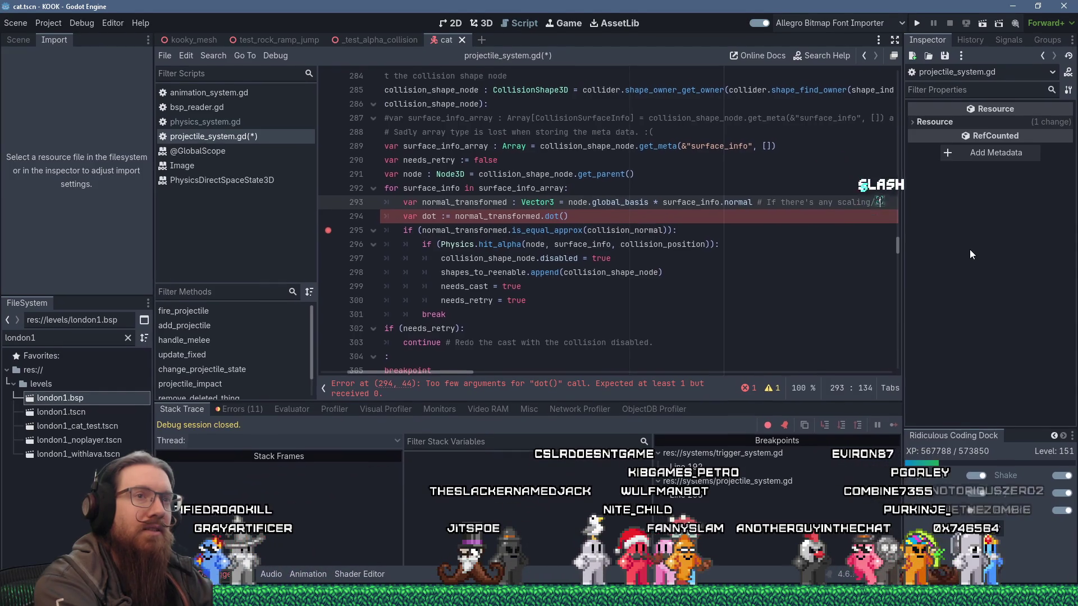
text(kewing,)
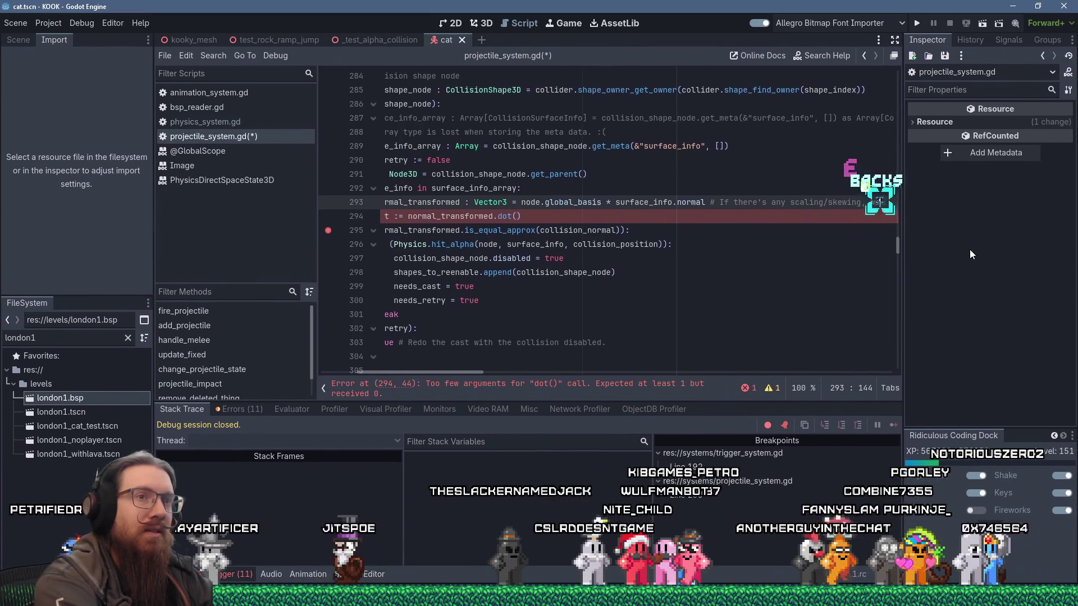
text( we'll need to do a normal)
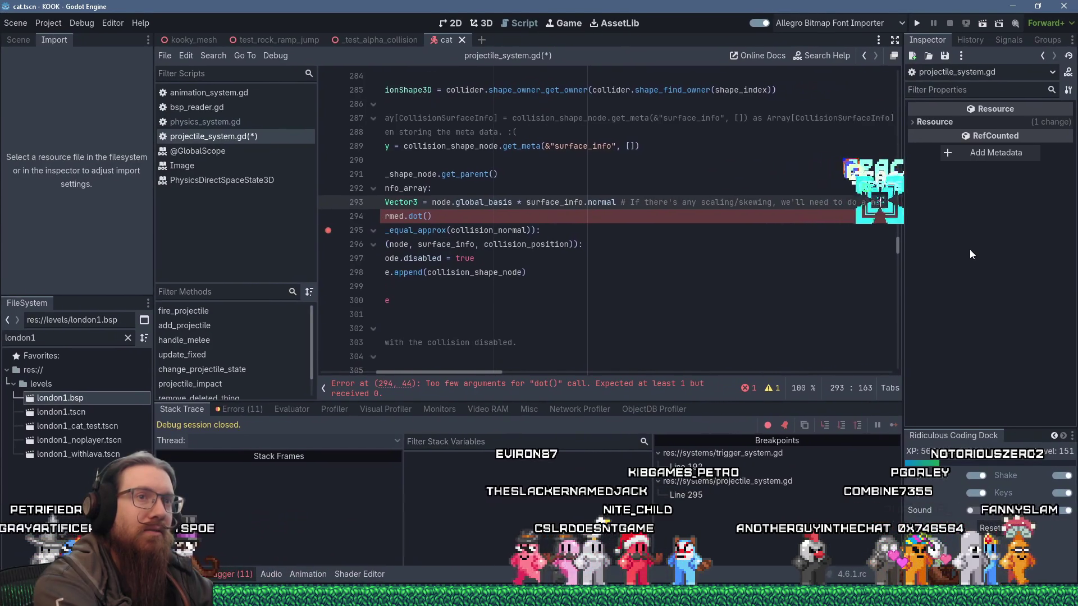
key(BackSpace)
key(BackSpace)
key(BackSpace)
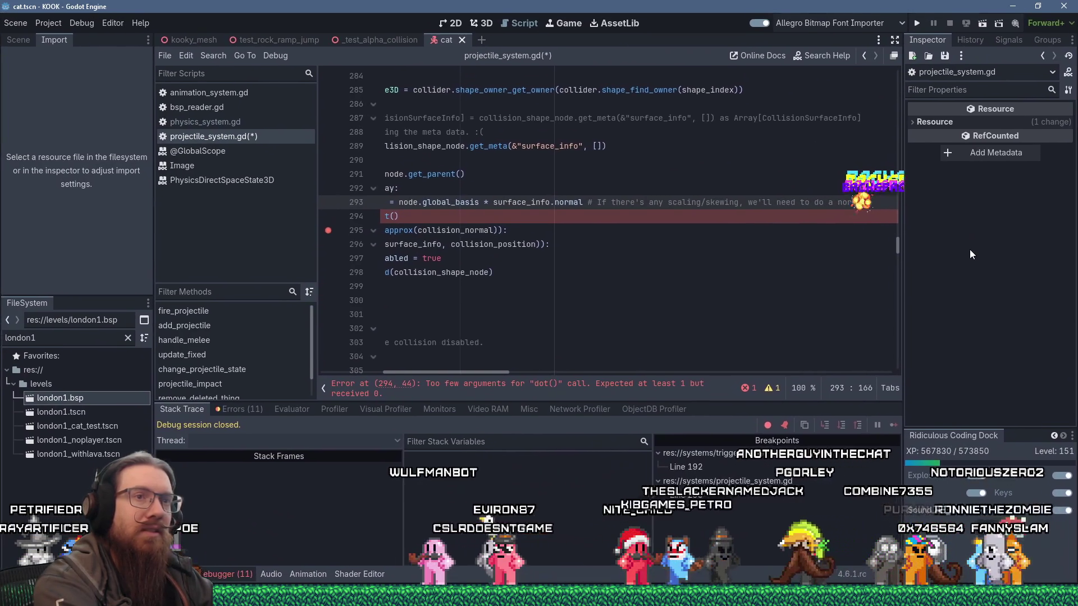
text(malize)
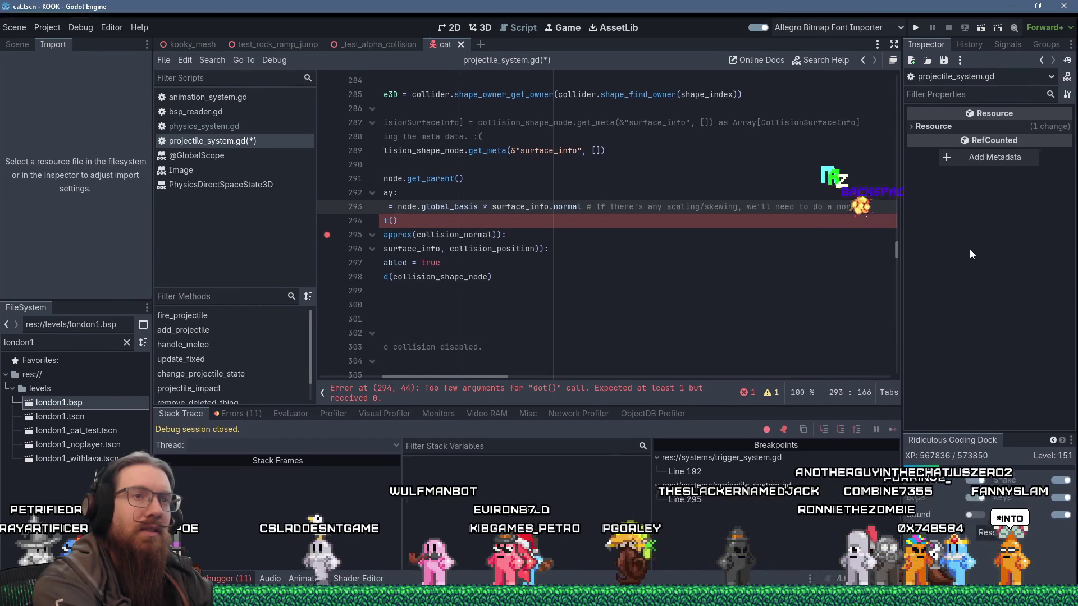
key(Home)
key(Home)
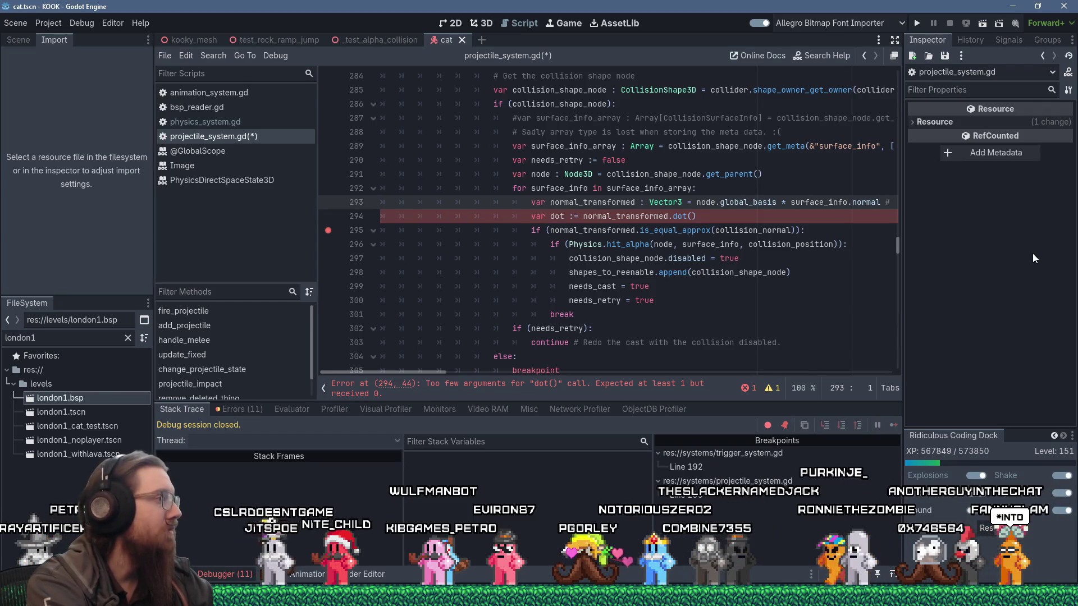
Prefix line 293's scaling/skewing comment with 'NOTE:', then return the caret to the dot() call.
key(Up)
drag(895, 202, 889, 202)
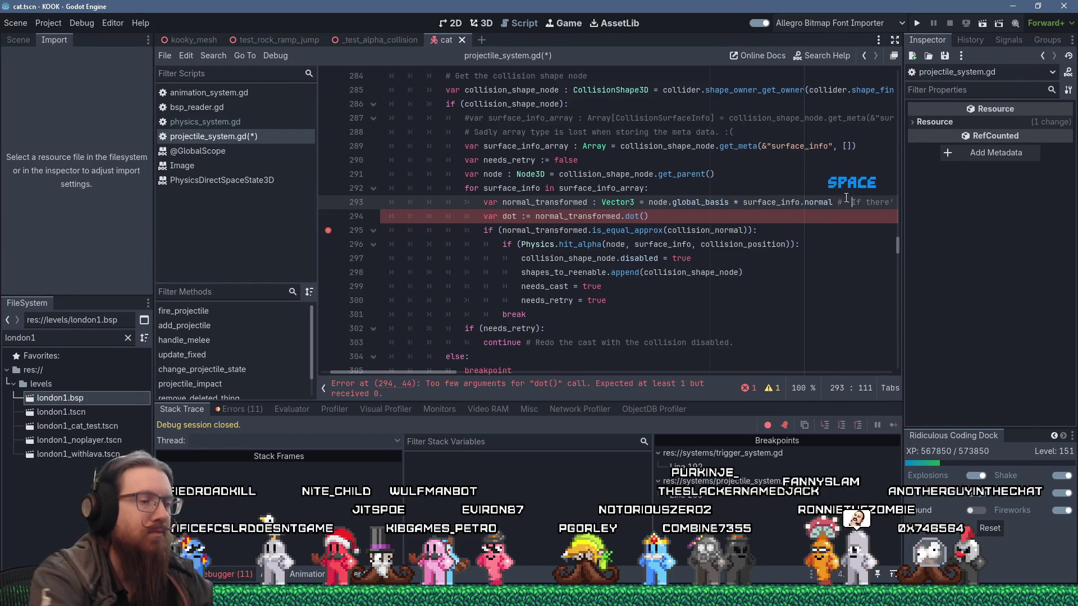
text(Note:)
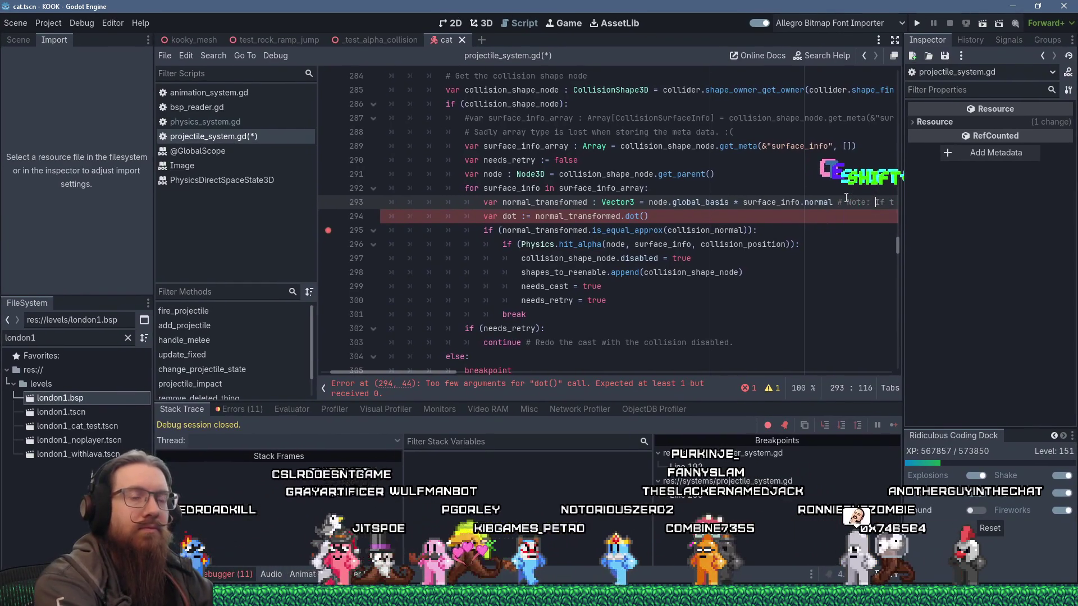
double_click(850, 201)
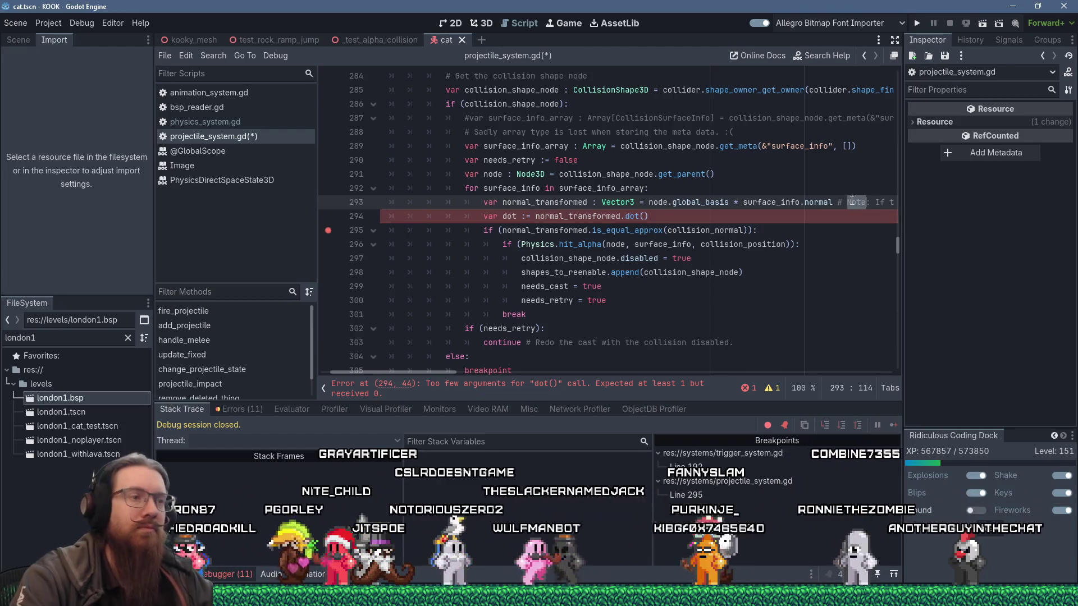
text(NOTE)
click(795, 225)
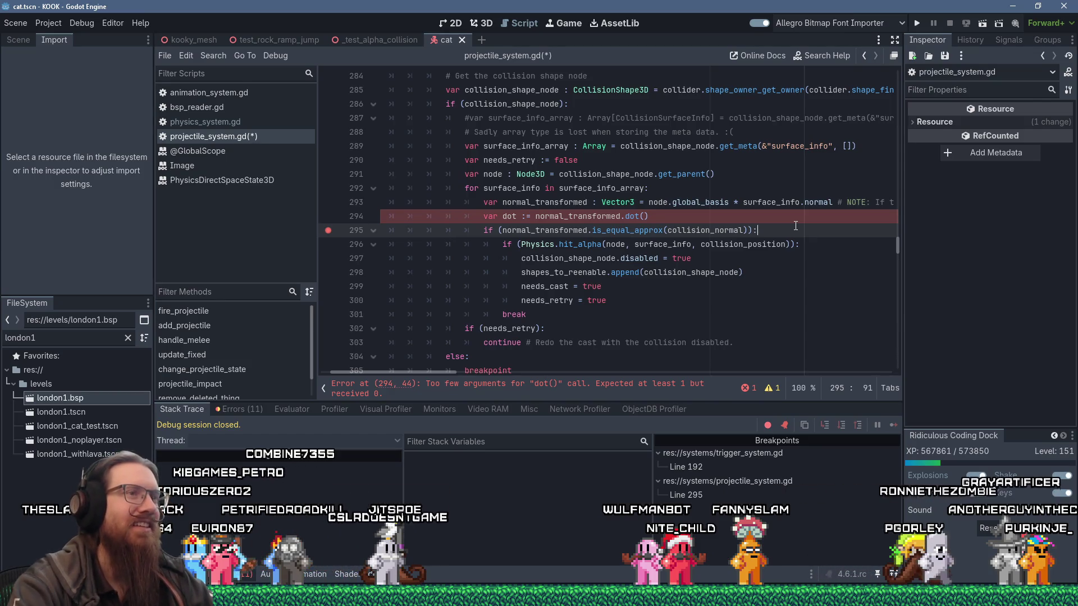
click(660, 217)
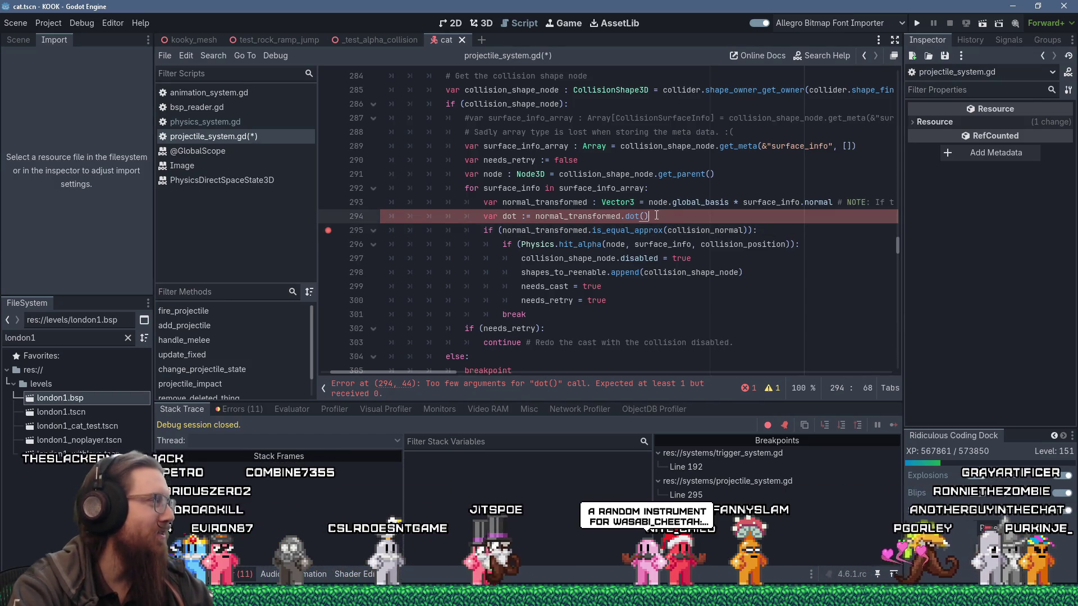